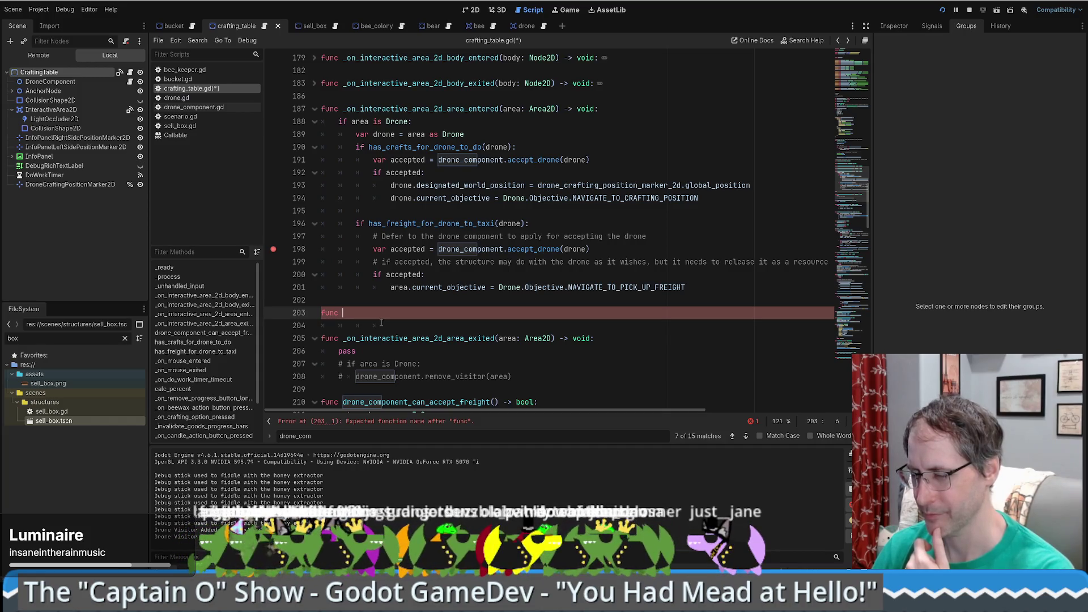
Declare a new check_if_freight_is_ready_for_drone function and start a return-type arrow
{"action": "type", "text": "check_if_freight_is_ready_for_drone("}
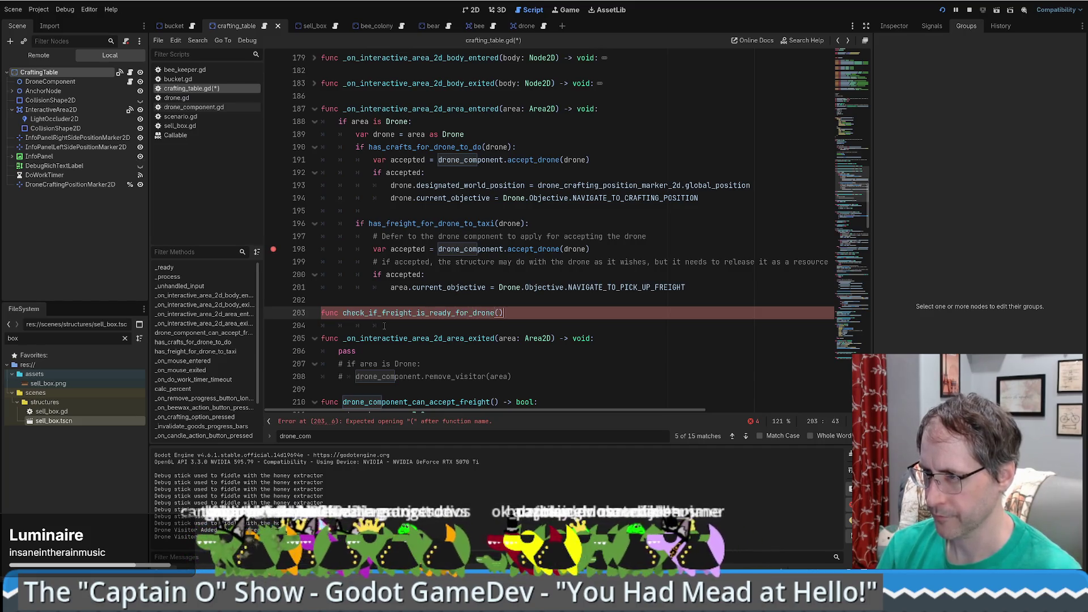
{"action": "type", "text": ":"}
{"action": "key", "text": "Return"}
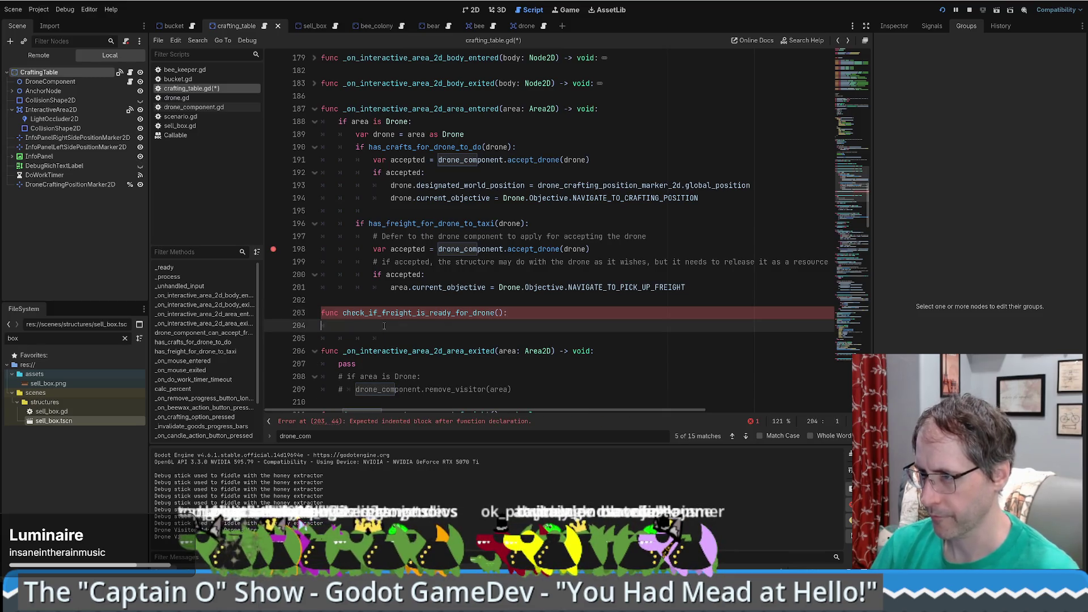
{"action": "key", "text": "Up"}
{"action": "key", "text": "End"}
{"action": "key", "text": "Left"}
{"action": "type", "text": "->"}
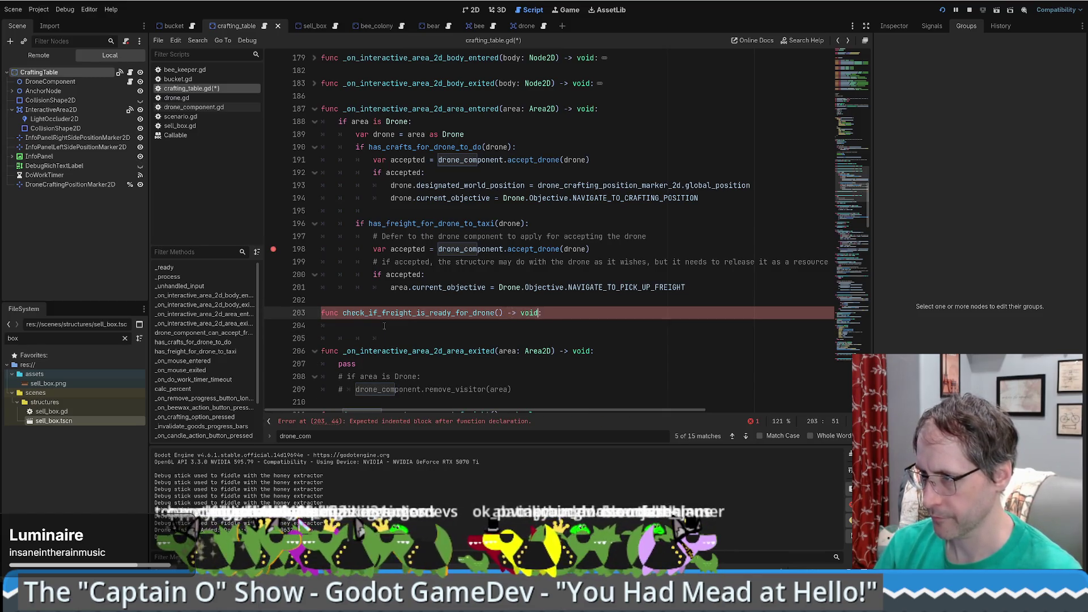
Move the has_freight_for_drone_to_taxi block into the new function and dedent it
{"action": "left_click", "coordinate": [422, 295]}
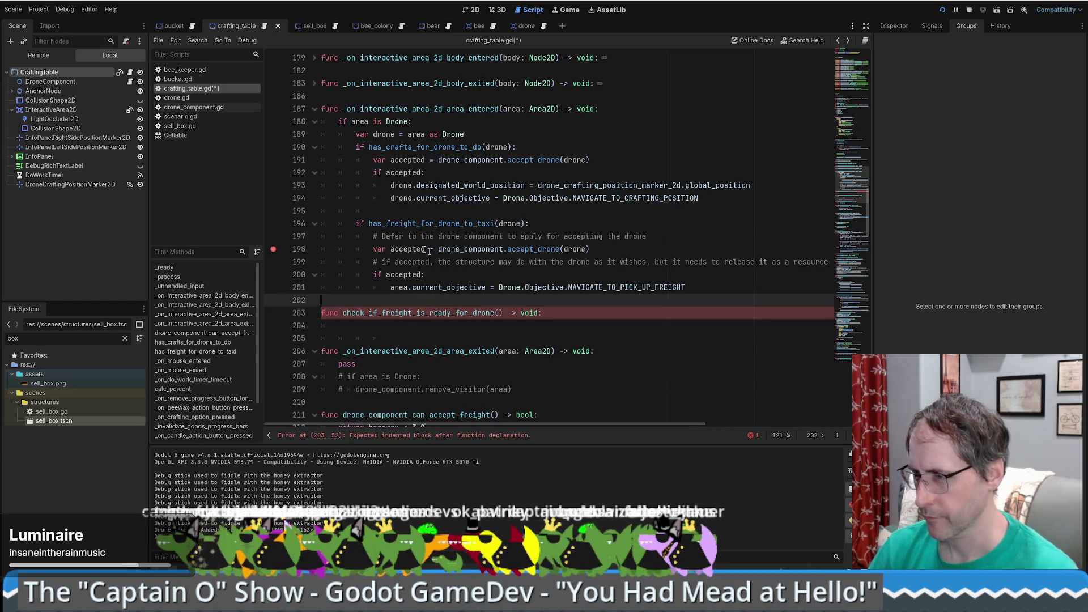
{"action": "mouse_move", "coordinate": [467, 198]}
{"action": "left_mouse_down"}
{"action": "mouse_move", "coordinate": [703, 205]}
{"action": "mouse_move", "coordinate": [766, 286]}
{"action": "left_mouse_up"}
{"action": "key", "text": "ctrl+x"}
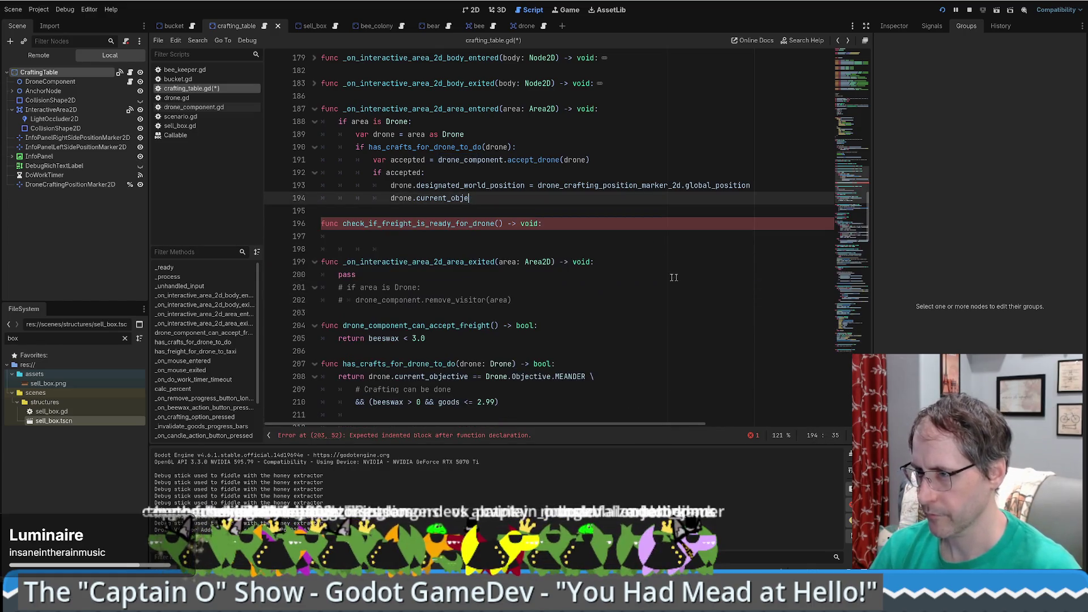
{"action": "key", "text": "ctrl+z"}
{"action": "mouse_move", "coordinate": [373, 210]}
{"action": "left_mouse_down"}
{"action": "mouse_move", "coordinate": [431, 249]}
{"action": "mouse_move", "coordinate": [692, 288]}
{"action": "left_mouse_up"}
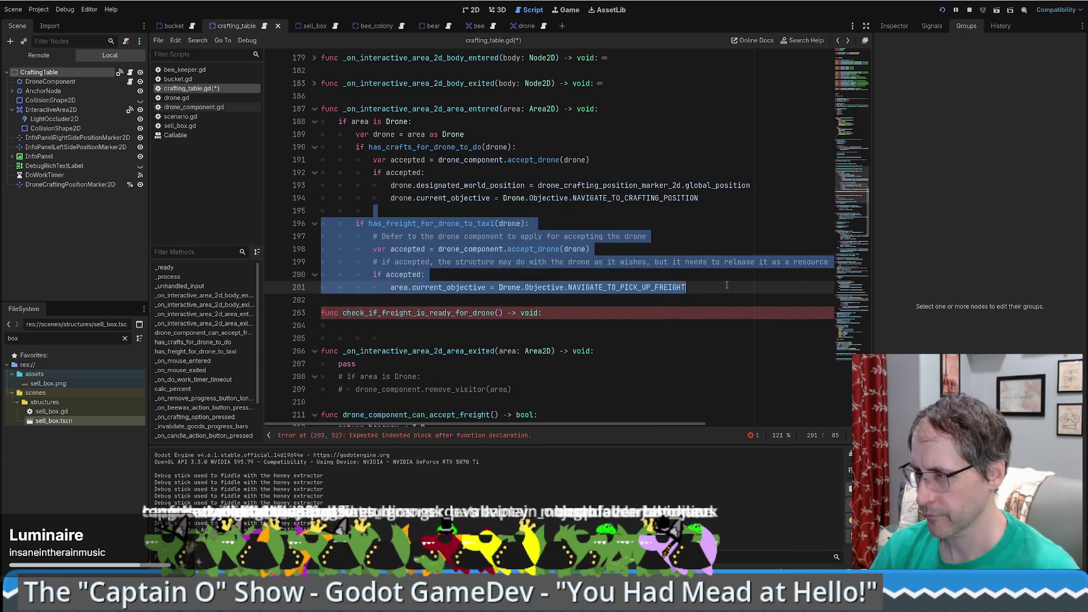
{"action": "key", "text": "BackSpace"}
{"action": "left_click", "coordinate": [378, 253]}
{"action": "key", "text": "ctrl+v"}
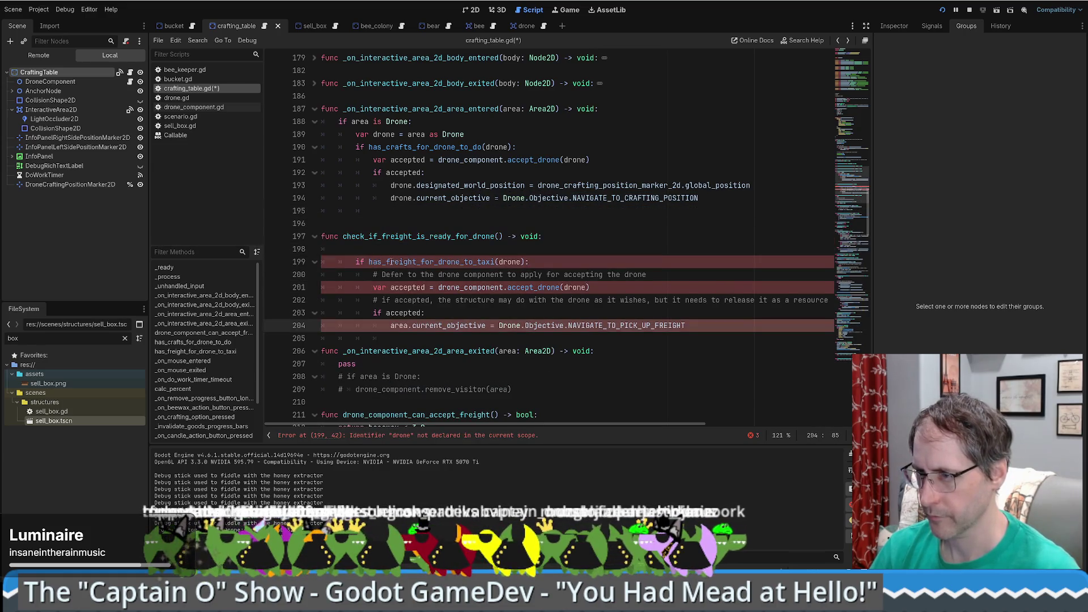
{"action": "left_click", "coordinate": [357, 261], "text": "shift"}
{"action": "key", "text": "shift+Tab"}
{"action": "left_click", "coordinate": [621, 236]}
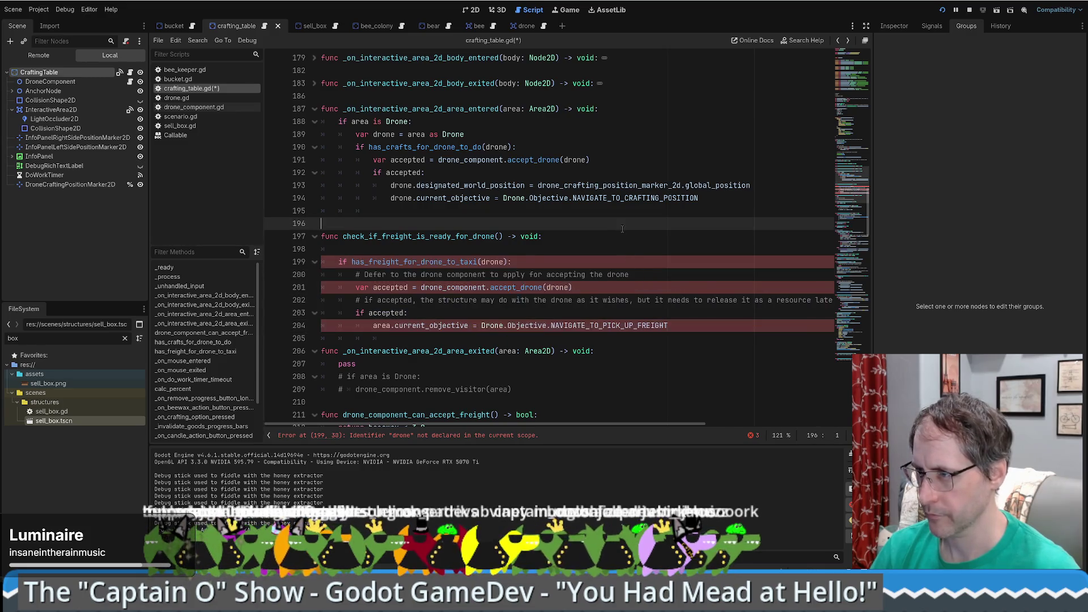
{"action": "key", "text": "Delete"}
{"action": "key", "text": "BackSpace"}
{"action": "key", "text": "BackSpace"}
{"action": "key", "text": "BackSpace"}
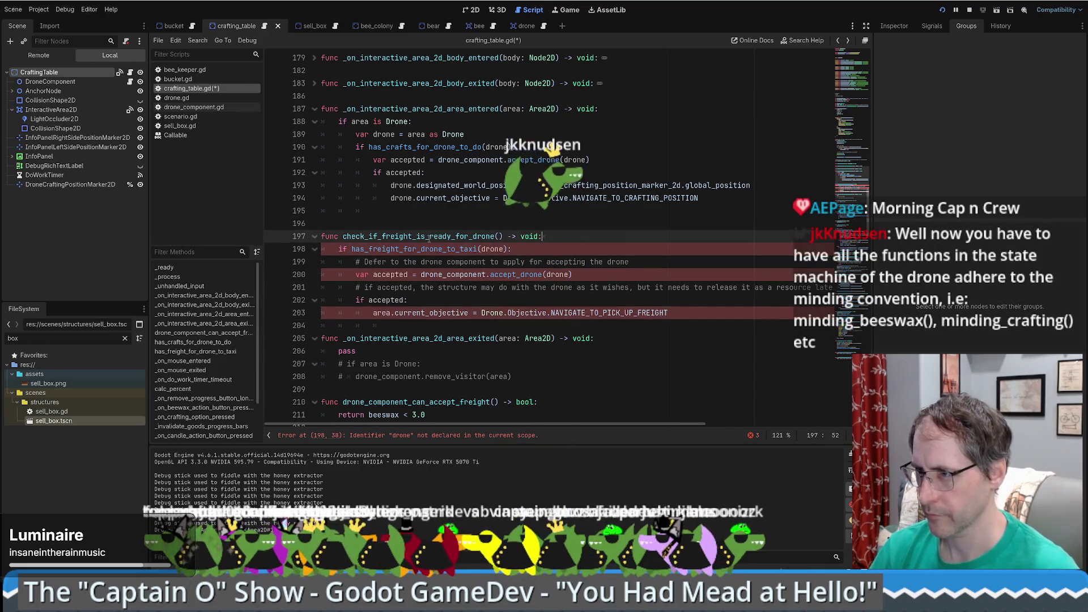
Call check_if_freight_is_ready_for_drone(drone) from the handler, add a drone: Drone parameter, and save
{"action": "double_click", "coordinate": [427, 236]}
{"action": "left_click", "coordinate": [432, 216]}
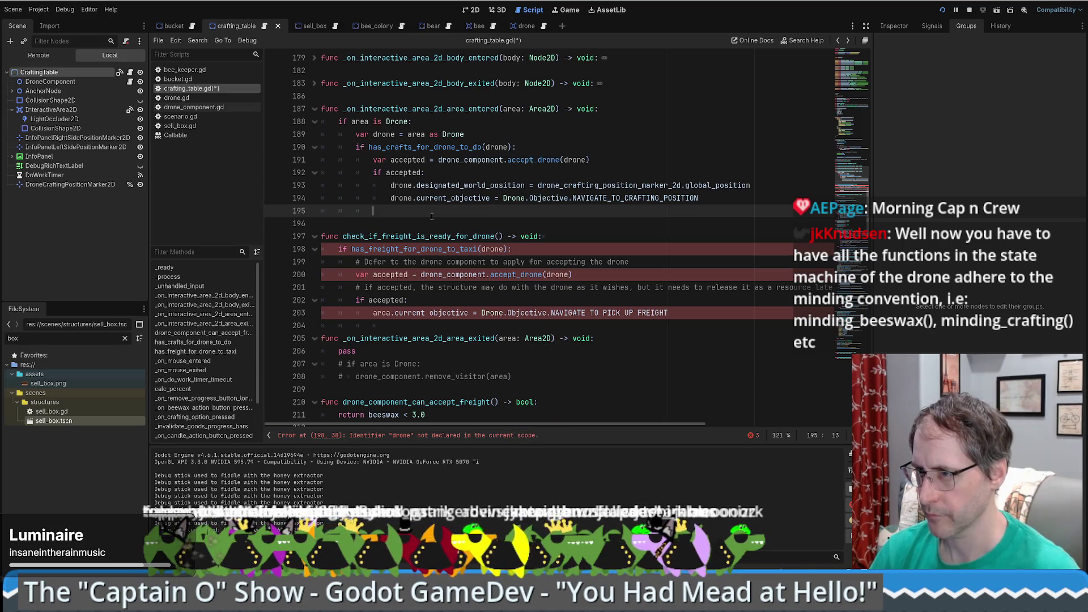
{"action": "key", "text": "Return"}
{"action": "key", "text": "ctrl+v"}
{"action": "type", "text": "(drone"}
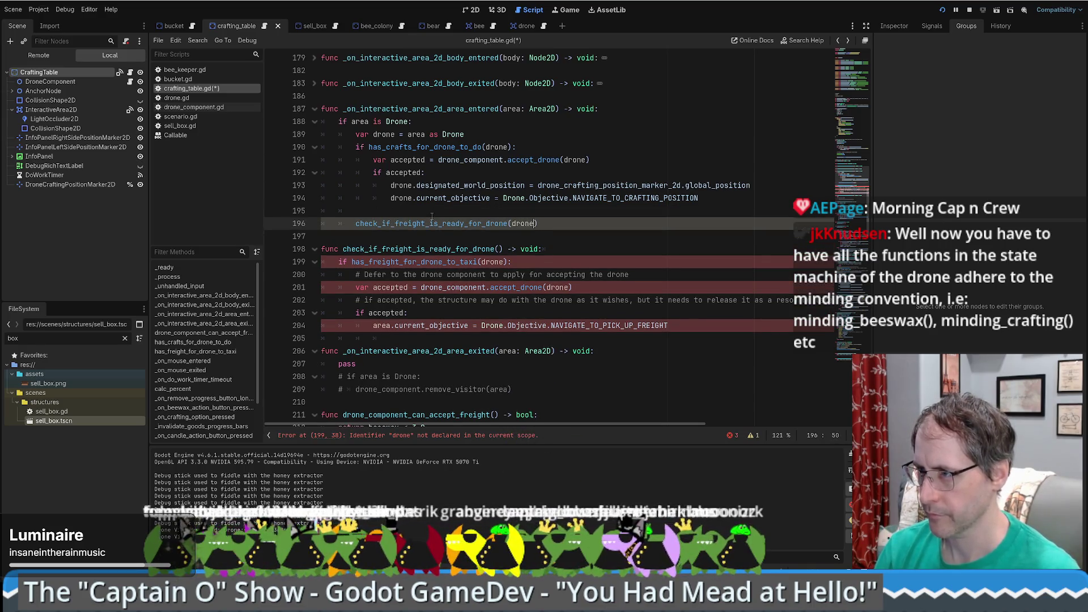
{"action": "type", "text": ")"}
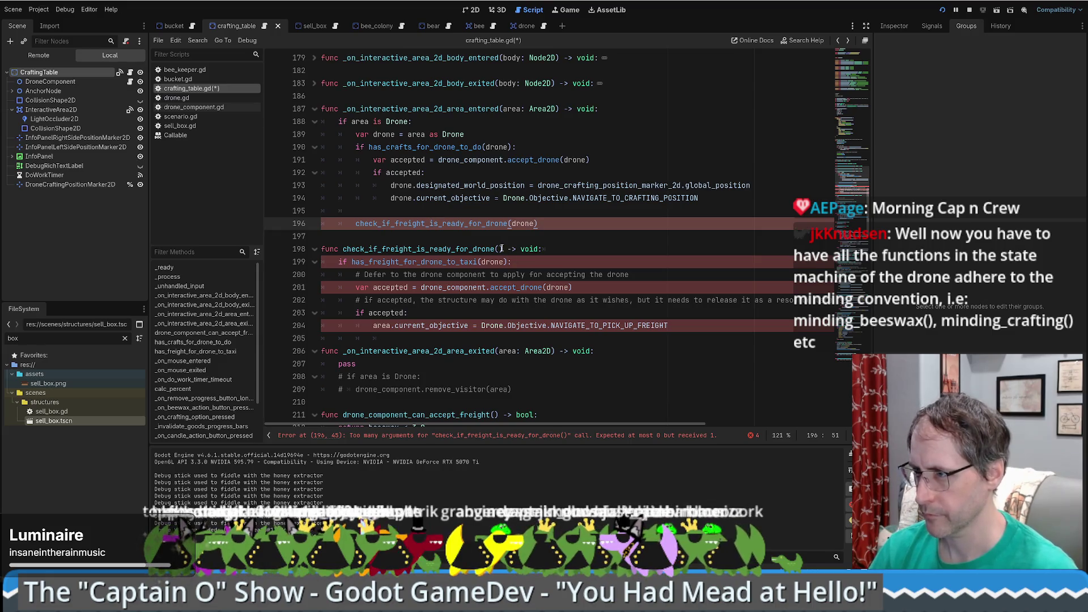
{"action": "left_click", "coordinate": [501, 249]}
{"action": "type", "text": "drone: D"}
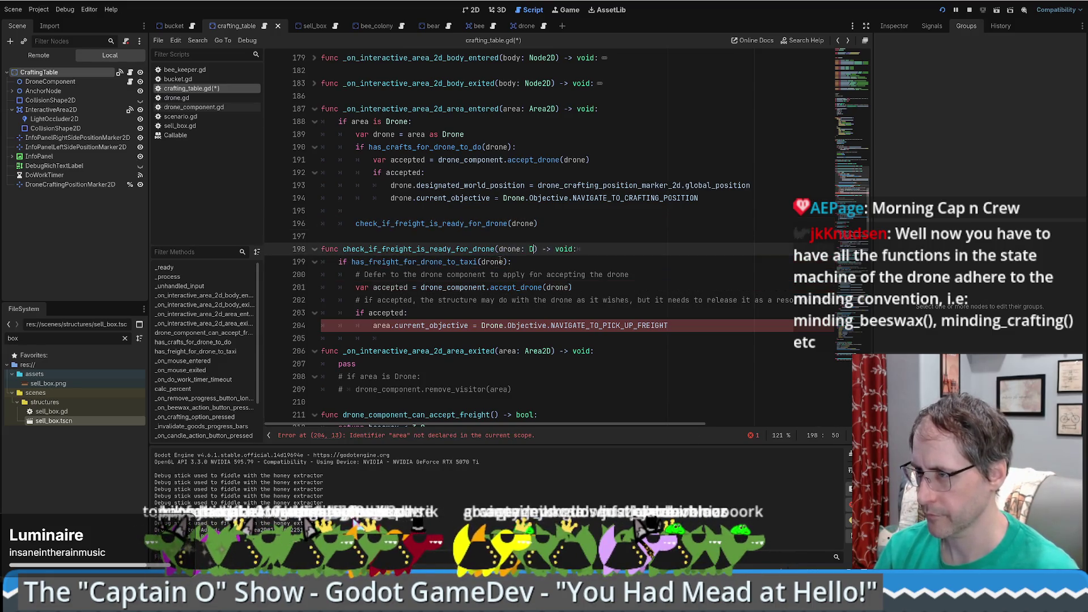
{"action": "type", "text": "rone"}
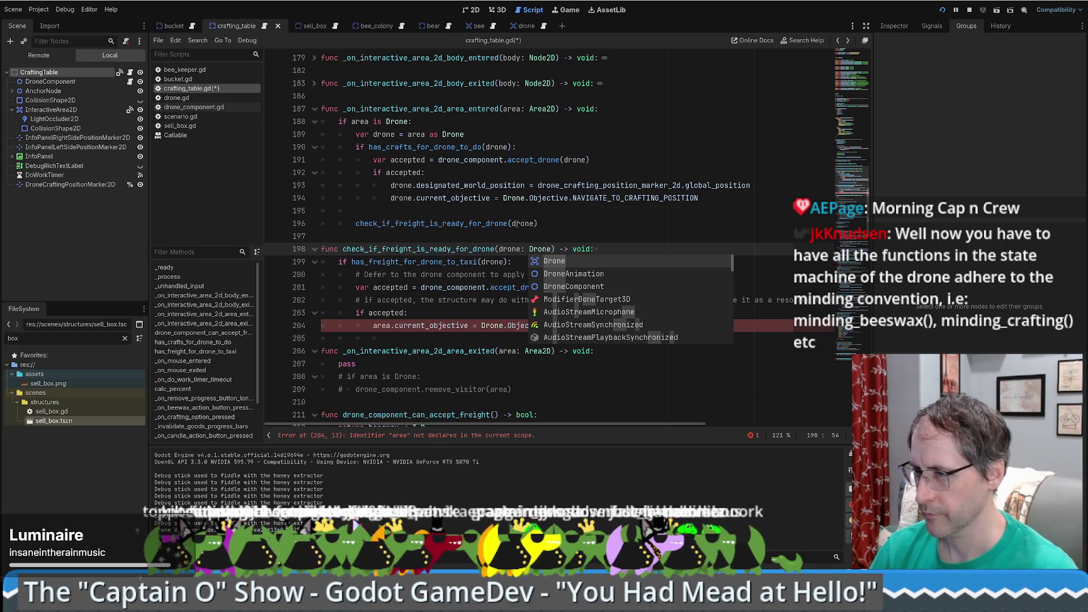
{"action": "left_click", "coordinate": [557, 224]}
{"action": "key", "text": "ctrl+s"}
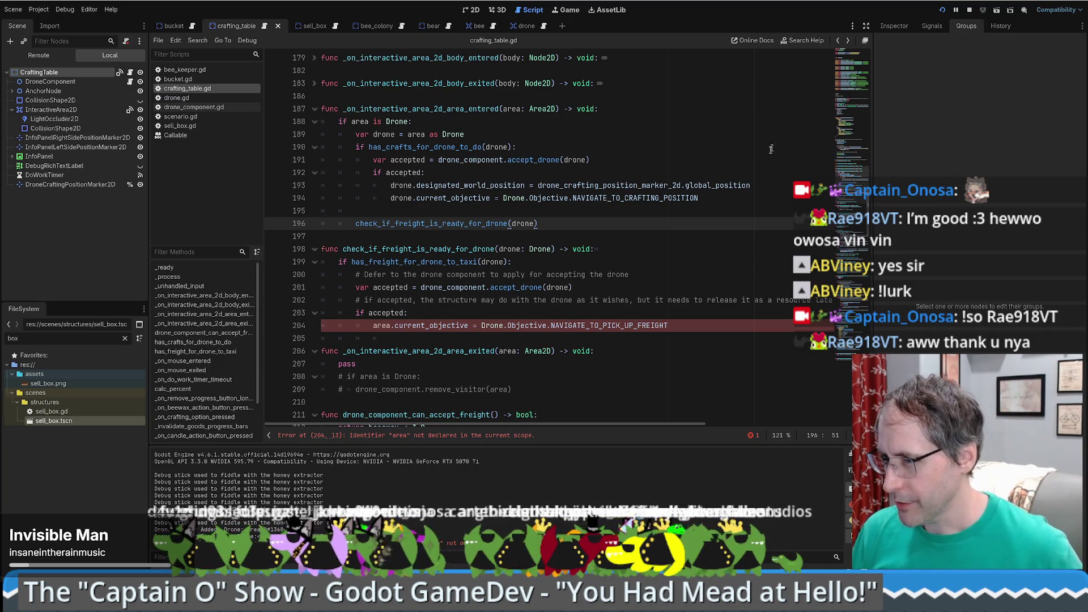
{"action": "scroll", "coordinate": [615, 298], "scroll_direction": "down", "scroll_amount": 3}
Replace the undeclared 'area' on line 204 with drone so it sets drone.current_objective
{"action": "scroll", "coordinate": [615, 298], "scroll_direction": "up", "scroll_amount": 5}
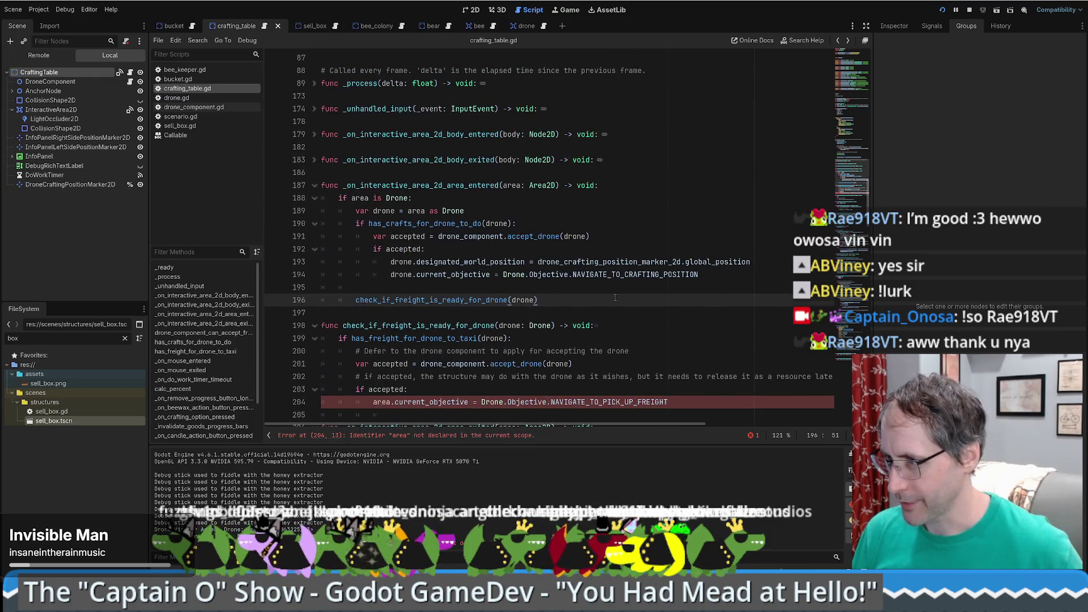
{"action": "scroll", "coordinate": [711, 319], "scroll_direction": "down", "scroll_amount": 5}
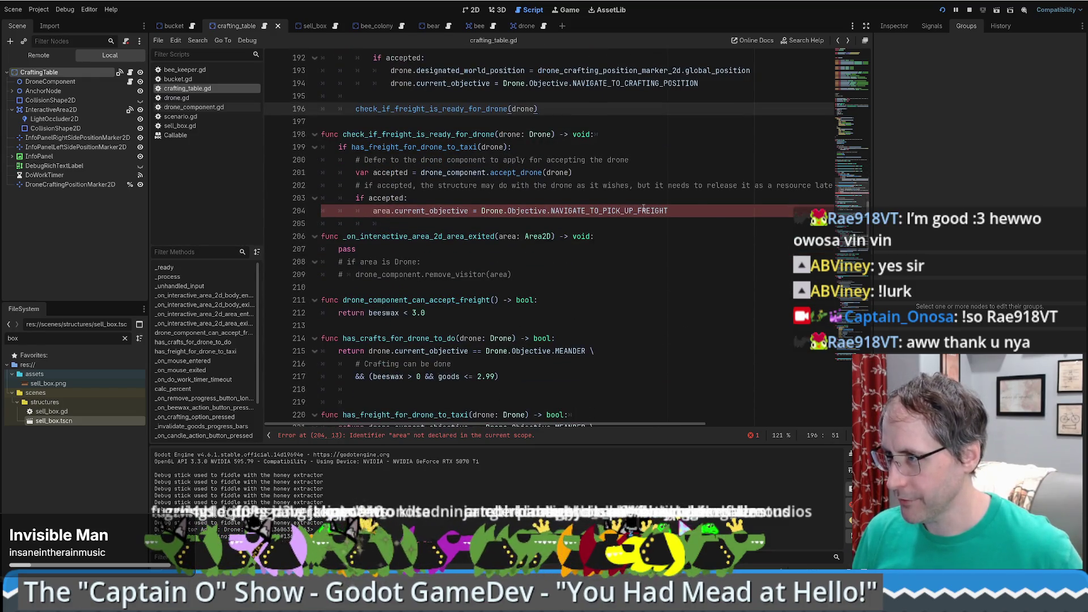
{"action": "left_click", "coordinate": [712, 207]}
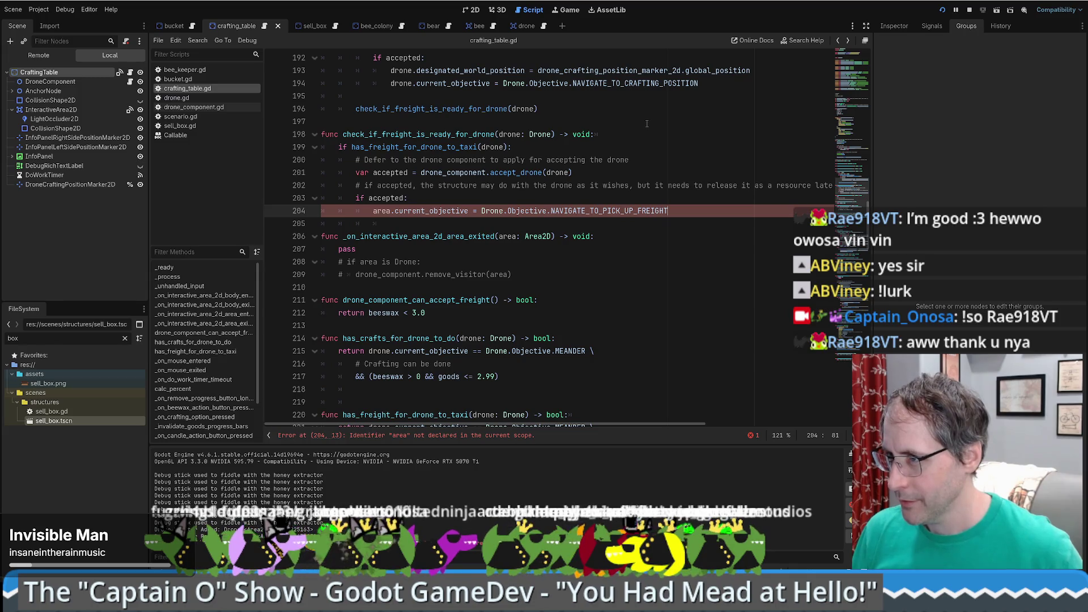
{"action": "scroll", "coordinate": [658, 179], "scroll_direction": "up", "scroll_amount": 3}
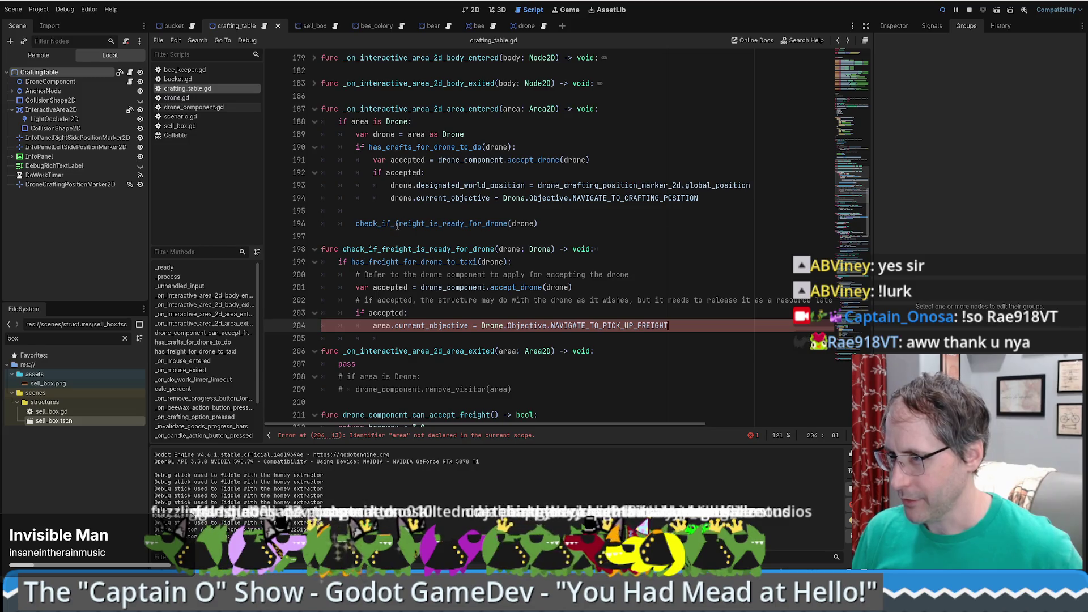
{"action": "left_click_drag", "start_coordinate": [356, 224], "coordinate": [392, 223]}
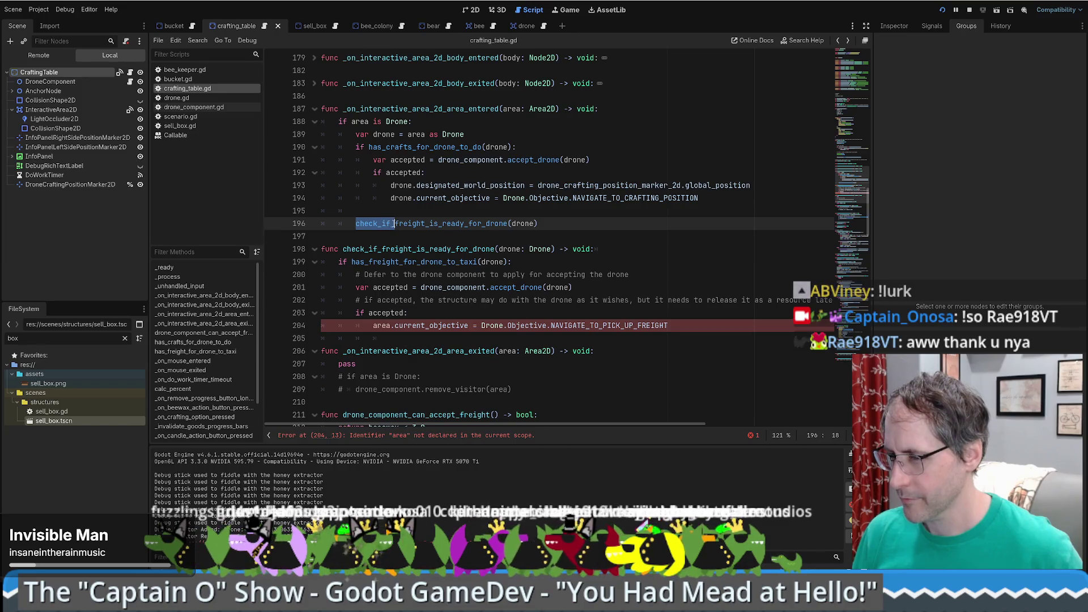
{"action": "left_click", "coordinate": [366, 225]}
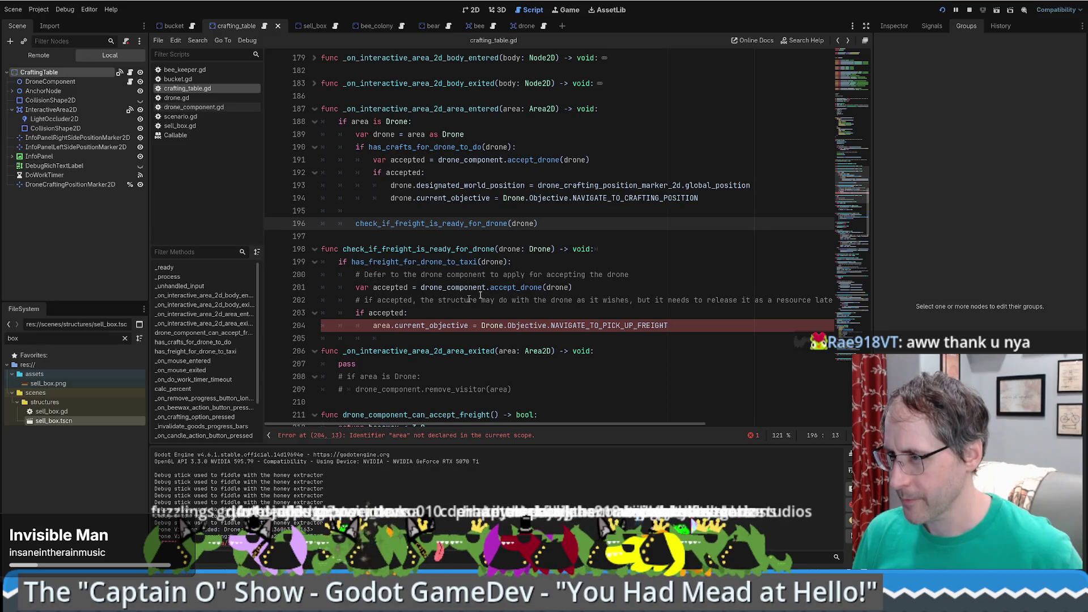
{"action": "double_click", "coordinate": [382, 326]}
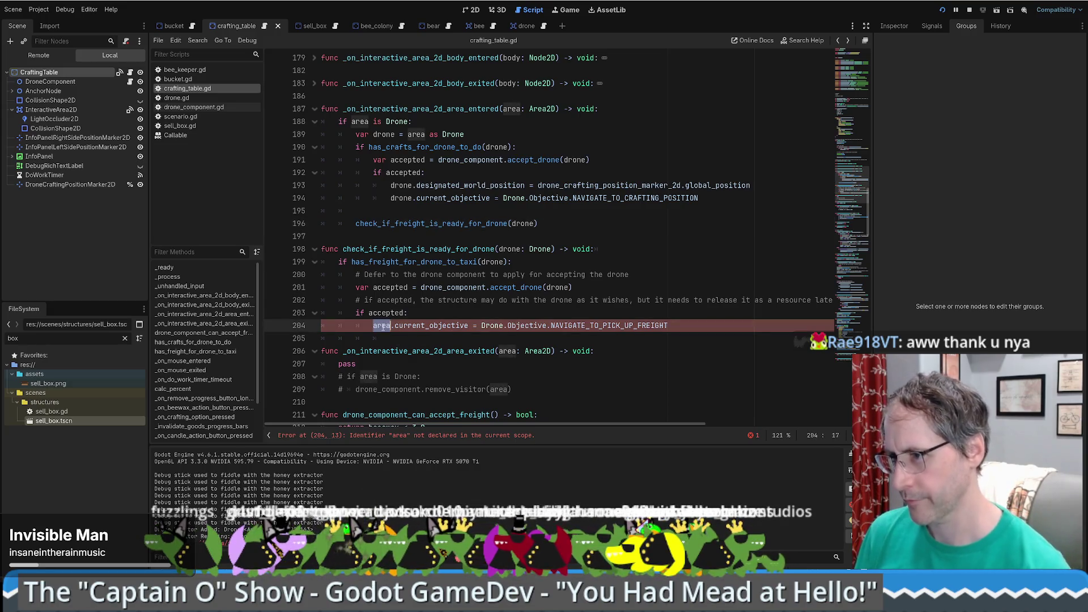
{"action": "type", "text": "drone"}
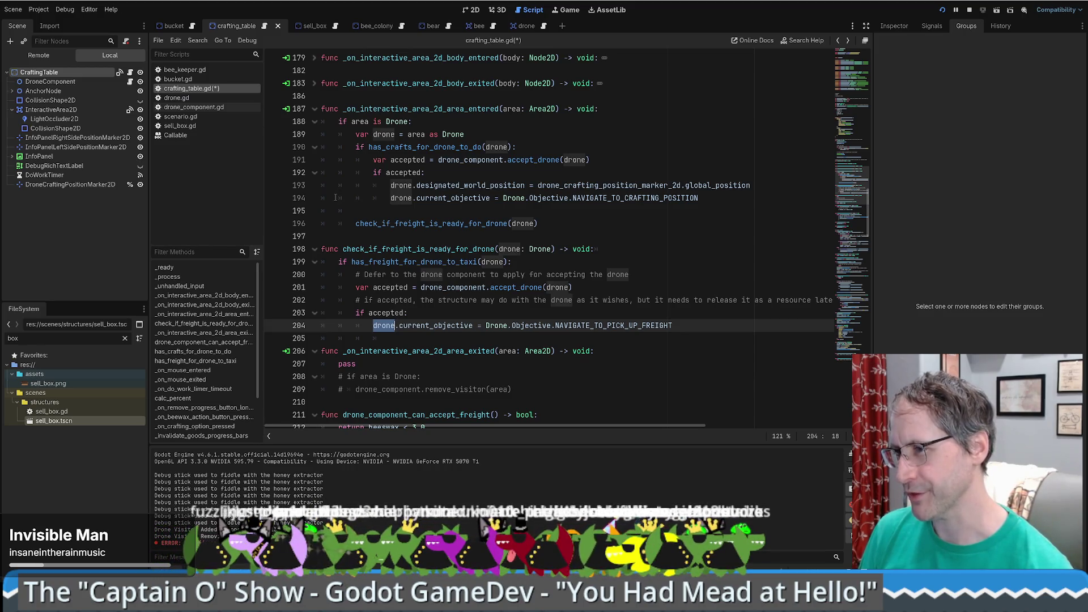
Select the new check_if_freight_is_ready_for_drone(drone) call and review the surrounding handler code
{"action": "left_click", "coordinate": [403, 223]}
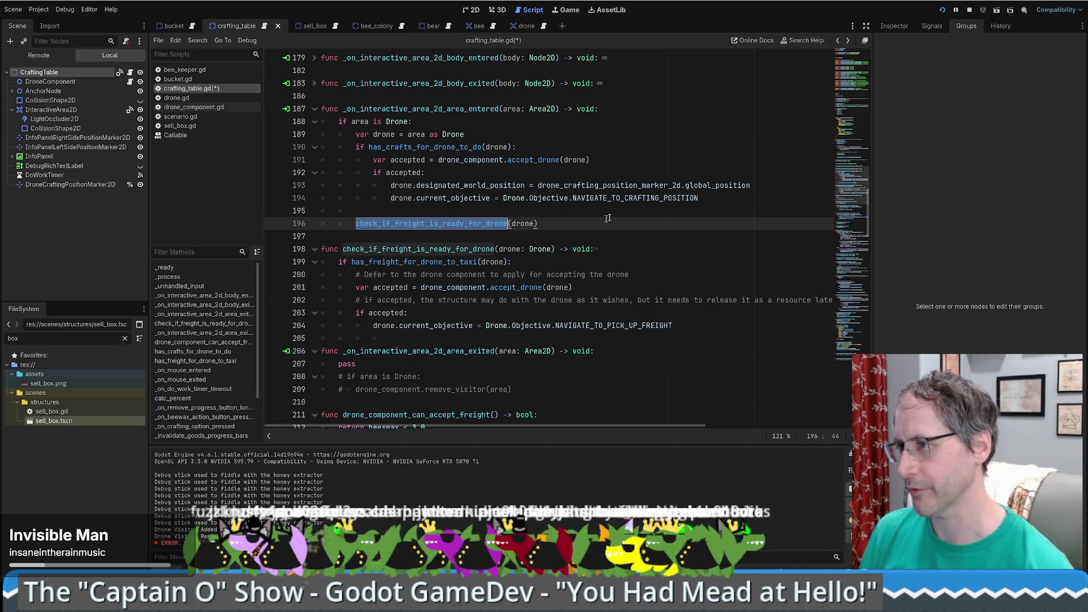
{"action": "left_click", "coordinate": [414, 233]}
{"action": "left_click_drag", "start_coordinate": [348, 224], "coordinate": [586, 228]}
{"action": "key", "text": "ctrl+c"}
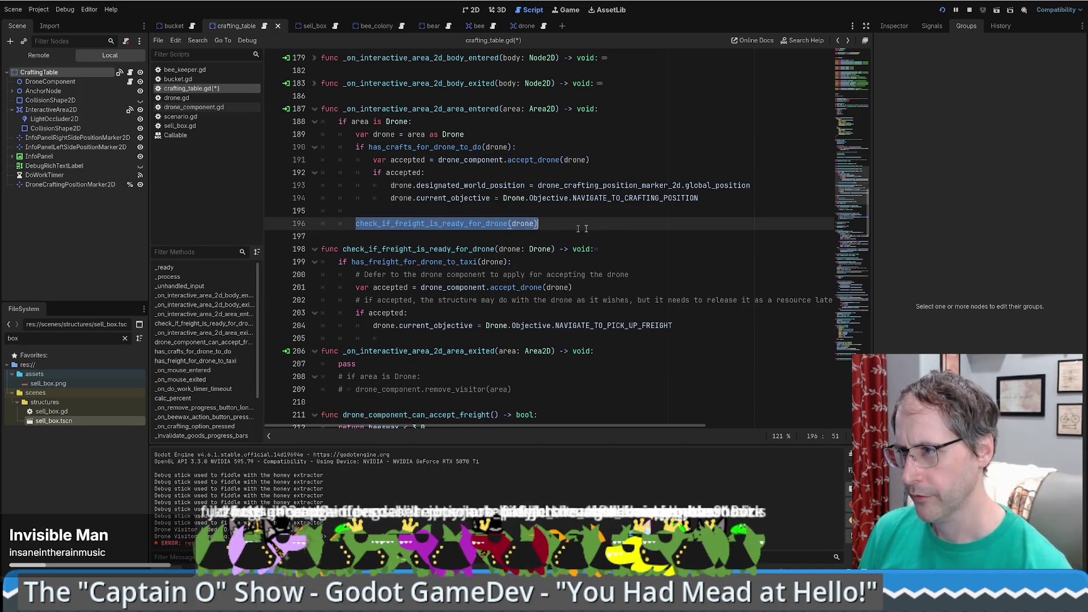
{"action": "scroll", "coordinate": [612, 231], "scroll_direction": "up", "scroll_amount": 7}
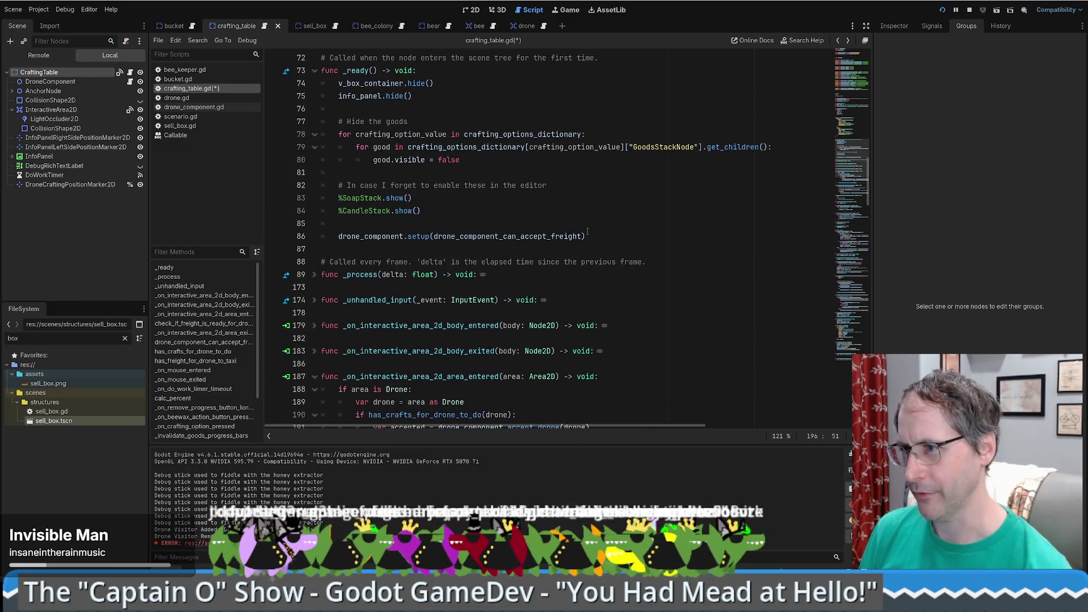
{"action": "scroll", "coordinate": [629, 222], "scroll_direction": "down", "scroll_amount": 5}
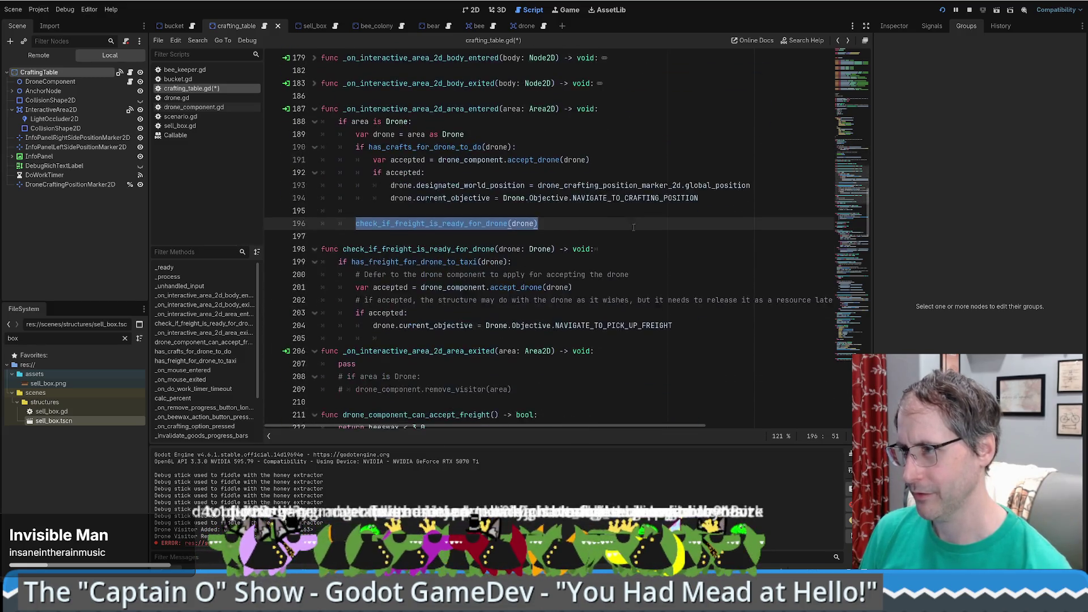
{"action": "scroll", "coordinate": [635, 227], "scroll_direction": "up", "scroll_amount": 8}
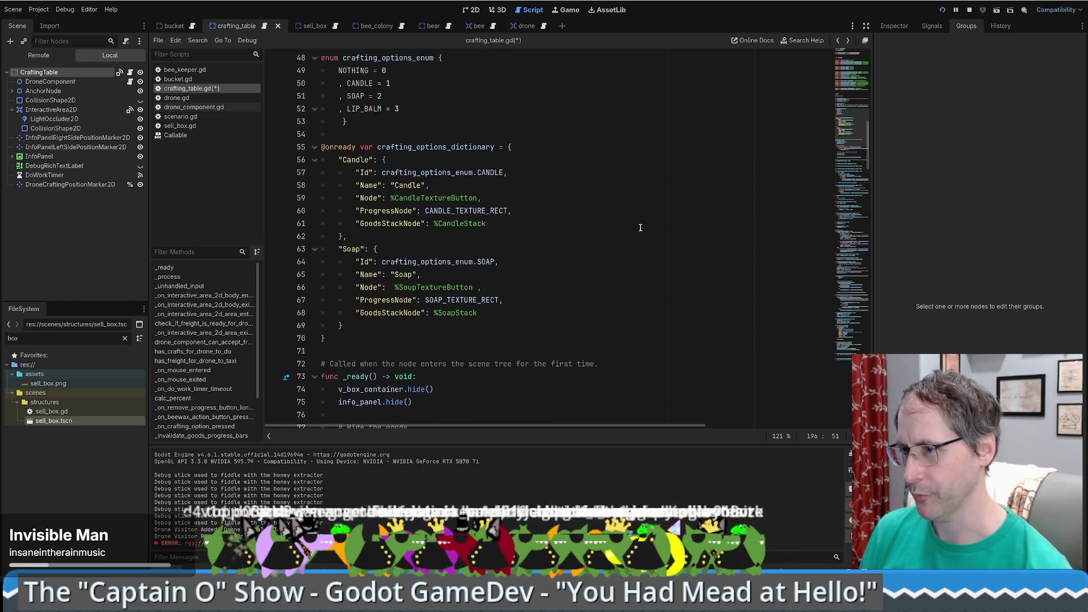
{"action": "scroll", "coordinate": [644, 227], "scroll_direction": "down", "scroll_amount": 8}
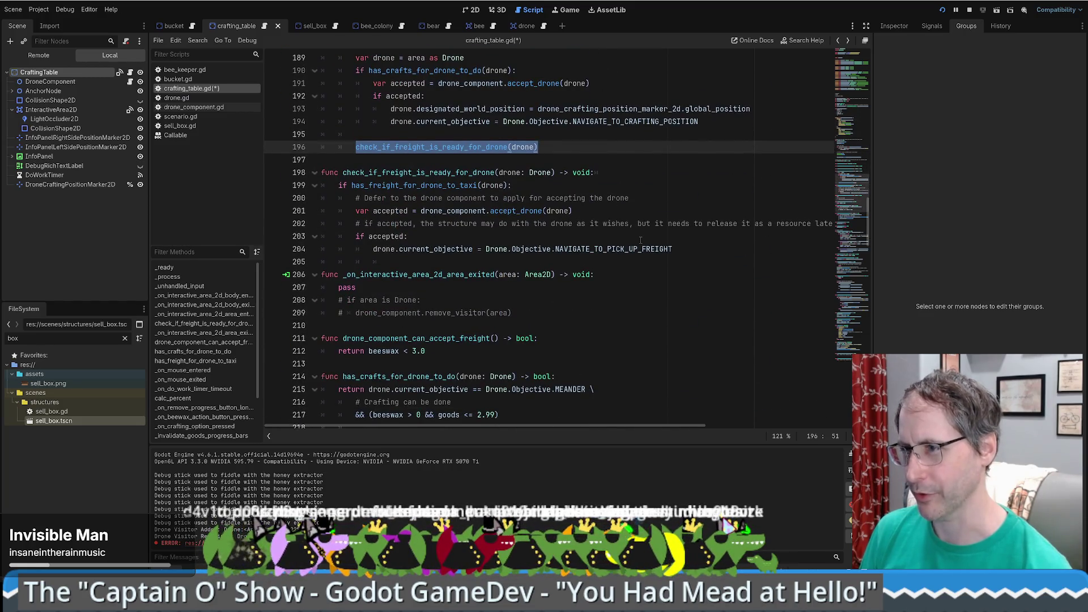
{"action": "scroll", "coordinate": [193, 403], "scroll_direction": "down", "scroll_amount": 3}
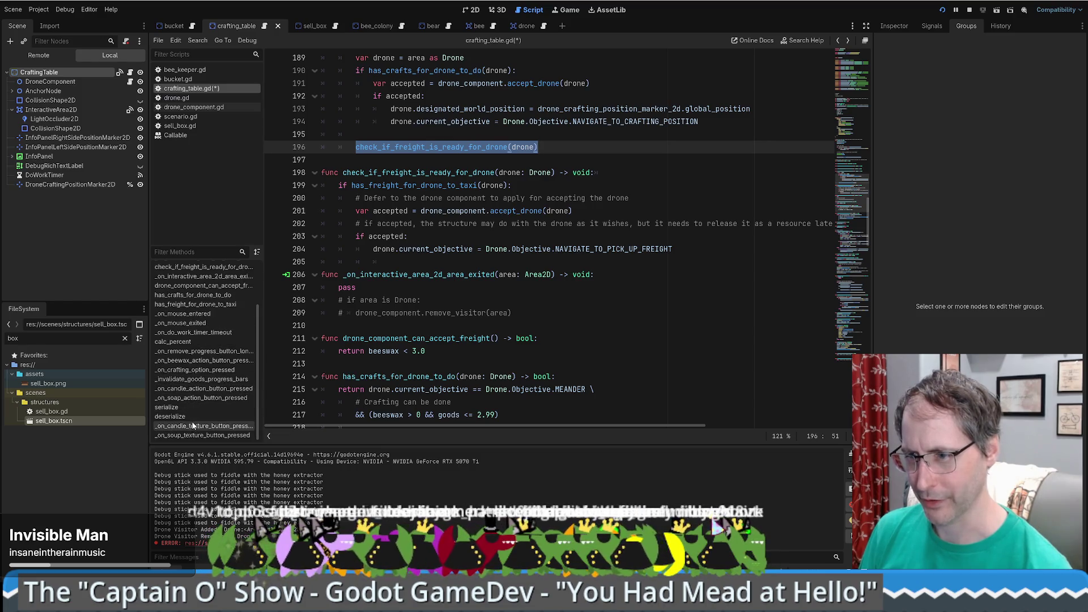
Jump to _on_do_work_timer_timeout from the methods list and scroll to its else branch
{"action": "left_click", "coordinate": [198, 333]}
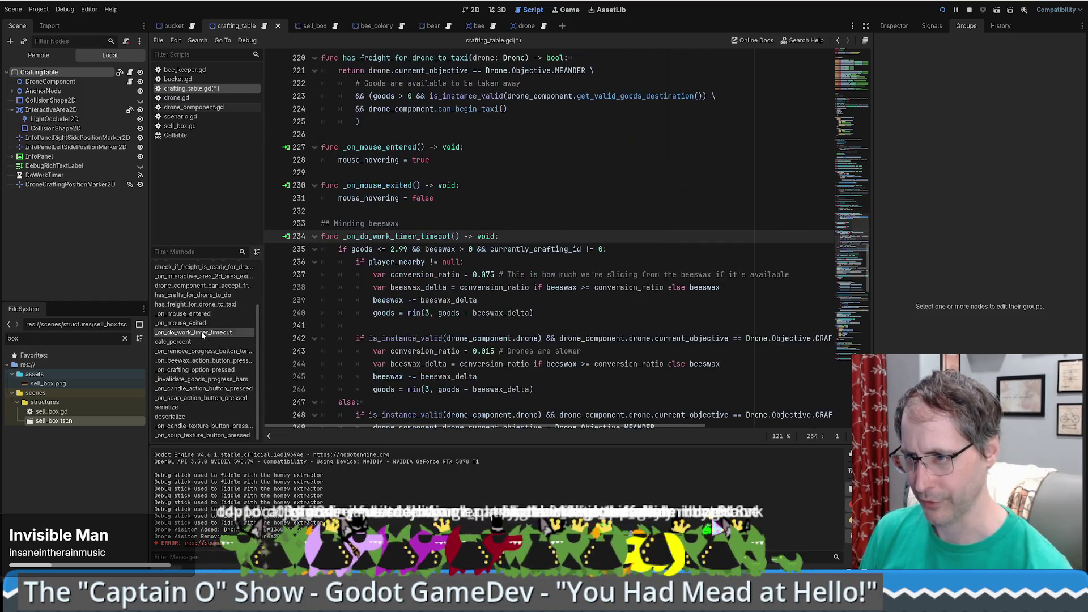
{"action": "scroll", "coordinate": [615, 298], "scroll_direction": "down", "scroll_amount": 6}
{"action": "scroll", "coordinate": [614, 299], "scroll_direction": "up", "scroll_amount": 1}
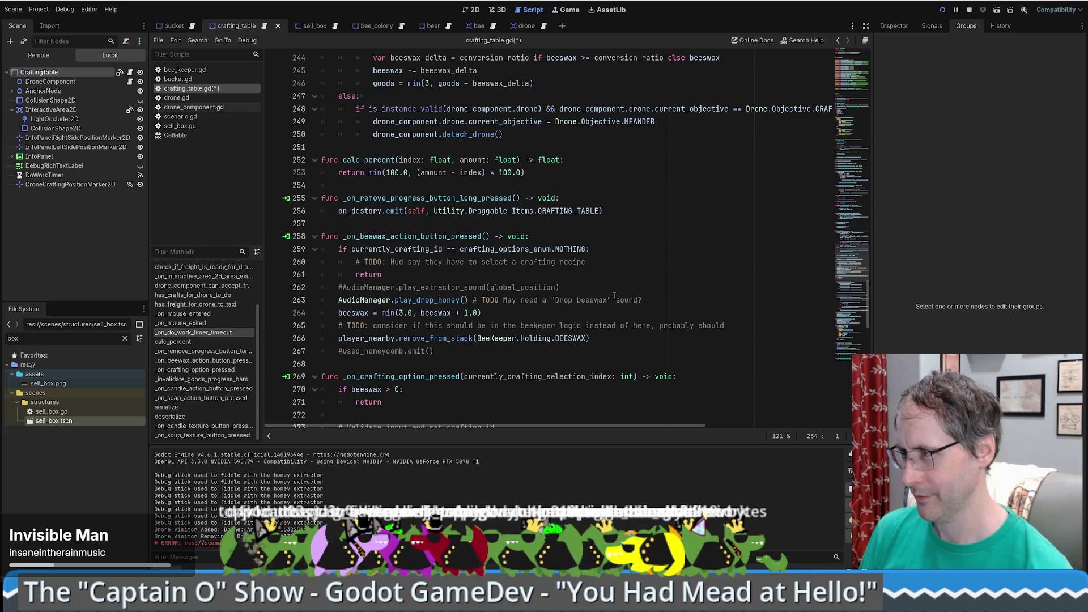
{"action": "scroll", "coordinate": [614, 297], "scroll_direction": "up", "scroll_amount": 1}
{"action": "scroll", "coordinate": [614, 295], "scroll_direction": "up", "scroll_amount": 1}
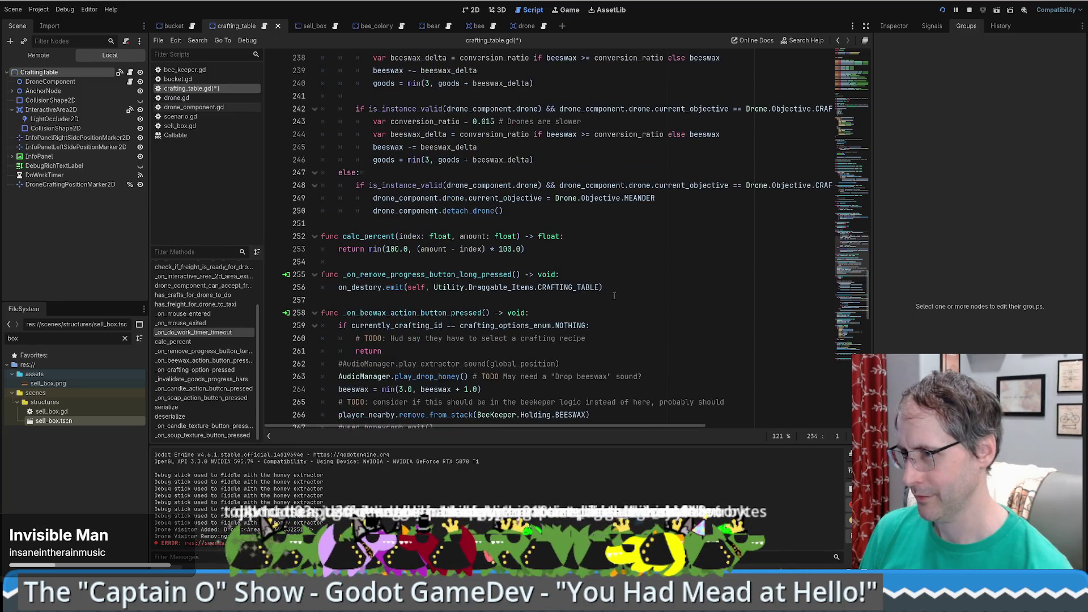
{"action": "scroll", "coordinate": [647, 204], "scroll_direction": "up", "scroll_amount": 1}
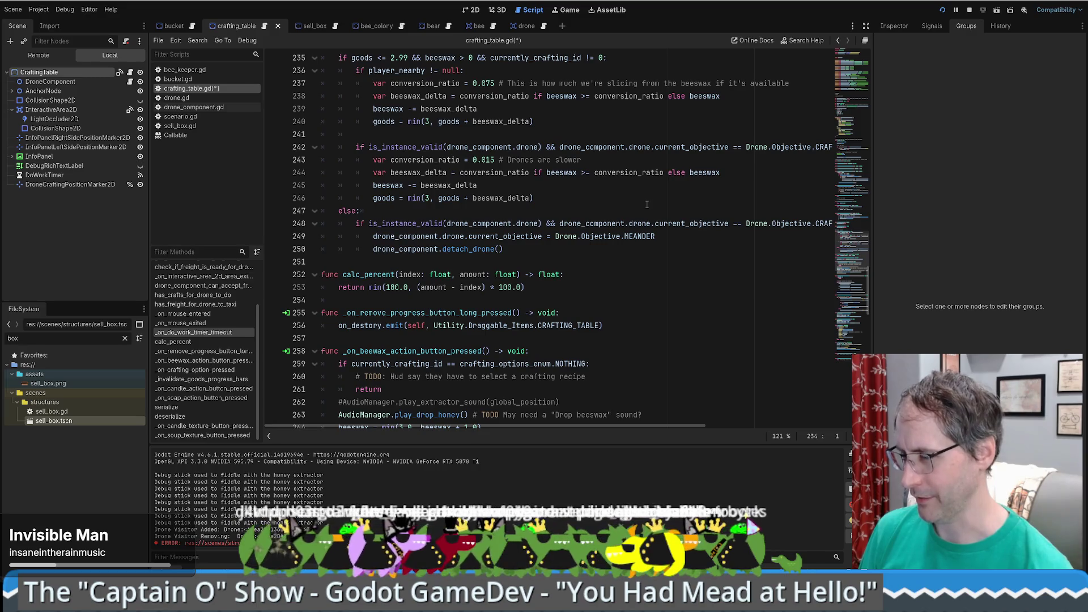
Add check_if_freight_is_ready_for_drone(drone_component.drone) to the else branch of the work-timer release
{"action": "mouse_move", "coordinate": [609, 425]}
{"action": "left_mouse_down"}
{"action": "mouse_move", "coordinate": [701, 425]}
{"action": "mouse_move", "coordinate": [594, 430]}
{"action": "mouse_move", "coordinate": [706, 430]}
{"action": "left_mouse_up"}
{"action": "left_click", "coordinate": [762, 228]}
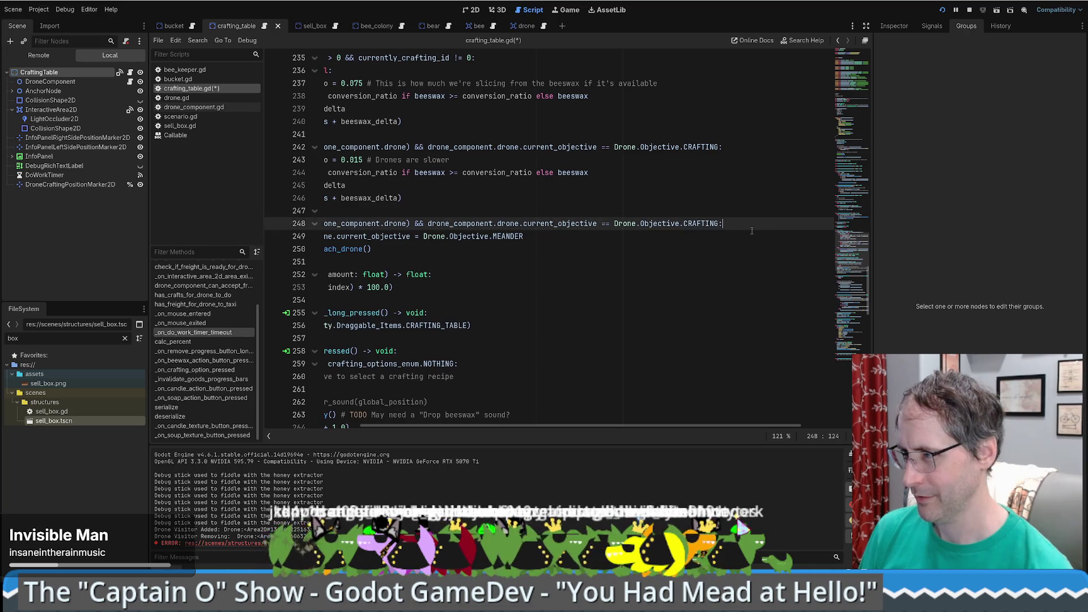
{"action": "key", "text": "Return"}
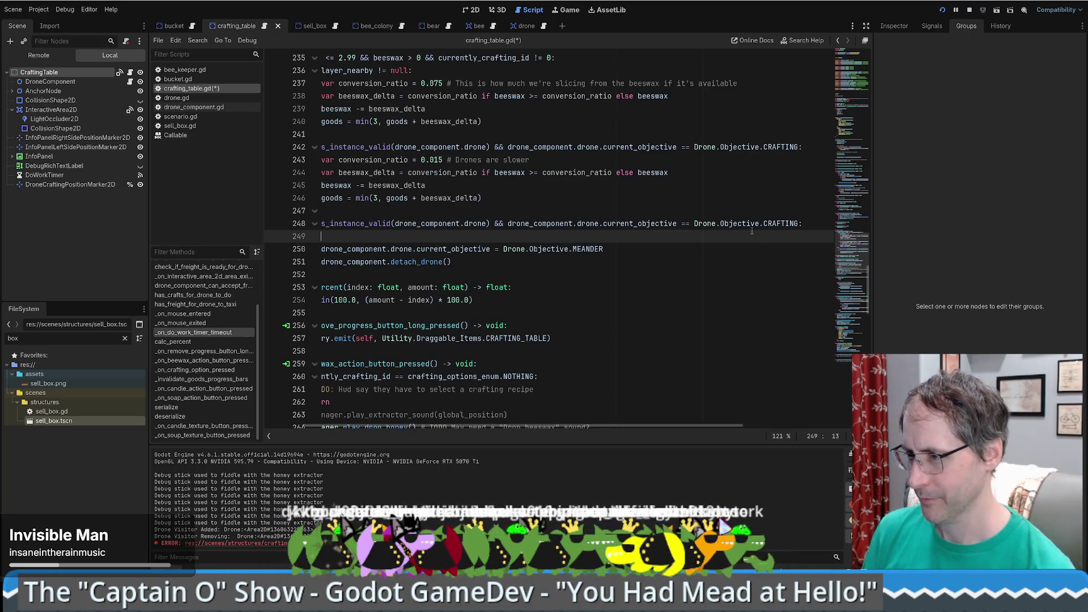
{"action": "left_click_drag", "start_coordinate": [603, 425], "coordinate": [599, 426]}
{"action": "key", "text": "ctrl+v"}
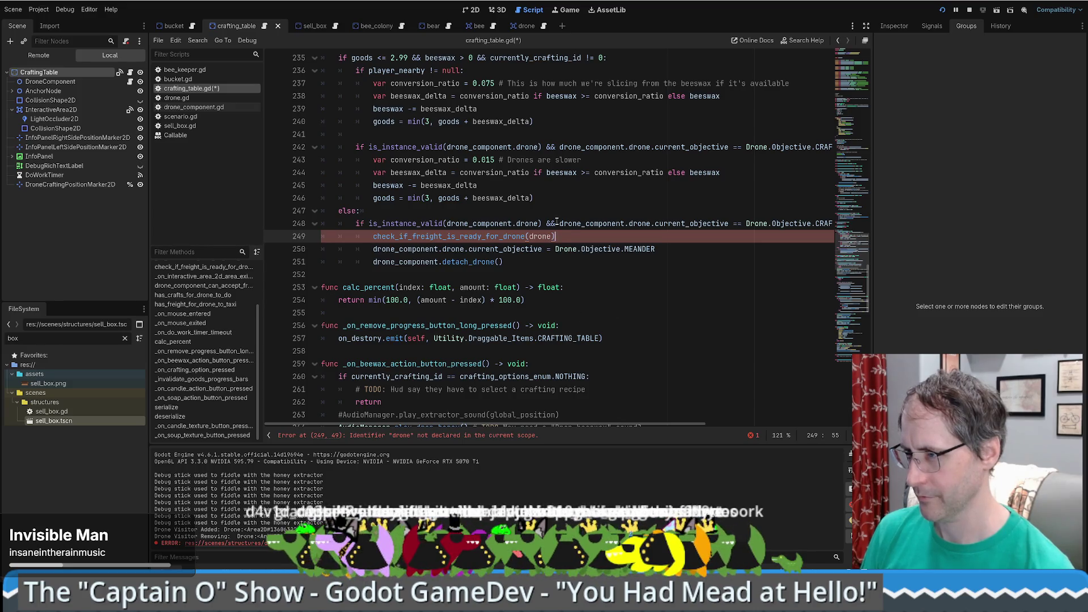
{"action": "left_click_drag", "start_coordinate": [560, 224], "coordinate": [651, 224]}
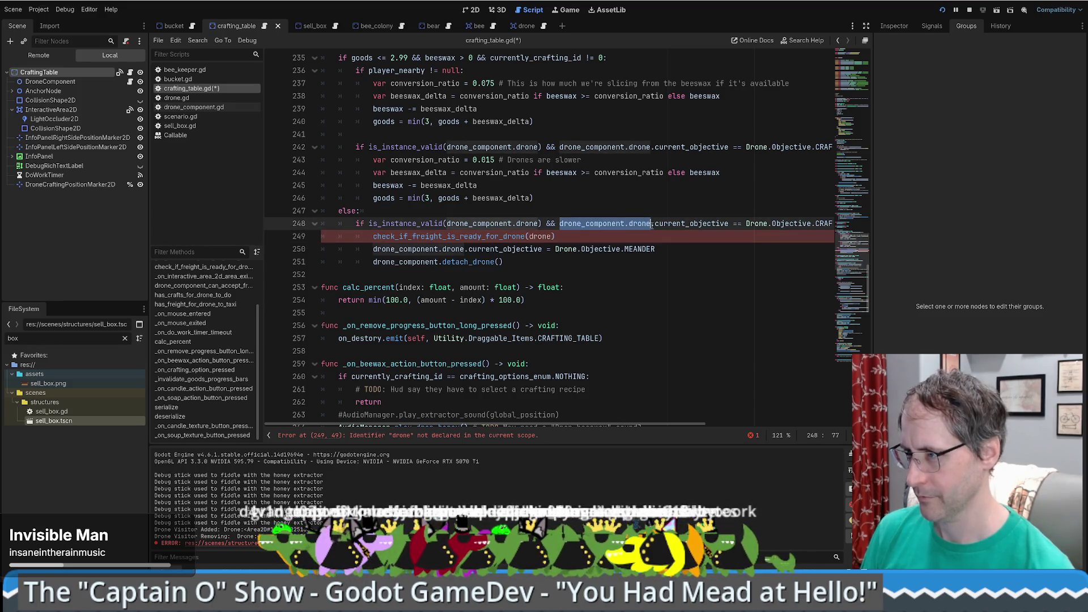
{"action": "key", "text": "ctrl+c"}
{"action": "double_click", "coordinate": [540, 236]}
{"action": "key", "text": "ctrl+v"}
Give check_if_freight_is_ready_for_drone a bool return type with return true and return false
{"action": "left_click", "coordinate": [457, 243]}
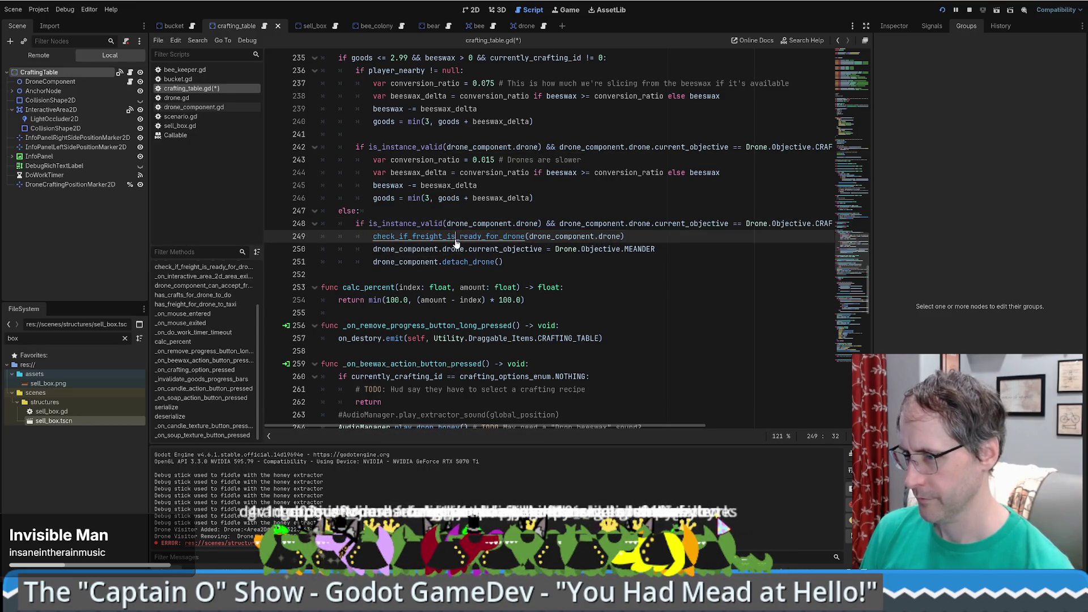
{"action": "left_click", "coordinate": [455, 241], "text": "ctrl"}
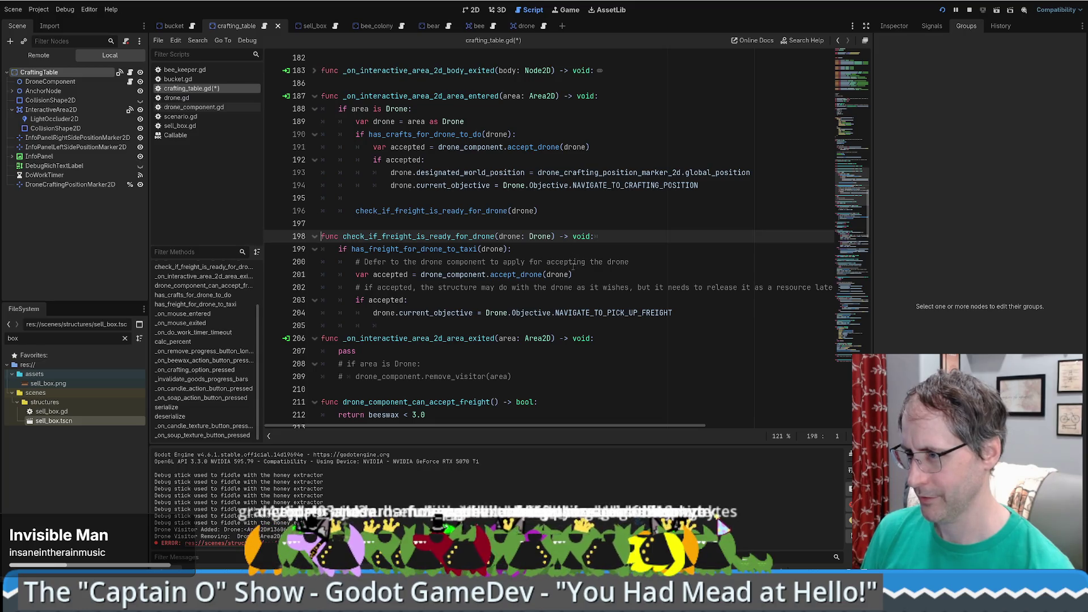
{"action": "double_click", "coordinate": [581, 237]}
{"action": "type", "text": "bool"}
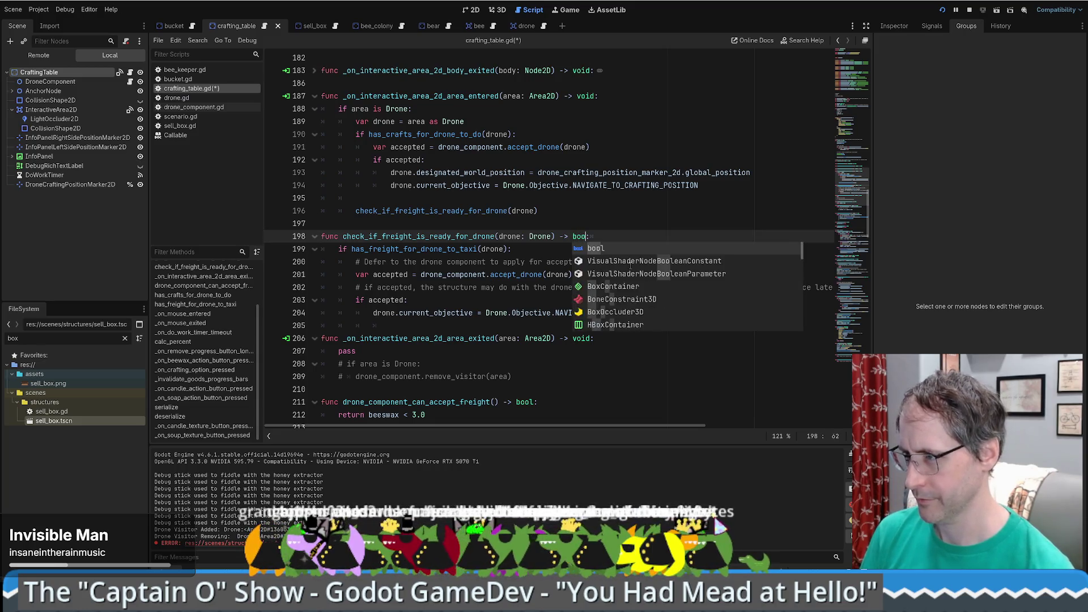
{"action": "key", "text": "Escape"}
{"action": "left_click", "coordinate": [681, 313]}
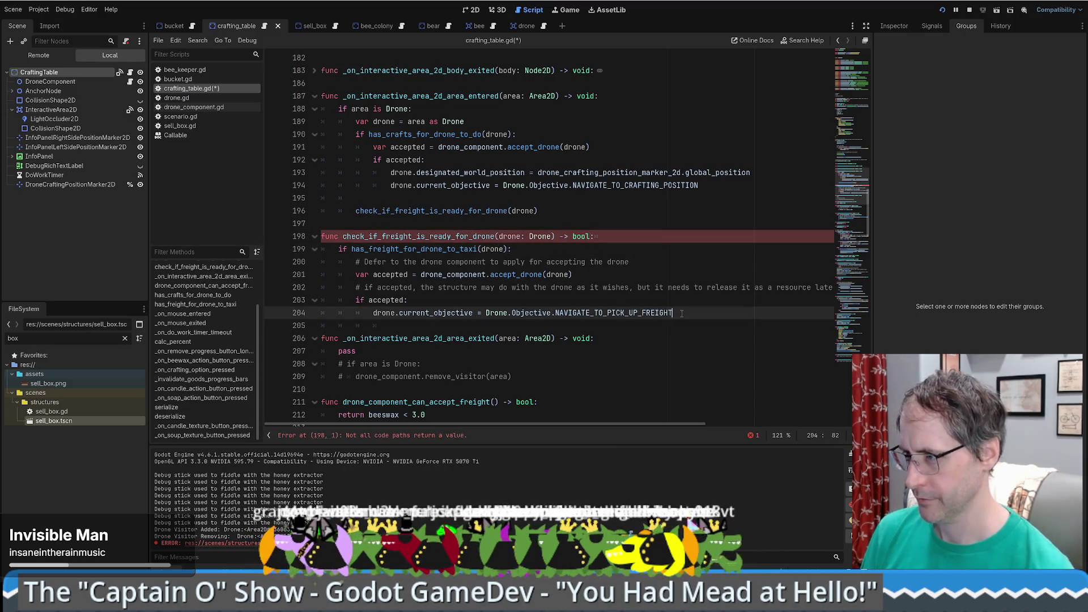
{"action": "key", "text": "Return"}
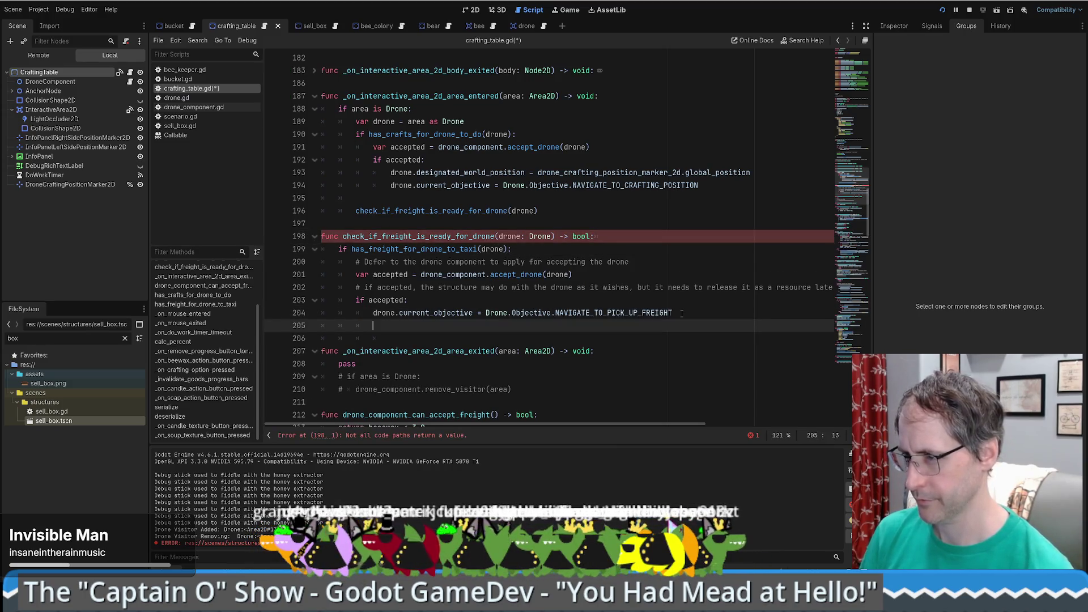
{"action": "type", "text": "return true;"}
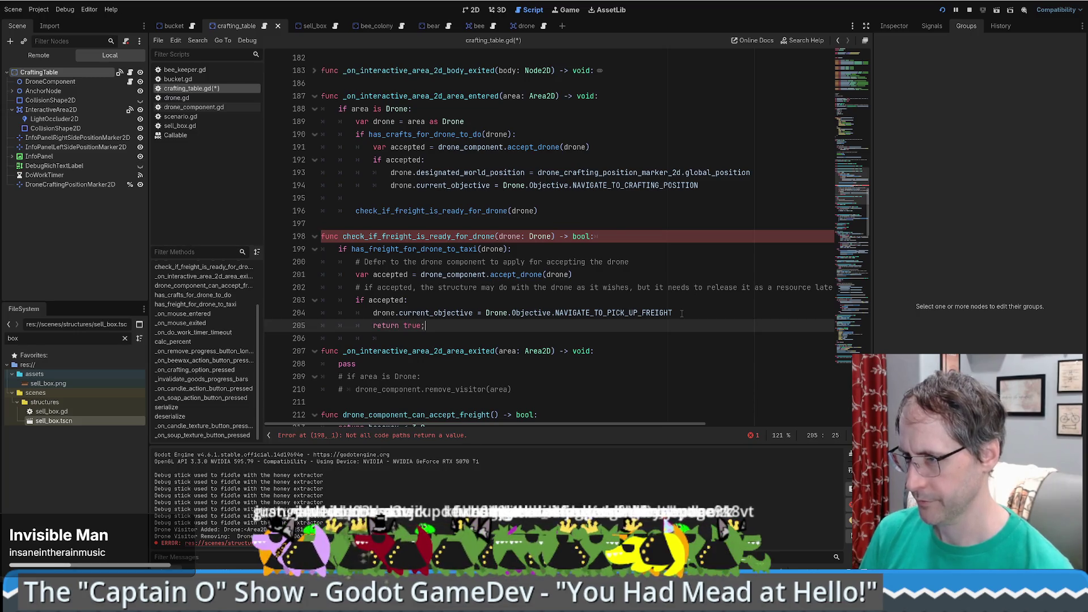
{"action": "key", "text": "BackSpace"}
{"action": "key", "text": "Return"}
{"action": "type", "text": "return"}
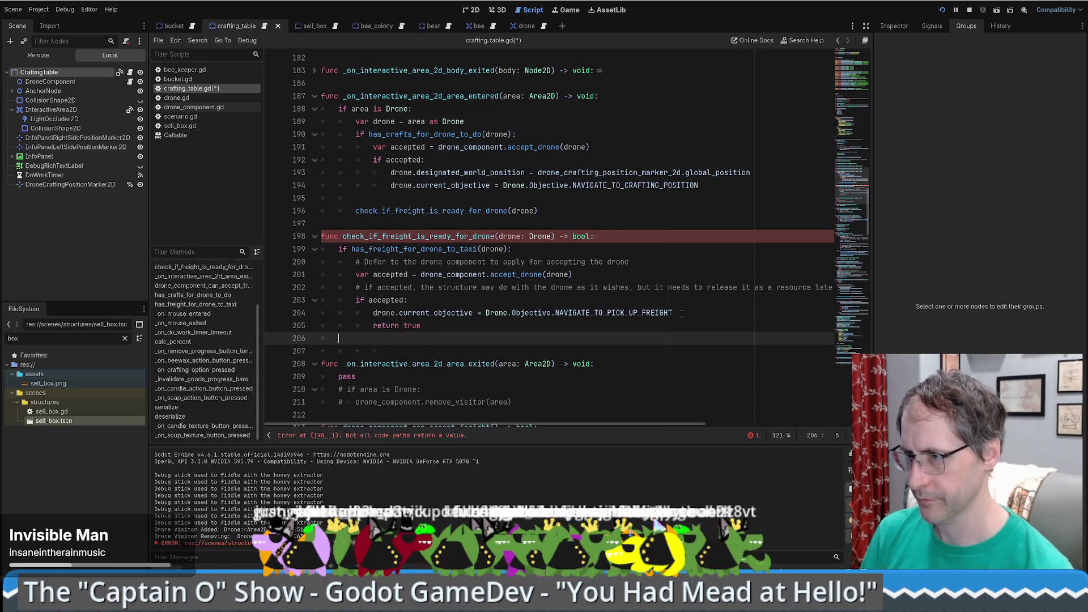
{"action": "type", "text": " false"}
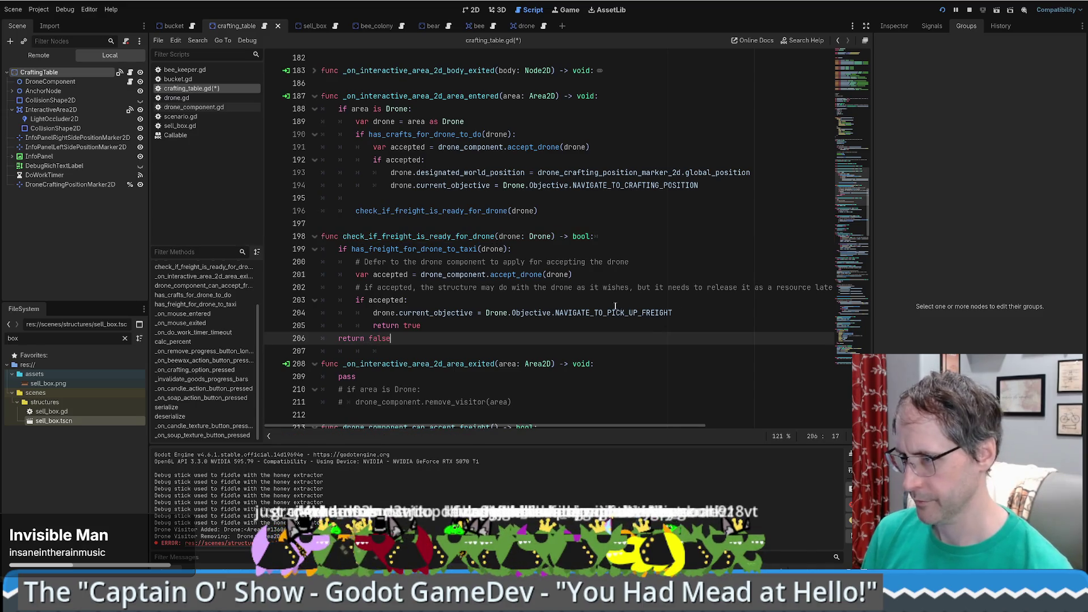
Go back to _on_do_work_timer_timeout at the new freight check line
{"action": "scroll", "coordinate": [587, 297], "scroll_direction": "down", "scroll_amount": 10}
{"action": "key", "text": "ctrl+z"}
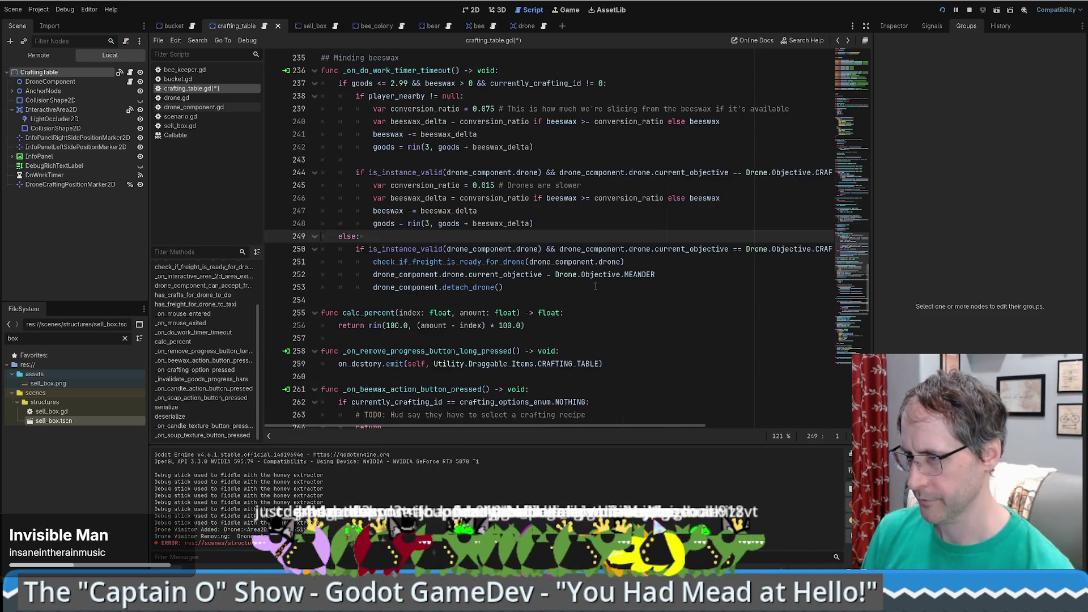
{"action": "key", "text": "ctrl+shift+z"}
{"action": "left_click", "coordinate": [193, 332]}
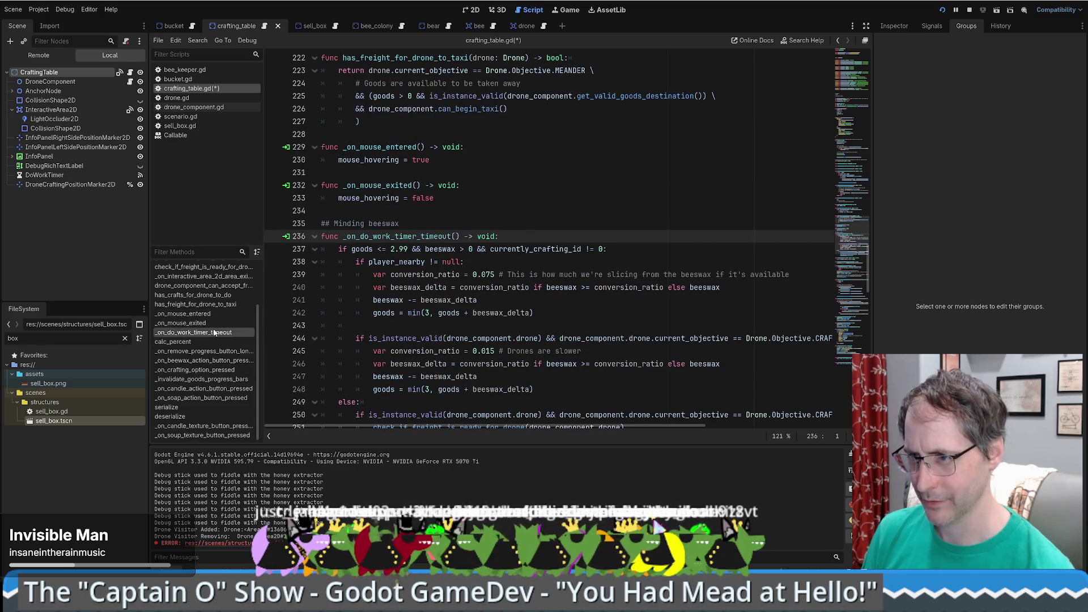
{"action": "scroll", "coordinate": [559, 277], "scroll_direction": "down", "scroll_amount": 4}
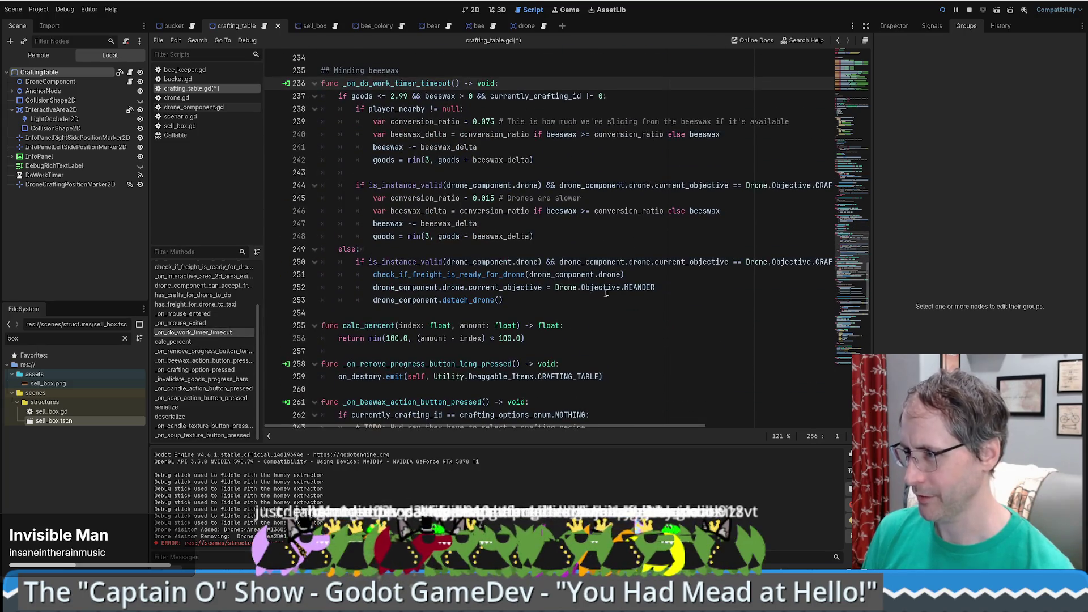
{"action": "left_click", "coordinate": [632, 276]}
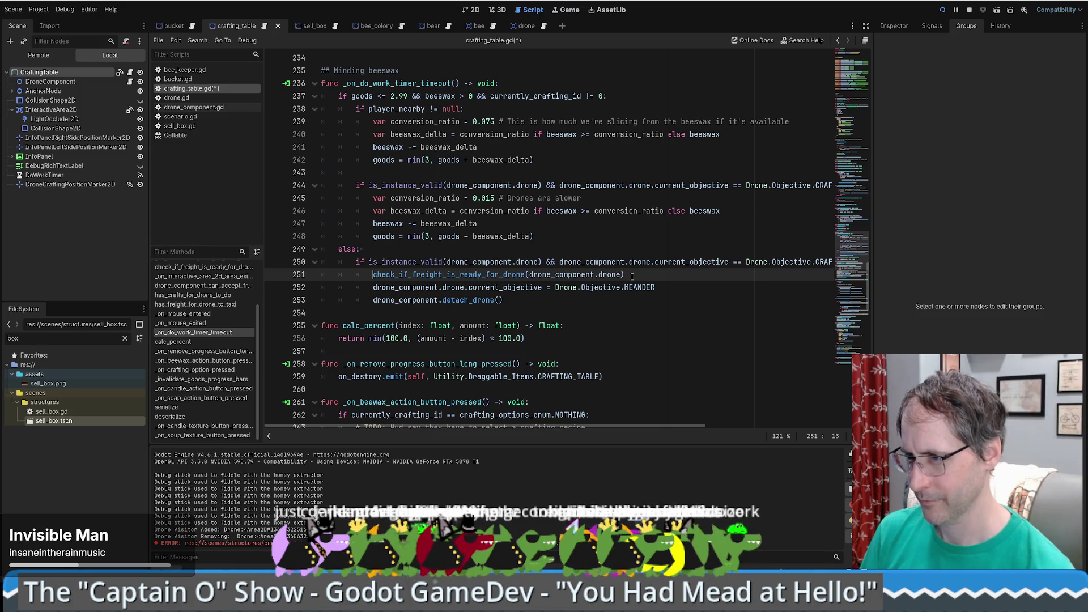
{"action": "type", "text": "if("}
{"action": "key", "text": "End"}
{"action": "type", "text": ")"}
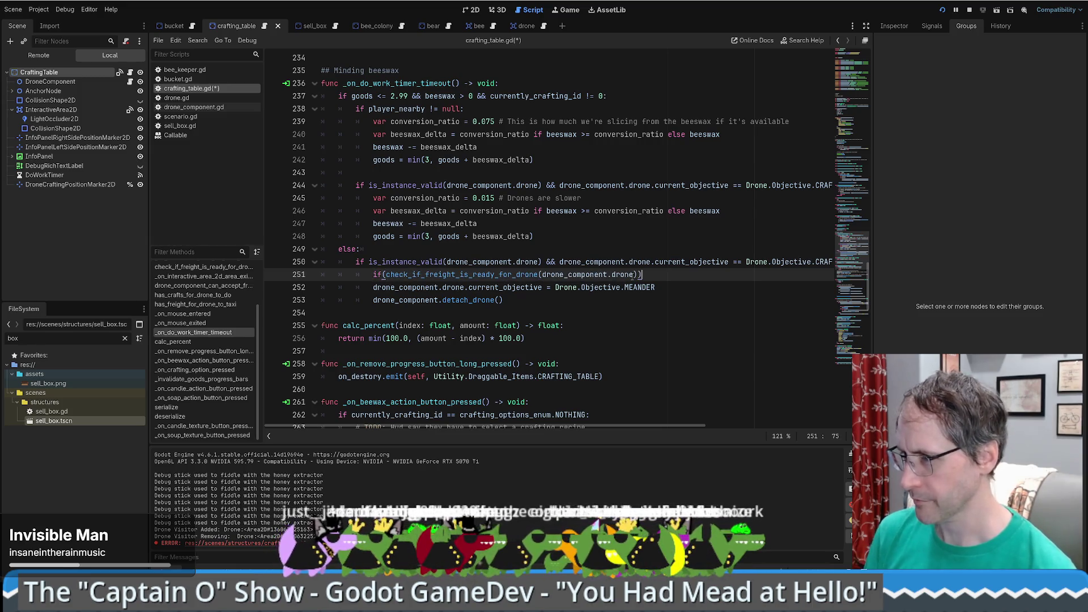
{"action": "key", "text": "BackSpace"}
{"action": "key", "text": "ctrl+Left"}
{"action": "key", "text": "ctrl+Left"}
{"action": "key", "text": "ctrl+Left"}
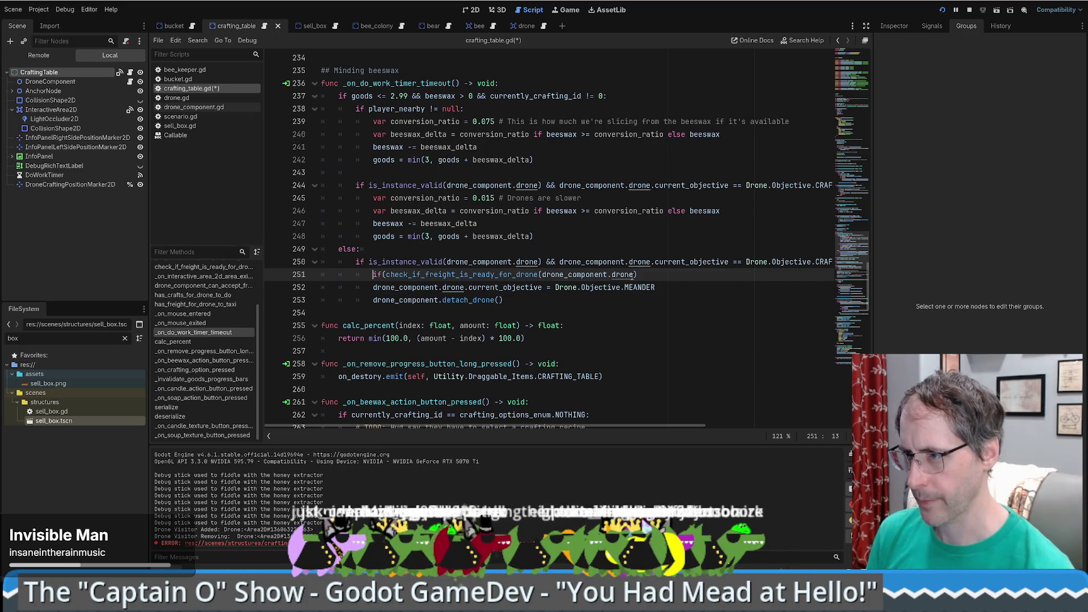
{"action": "key", "text": "BackSpace"}
{"action": "key", "text": "End"}
{"action": "type", "text": ":"}
{"action": "key", "text": "Down"}
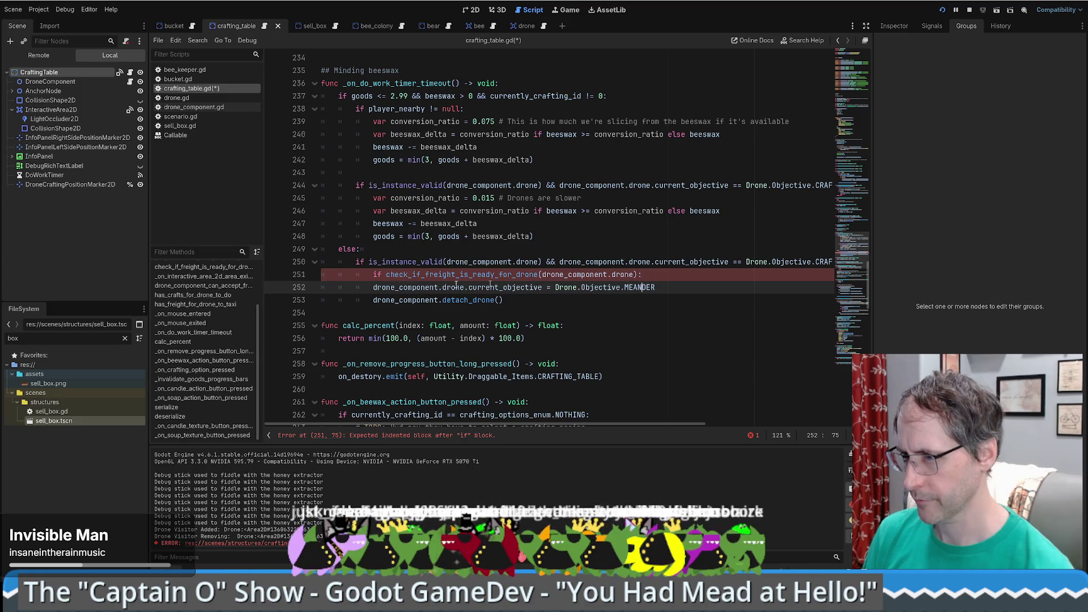
{"action": "left_click", "coordinate": [386, 274]}
{"action": "key", "text": "End"}
{"action": "key", "text": "BackSpace"}
{"action": "key", "text": "ctrl+Left"}
{"action": "key", "text": "ctrl+Left"}
{"action": "key", "text": "ctrl+Left"}
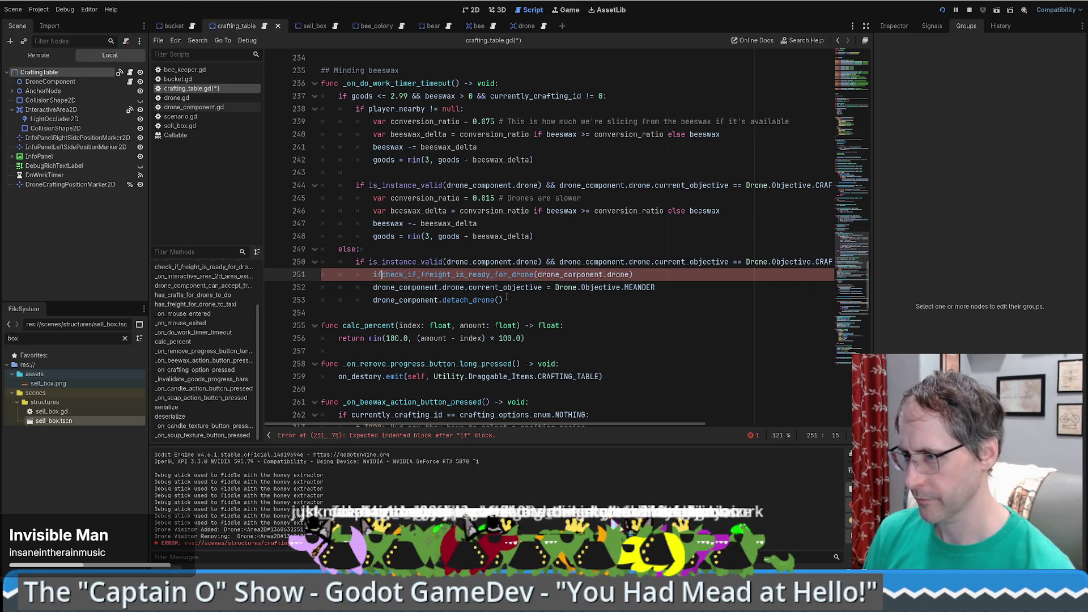
{"action": "key", "text": "BackSpace"}
{"action": "key", "text": "BackSpace"}
{"action": "key", "text": "BackSpace"}
{"action": "key", "text": "alt+Left"}
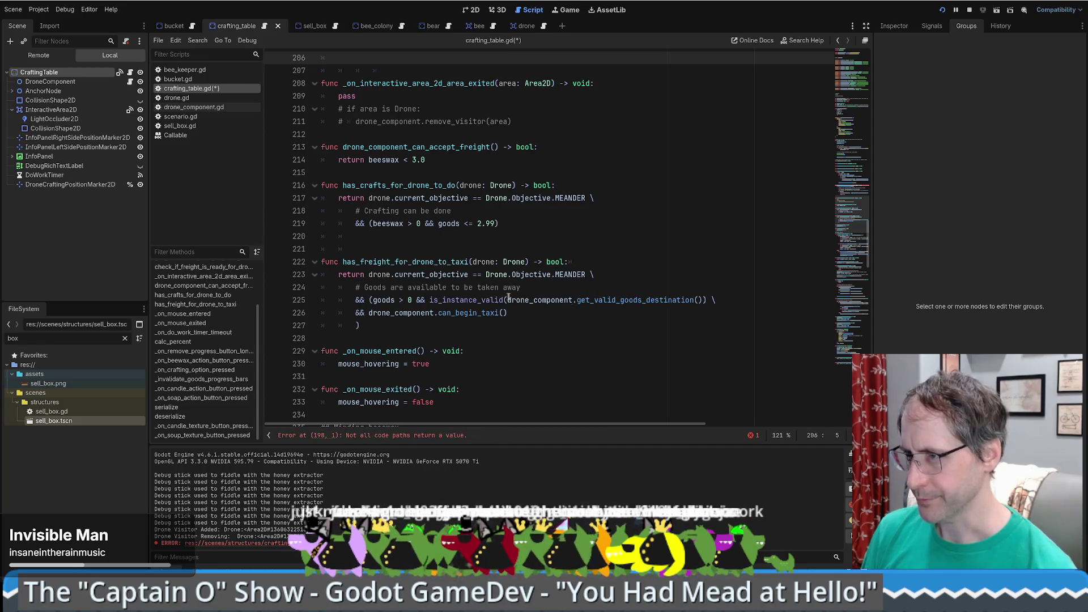
{"action": "scroll", "coordinate": [510, 295], "scroll_direction": "up", "scroll_amount": 5}
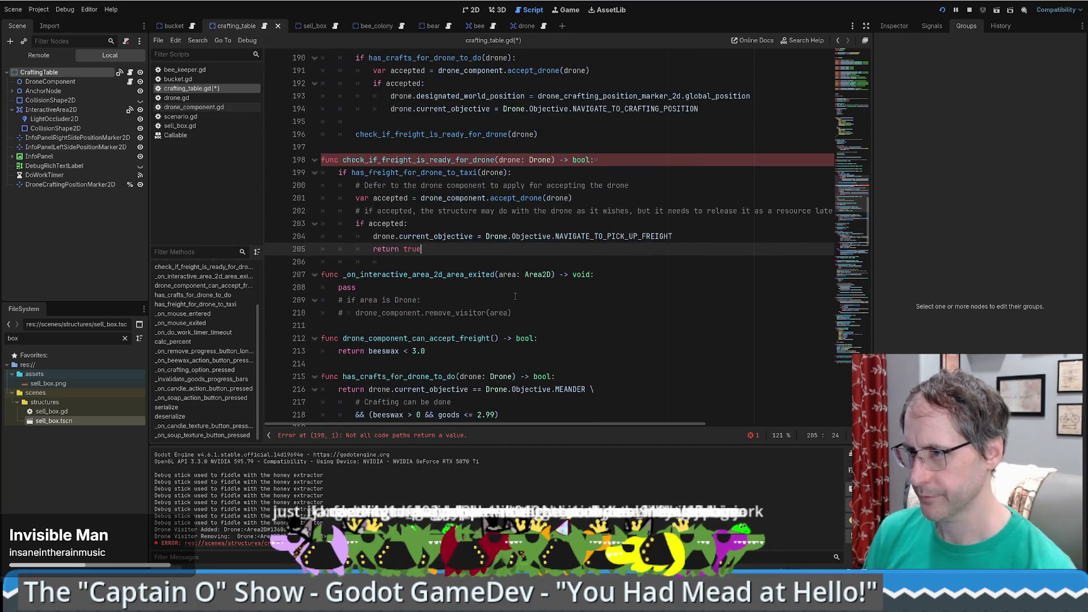
{"action": "key", "text": "Return"}
{"action": "key", "text": "BackSpace"}
{"action": "key", "text": "BackSpace"}
{"action": "type", "text": "return false"}
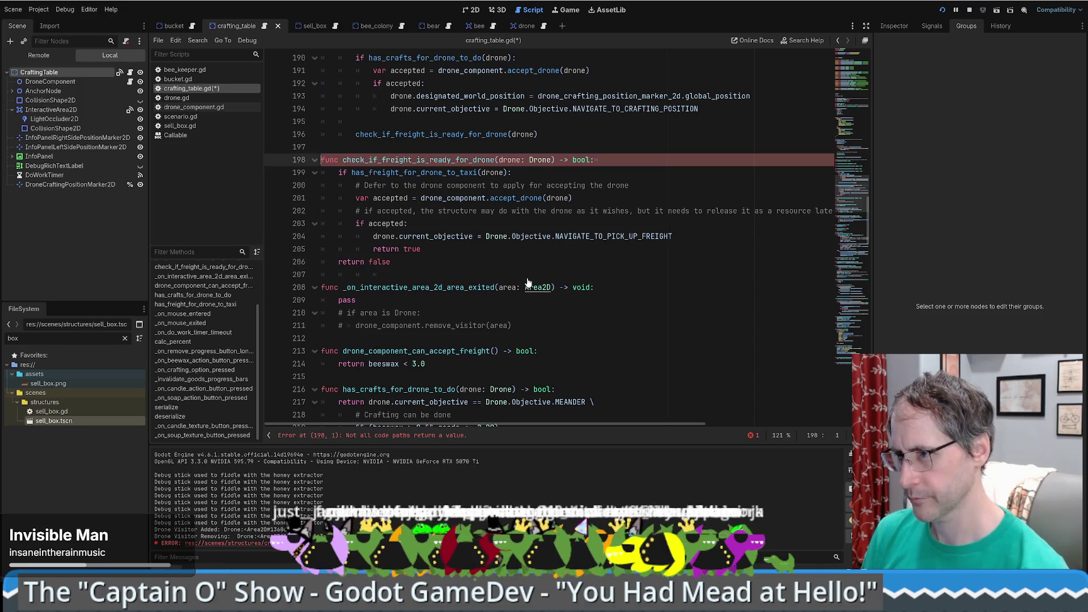
{"action": "key", "text": "alt+Left"}
{"action": "key", "text": "alt+Right"}
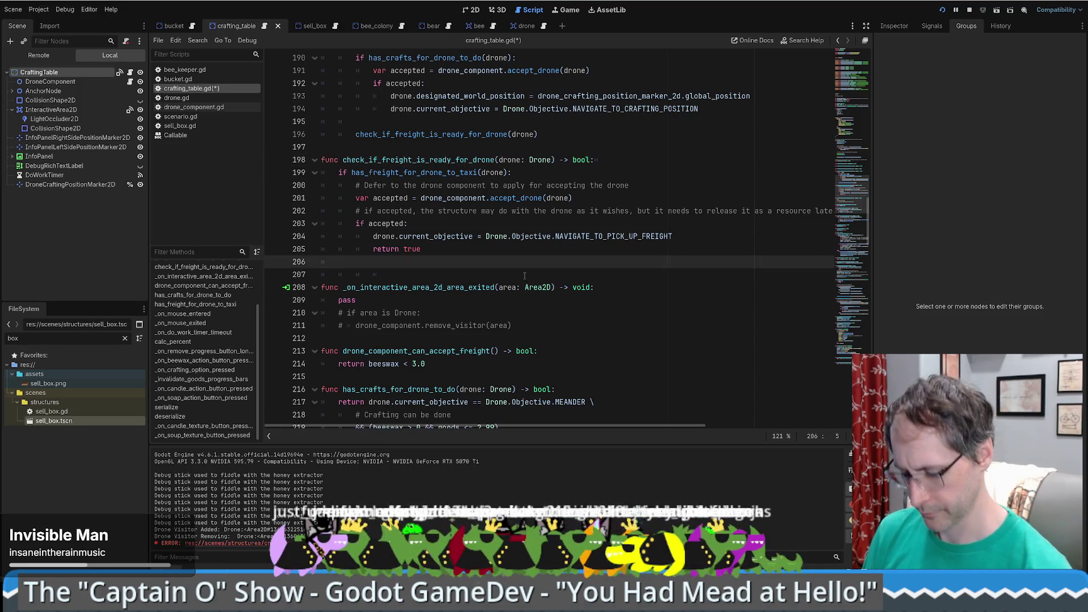
{"action": "key", "text": "alt+Left"}
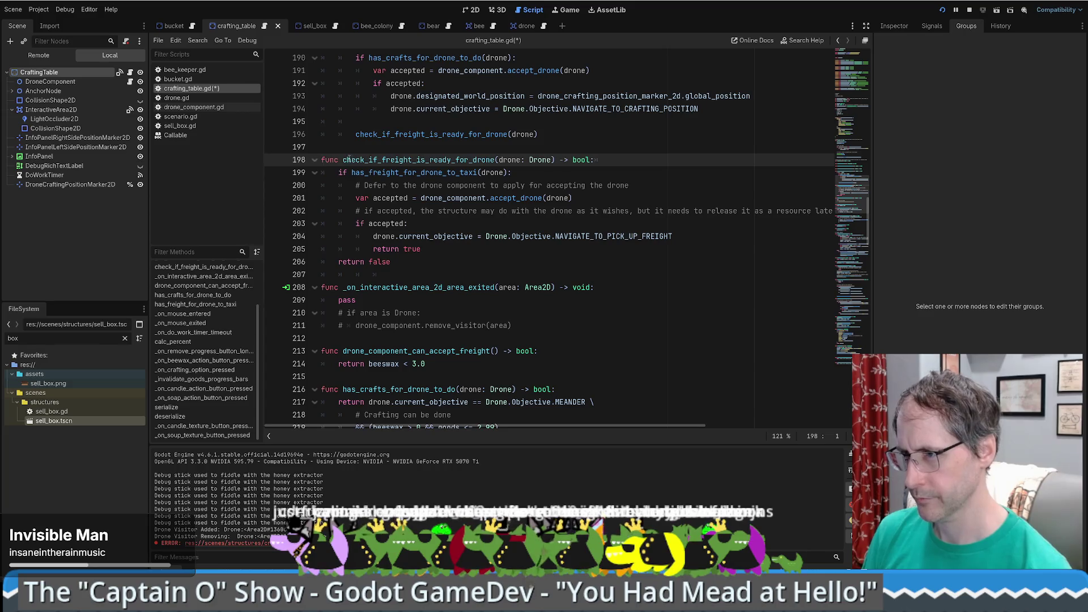
{"action": "left_click_drag", "start_coordinate": [343, 160], "coordinate": [363, 160]}
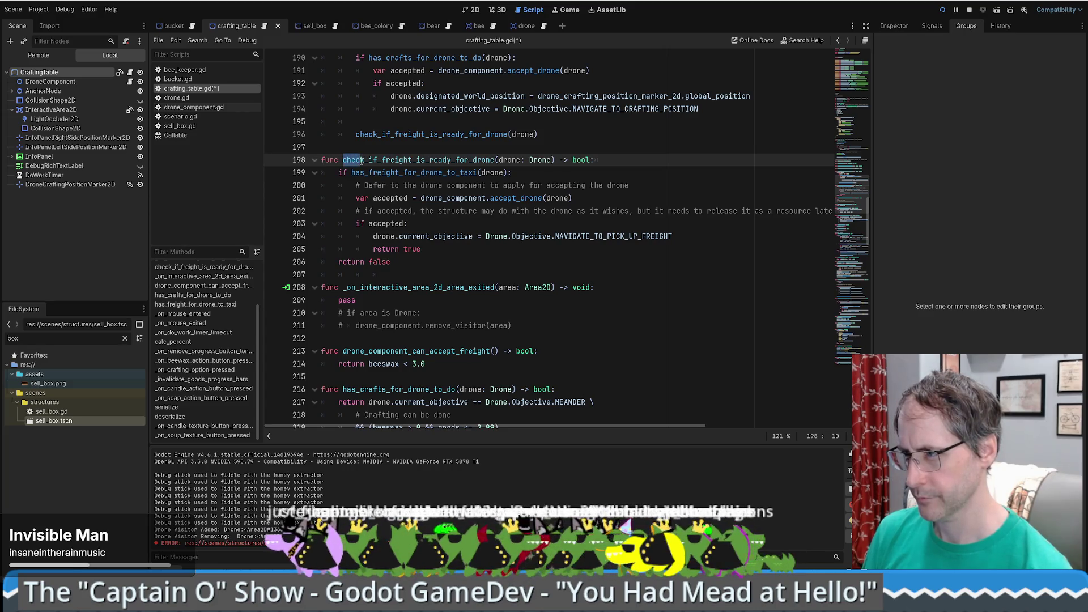
{"action": "key", "text": "shift+Right"}
{"action": "key", "text": "shift+Right"}
{"action": "key", "text": "shift+Right"}
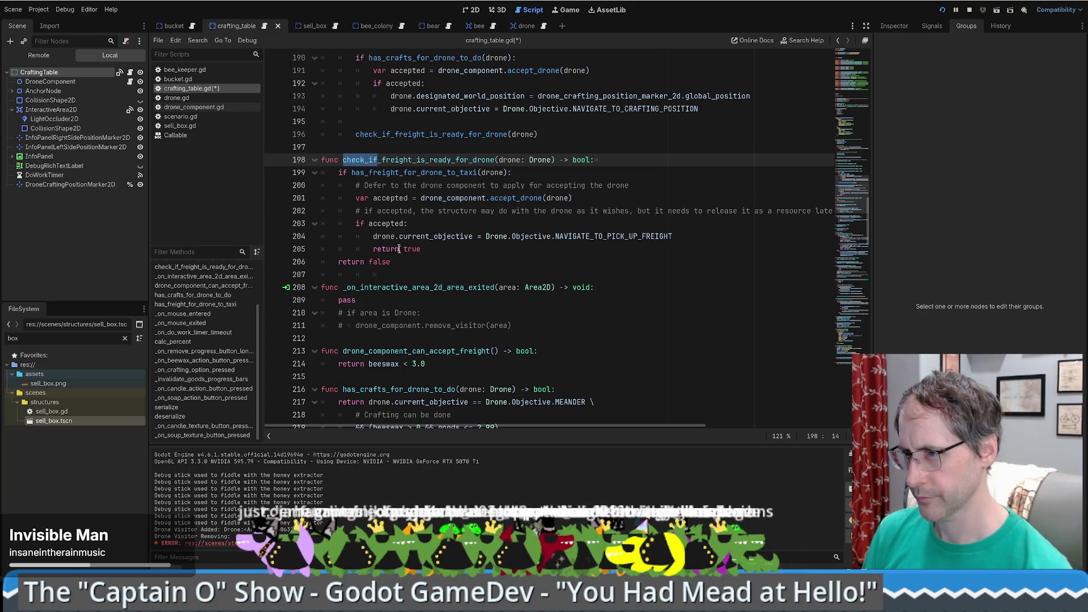
{"action": "scroll", "coordinate": [402, 252], "scroll_direction": "up", "scroll_amount": 1}
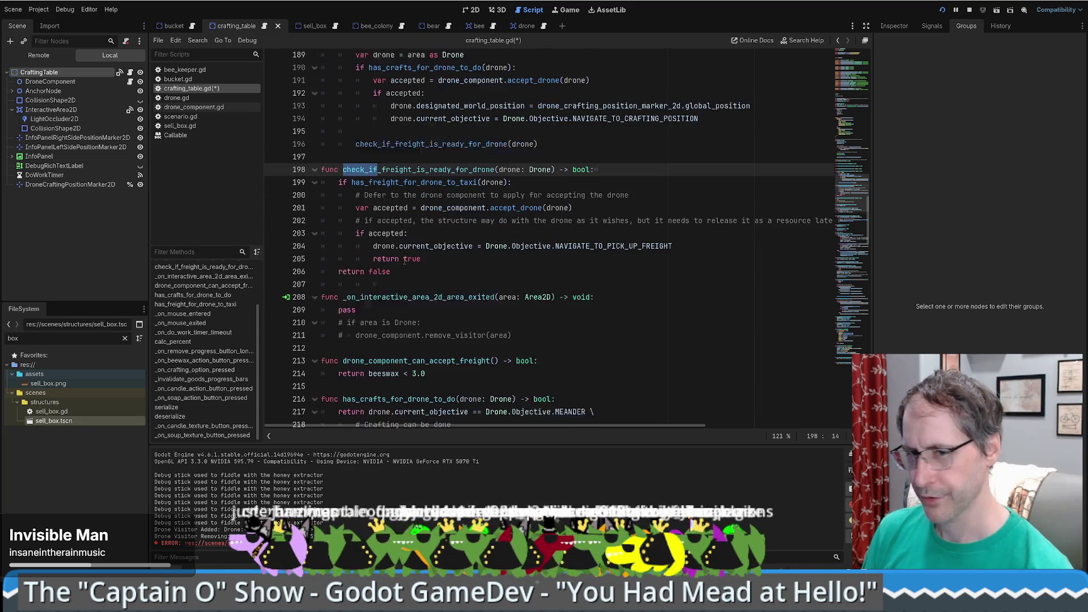
{"action": "scroll", "coordinate": [403, 257], "scroll_direction": "down", "scroll_amount": 1}
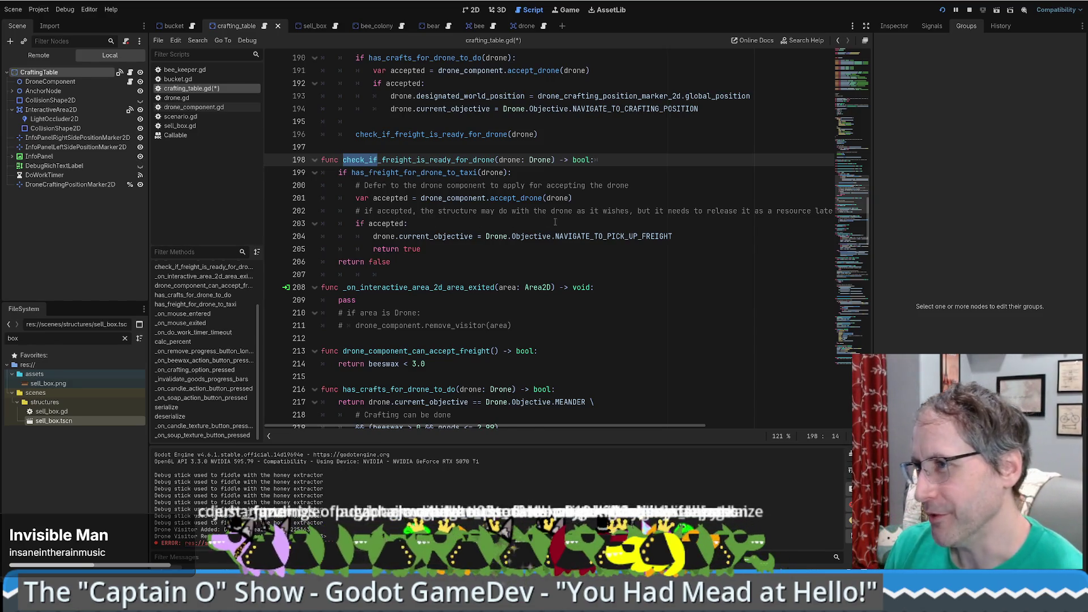
{"action": "scroll", "coordinate": [554, 221], "scroll_direction": "up", "scroll_amount": 2}
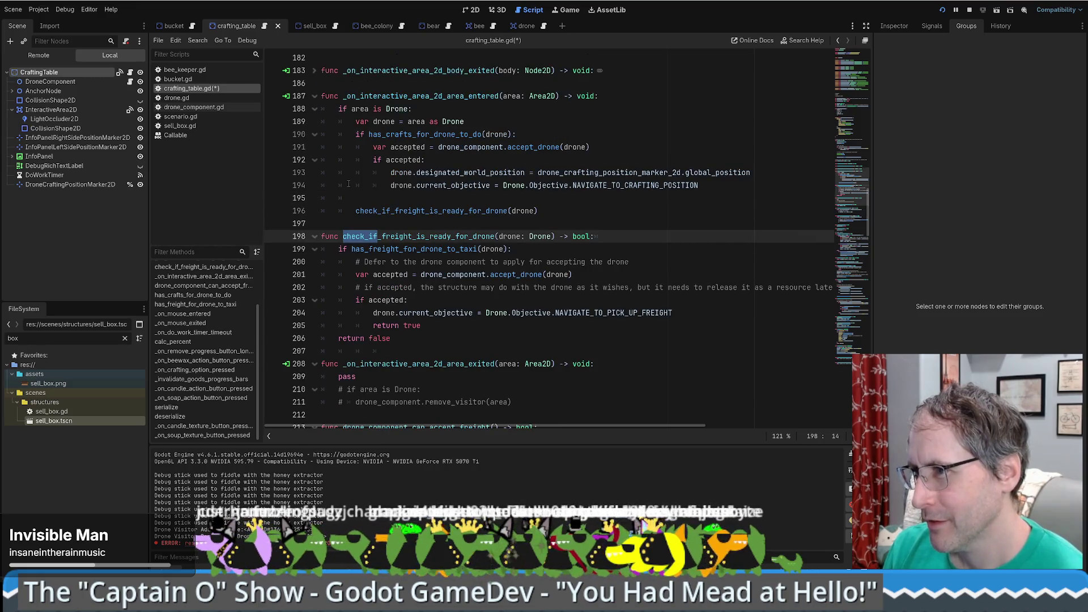
Rename the function on line 198 to try_drone_pick_up_freight
{"action": "left_click", "coordinate": [358, 211]}
{"action": "left_click_drag", "start_coordinate": [343, 236], "coordinate": [378, 236]}
{"action": "type", "text": "change"}
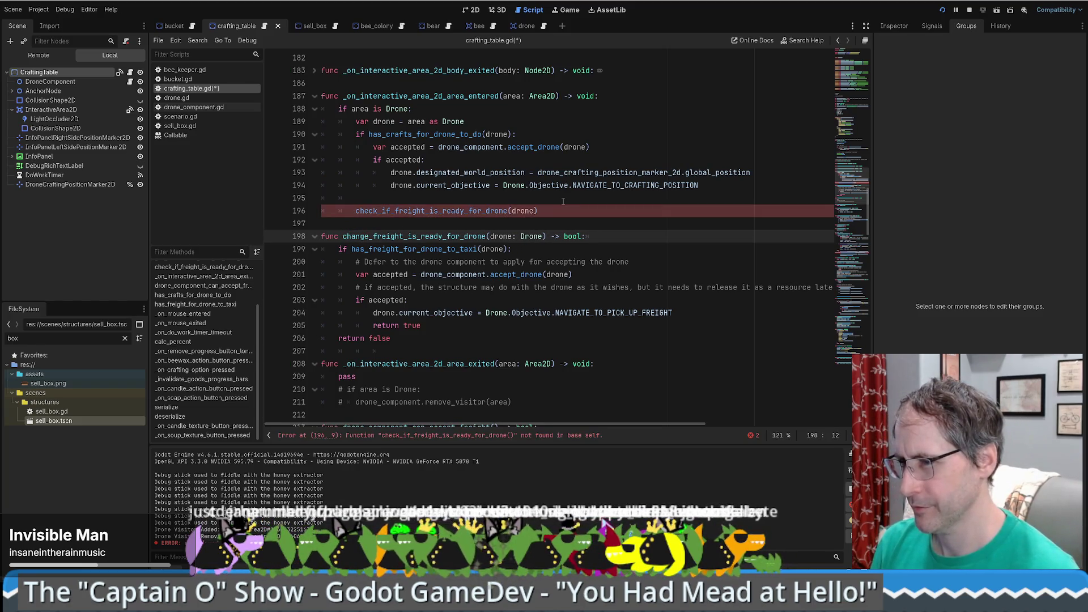
{"action": "key", "text": "BackSpace"}
{"action": "key", "text": "BackSpace"}
{"action": "key", "text": "BackSpace"}
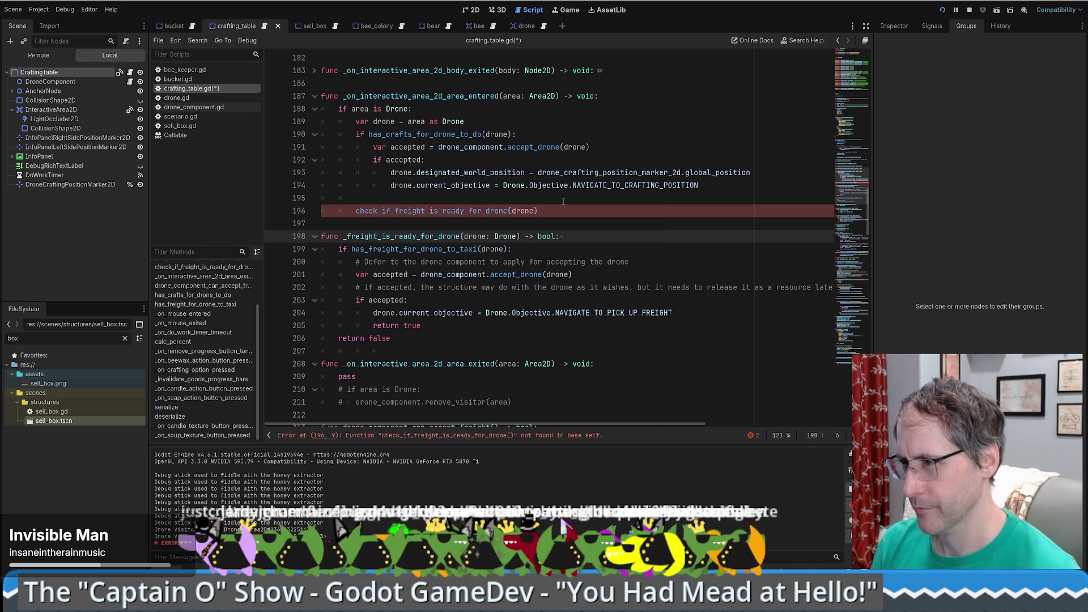
{"action": "type", "text": "try"}
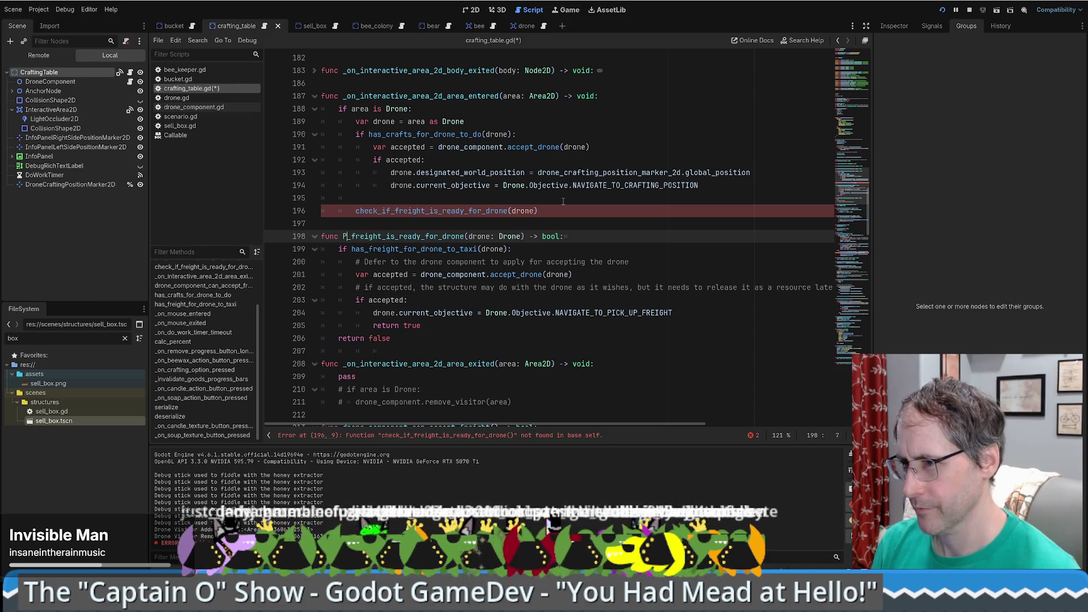
{"action": "type", "text": "_pick"}
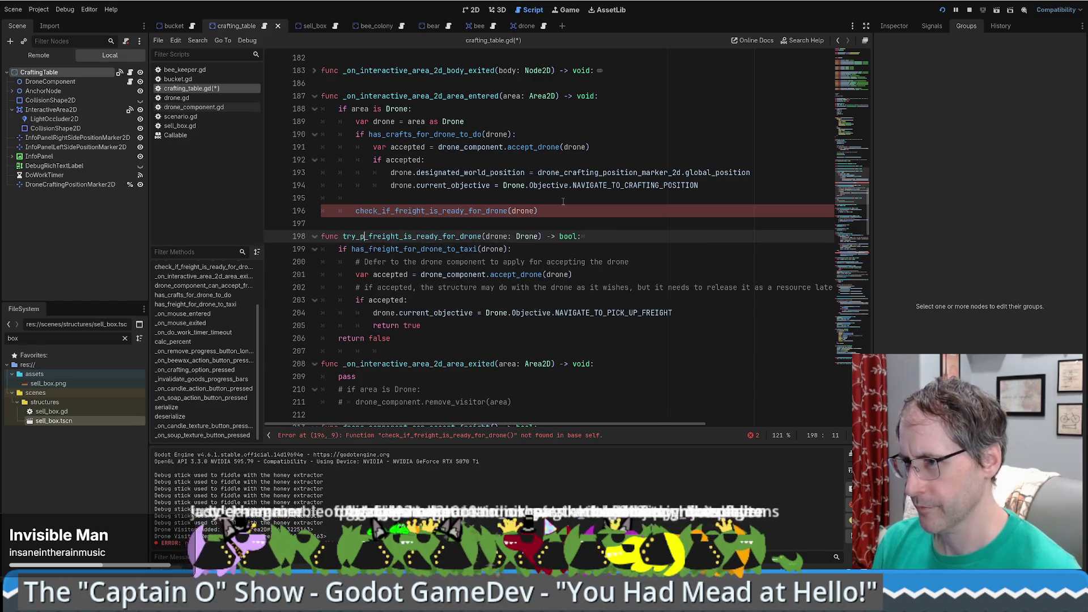
{"action": "type", "text": "_up"}
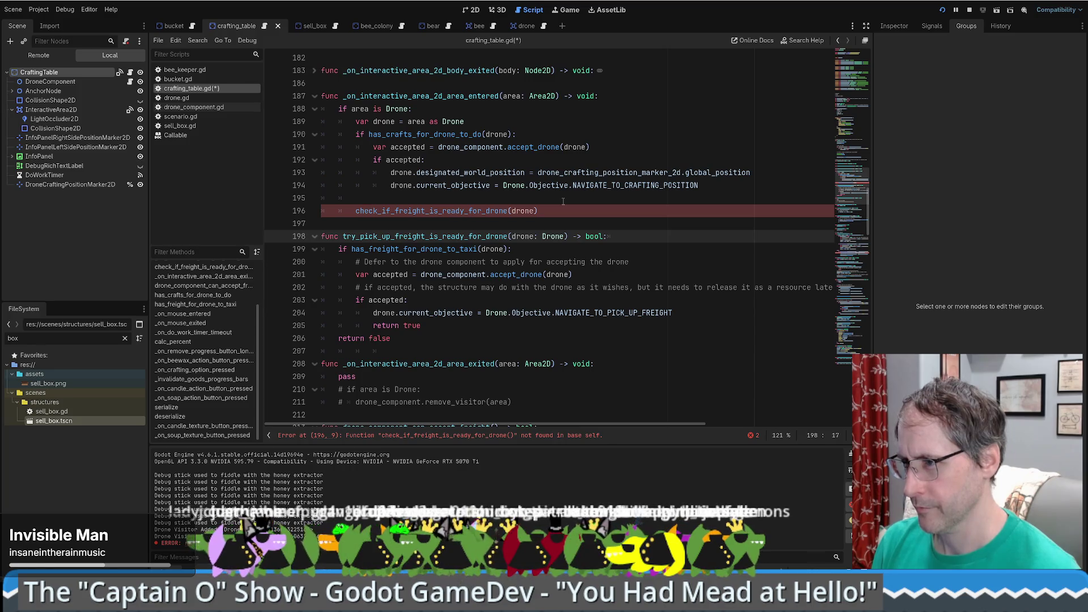
{"action": "type", "text": "_ freight"}
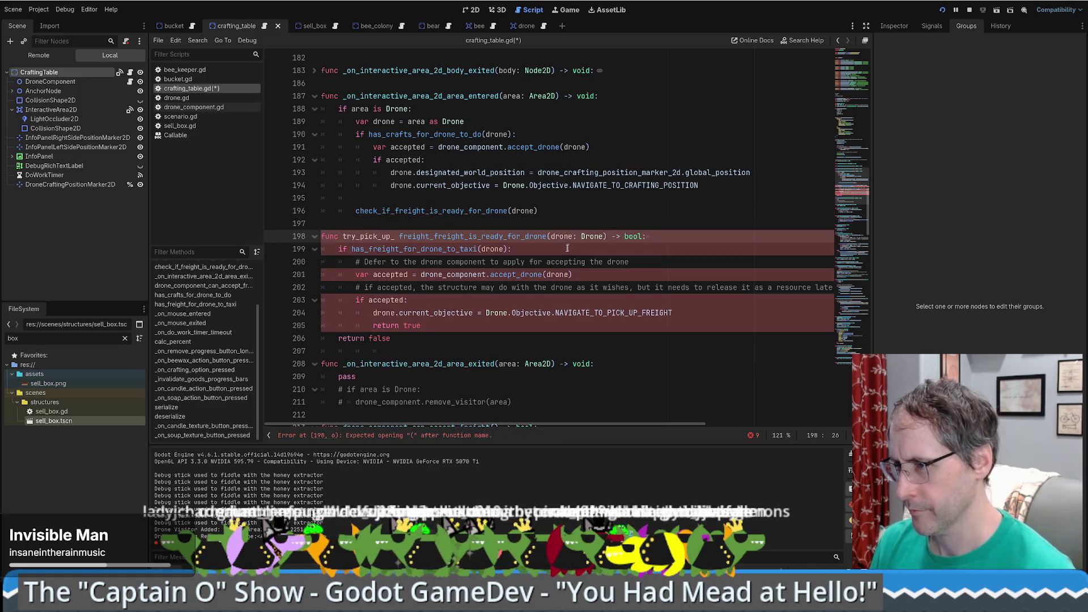
{"action": "key", "text": "ctrl+shift+Right"}
{"action": "key", "text": "BackSpace"}
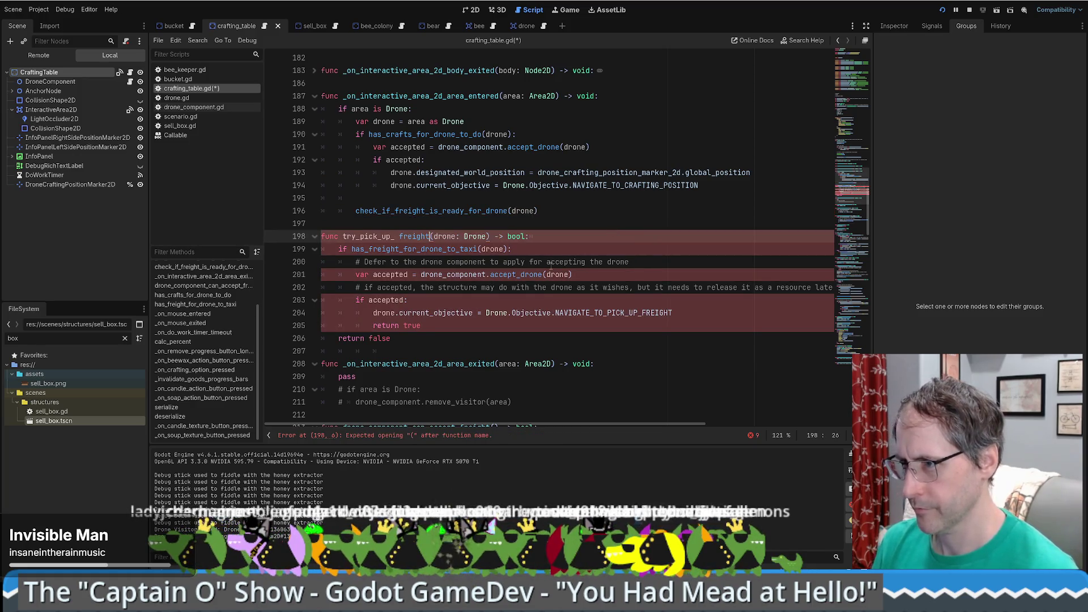
{"action": "key", "text": "ctrl+Left"}
{"action": "key", "text": "BackSpace"}
{"action": "key", "text": "Left"}
{"action": "key", "text": "Left"}
{"action": "key", "text": "Left"}
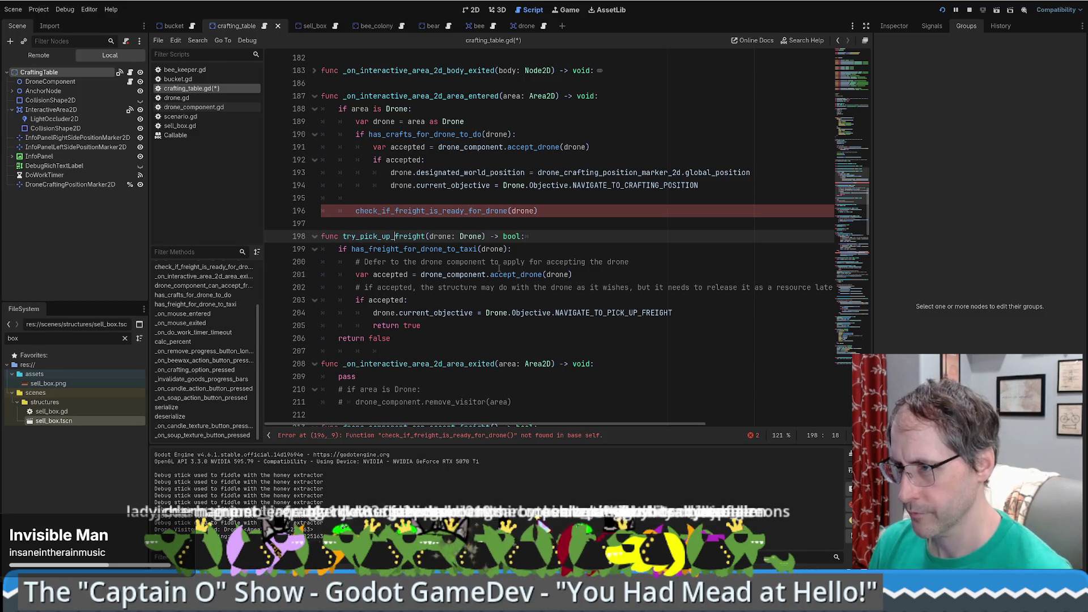
{"action": "type", "text": "drone_"}
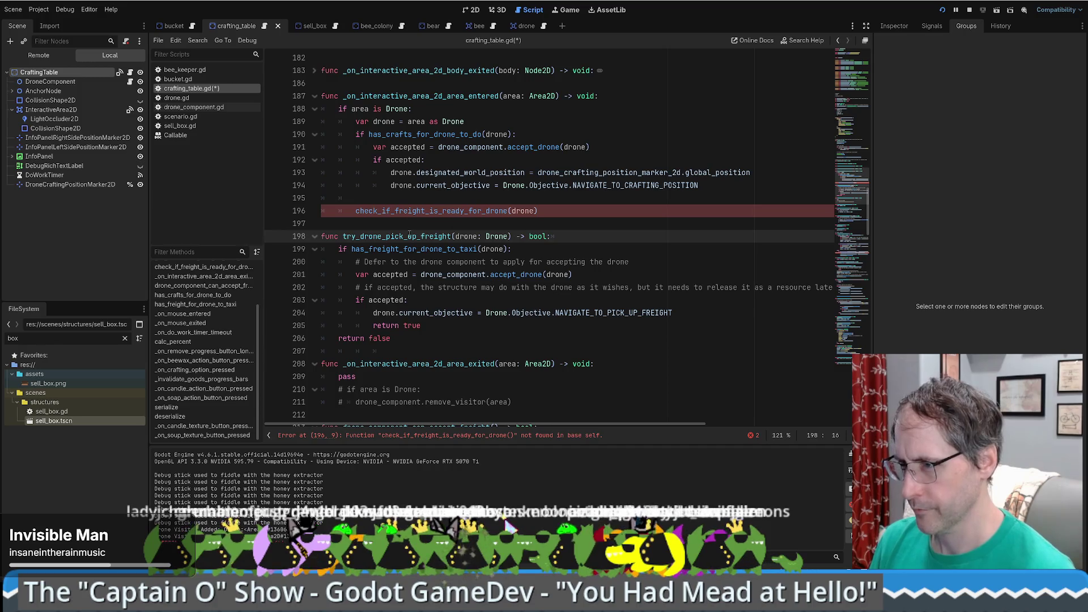
Copy the new name over the old call on line 196
{"action": "double_click", "coordinate": [408, 236]}
{"action": "key", "text": "ctrl+c"}
{"action": "double_click", "coordinate": [411, 210]}
{"action": "key", "text": "ctrl+v"}
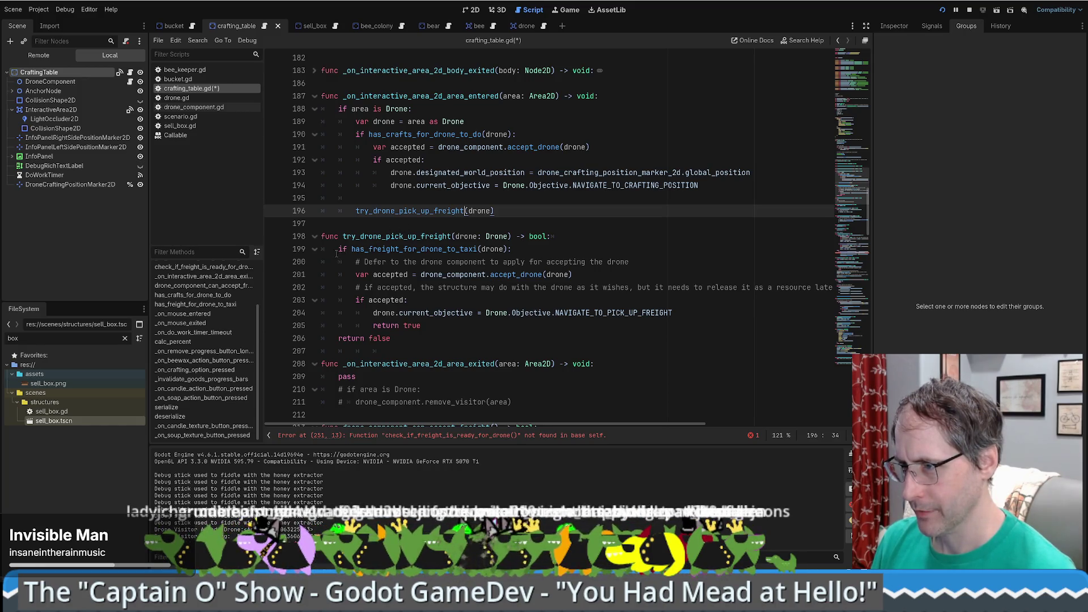
Check the line 251 error with Go to Line, then open accept_drone in drone_component.gd
{"action": "left_click_drag", "start_coordinate": [338, 250], "coordinate": [534, 251]}
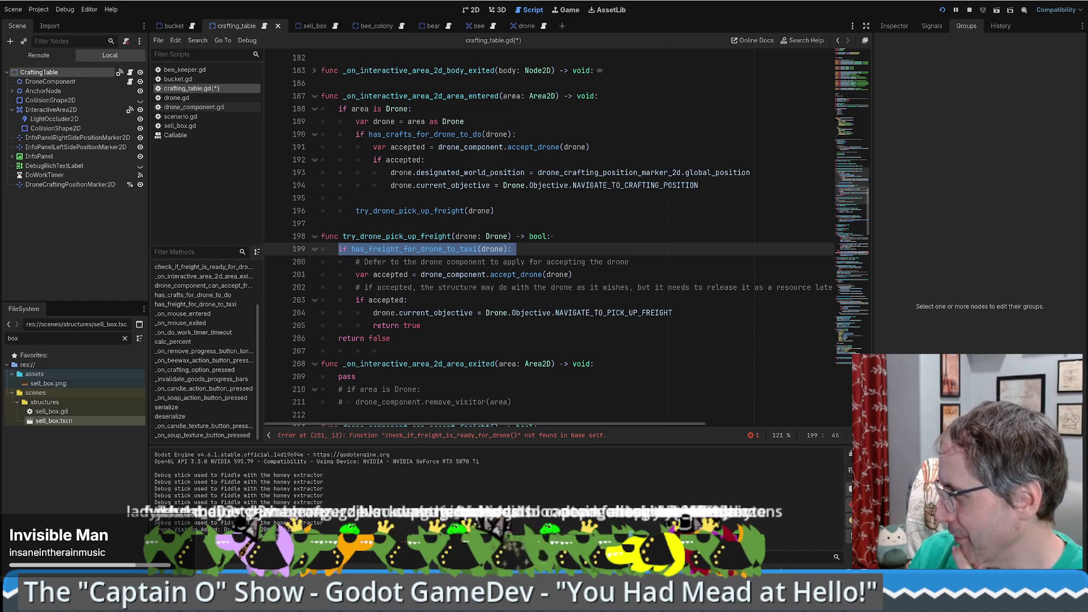
{"action": "left_click", "coordinate": [664, 288]}
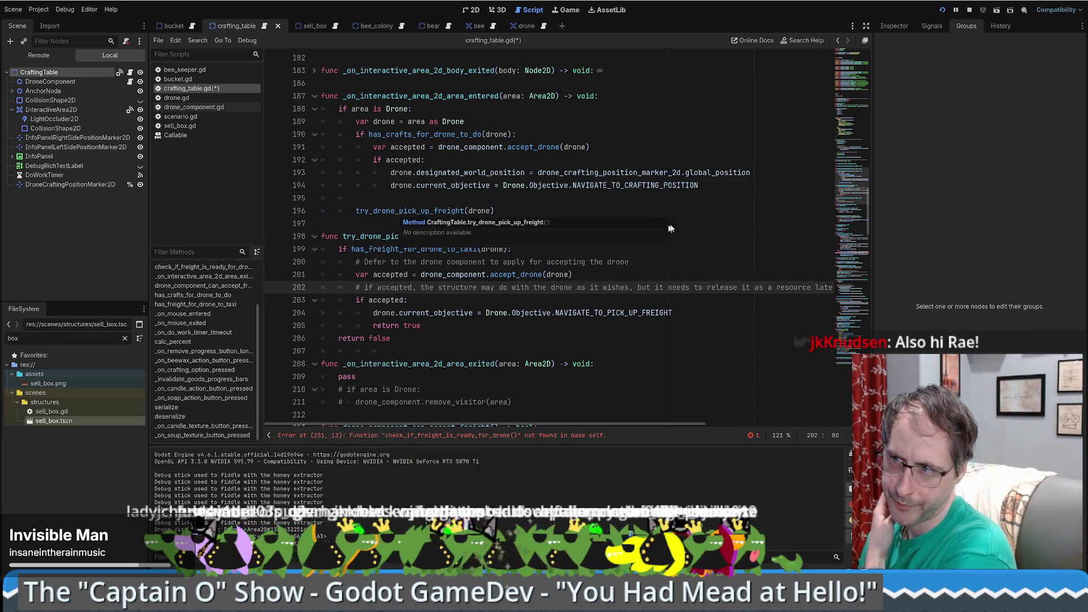
{"action": "left_click", "coordinate": [655, 198]}
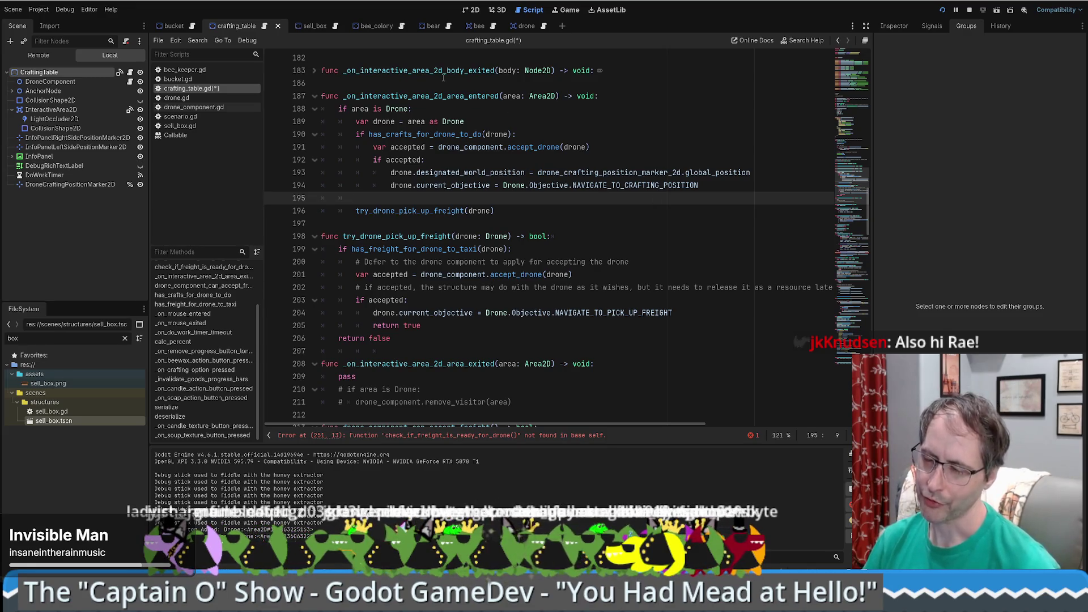
{"action": "key", "text": "ctrl+l"}
{"action": "type", "text": "251"}
{"action": "key", "text": "Return"}
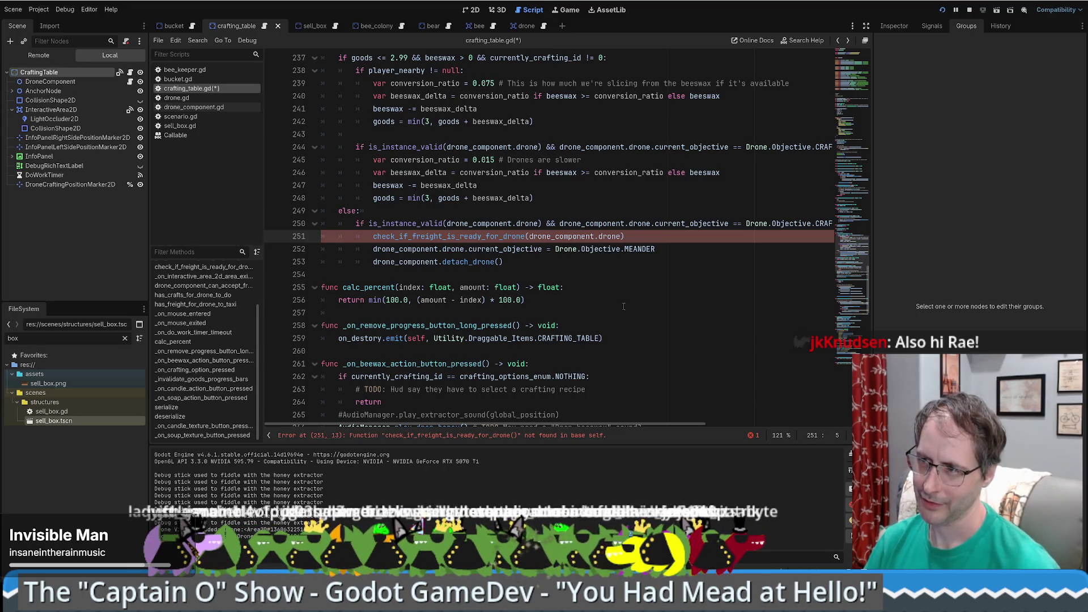
{"action": "key", "text": "alt+Left"}
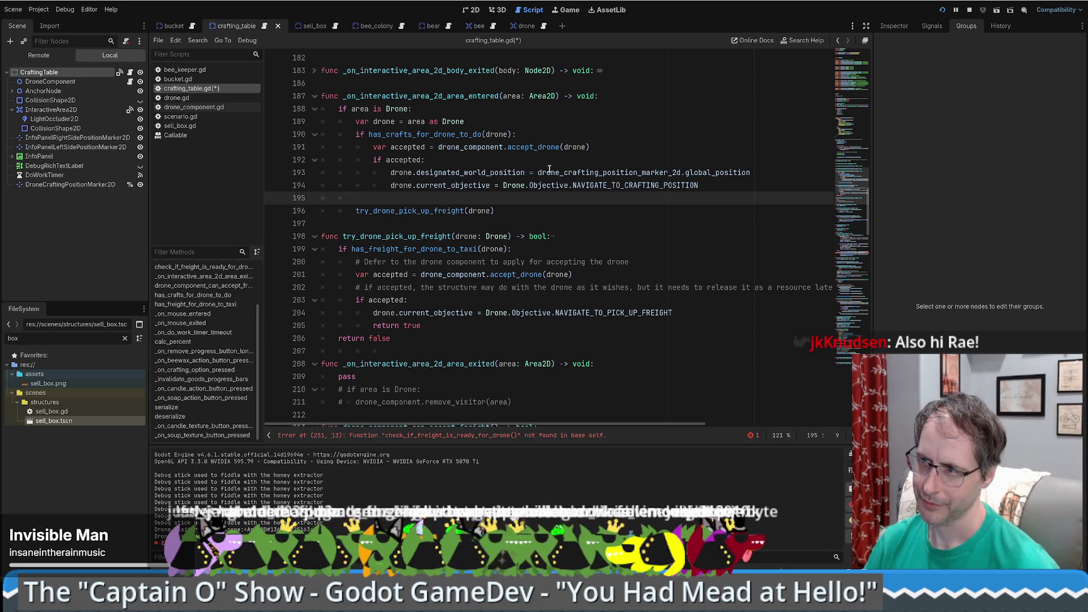
{"action": "left_click", "coordinate": [520, 276], "text": "ctrl"}
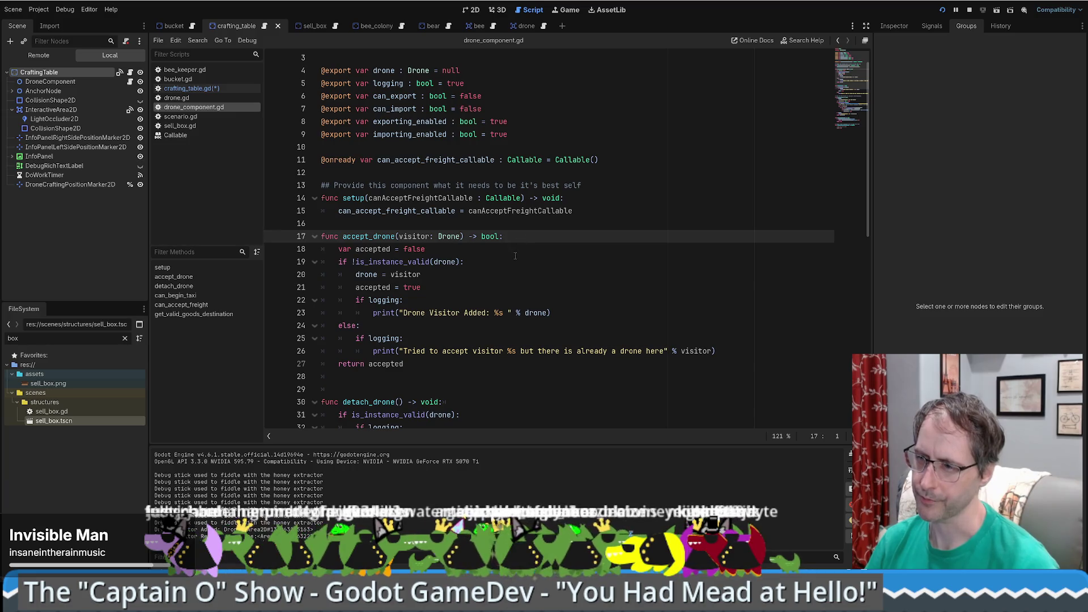
Go back to crafting_table.gd at line 251, which still calls the old function name
{"action": "key", "text": "alt+Left"}
{"action": "key", "text": "alt+Left"}
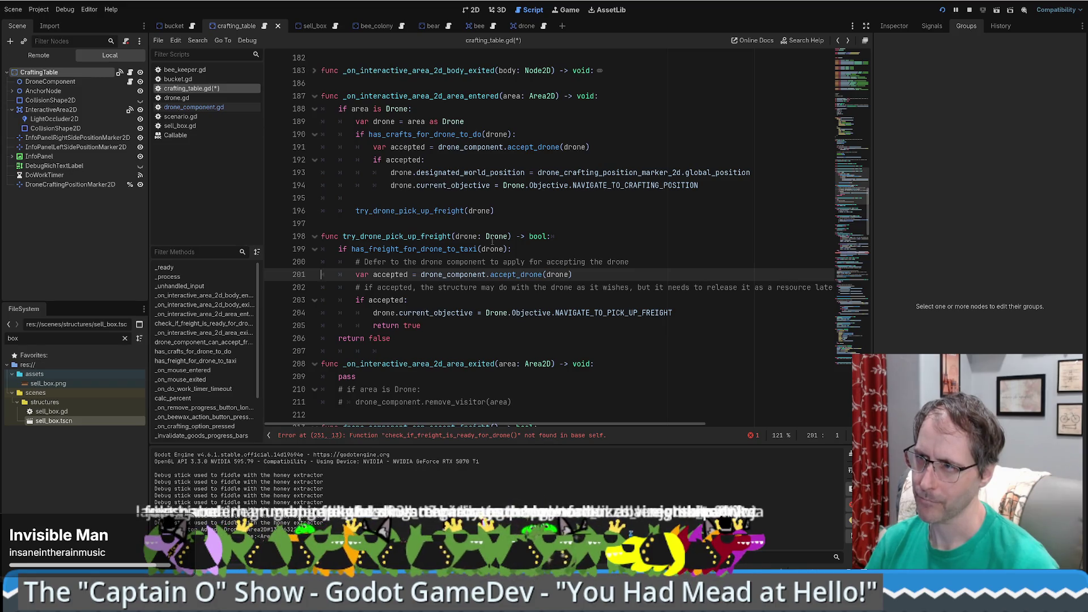
{"action": "key", "text": "alt+Left"}
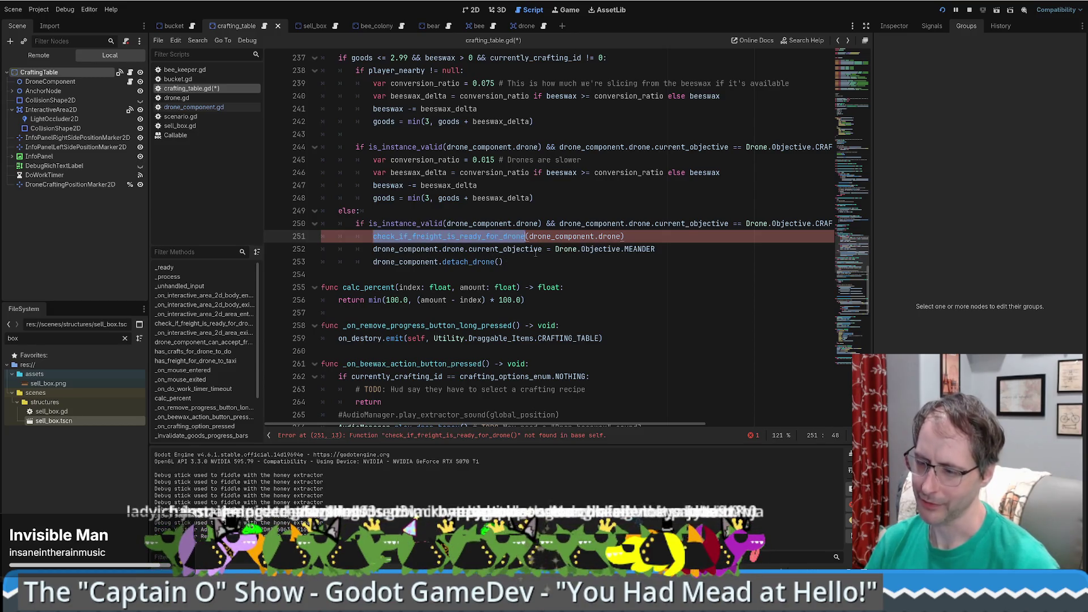
Change the line 251 call to try_drone_pick_up_freight and move the MEANDER and detach_drone lines above it
{"action": "type", "text": "try_drone_pi"}
{"action": "key", "text": "Return"}
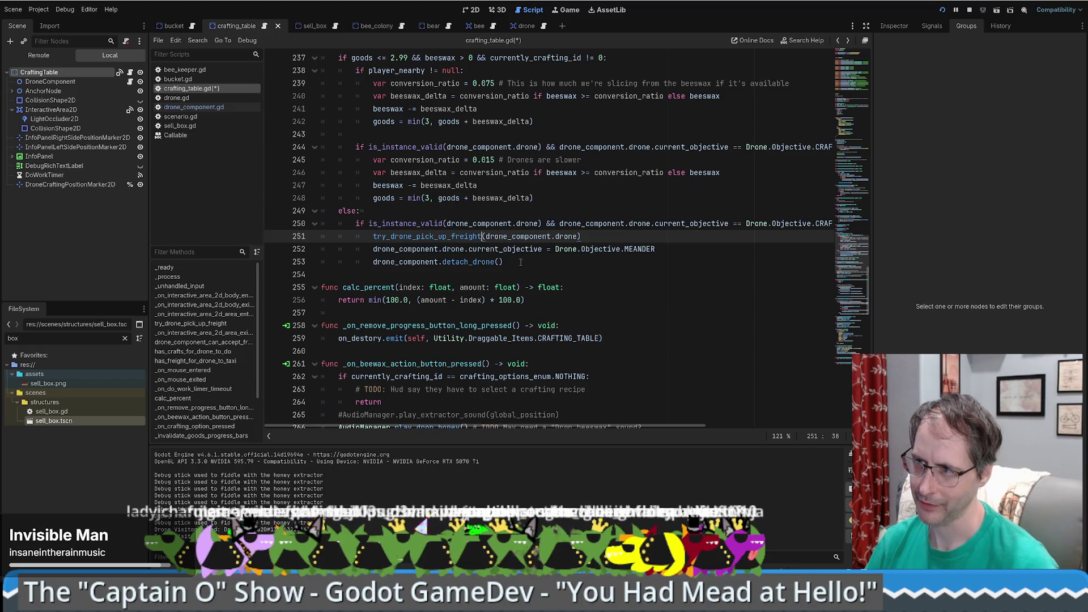
{"action": "left_click_drag", "start_coordinate": [538, 262], "coordinate": [608, 237]}
{"action": "key", "text": "Delete"}
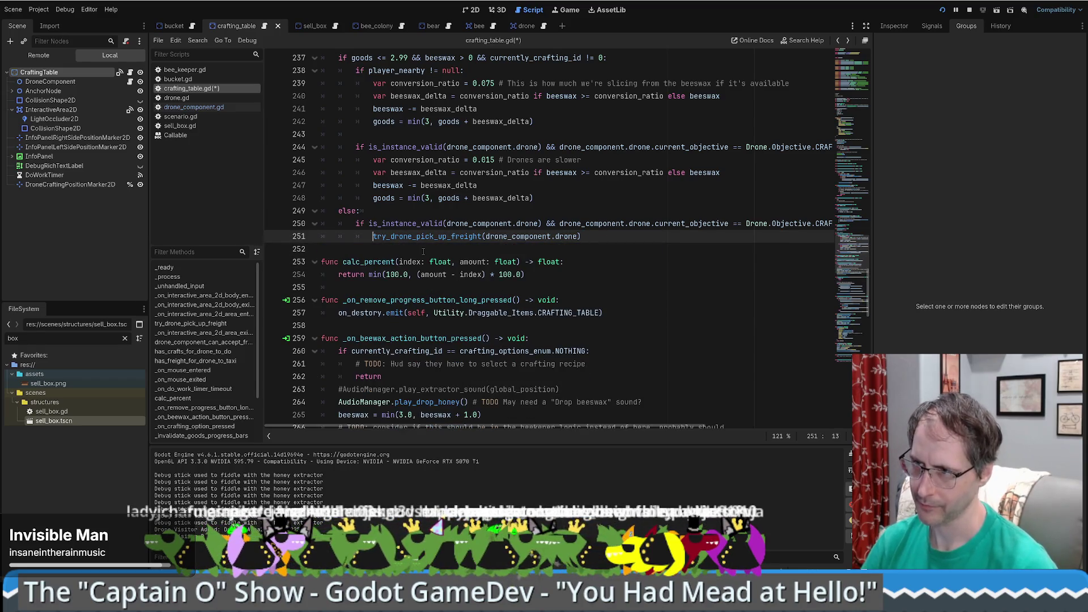
{"action": "key", "text": "ctrl+v"}
{"action": "left_click", "coordinate": [396, 240]}
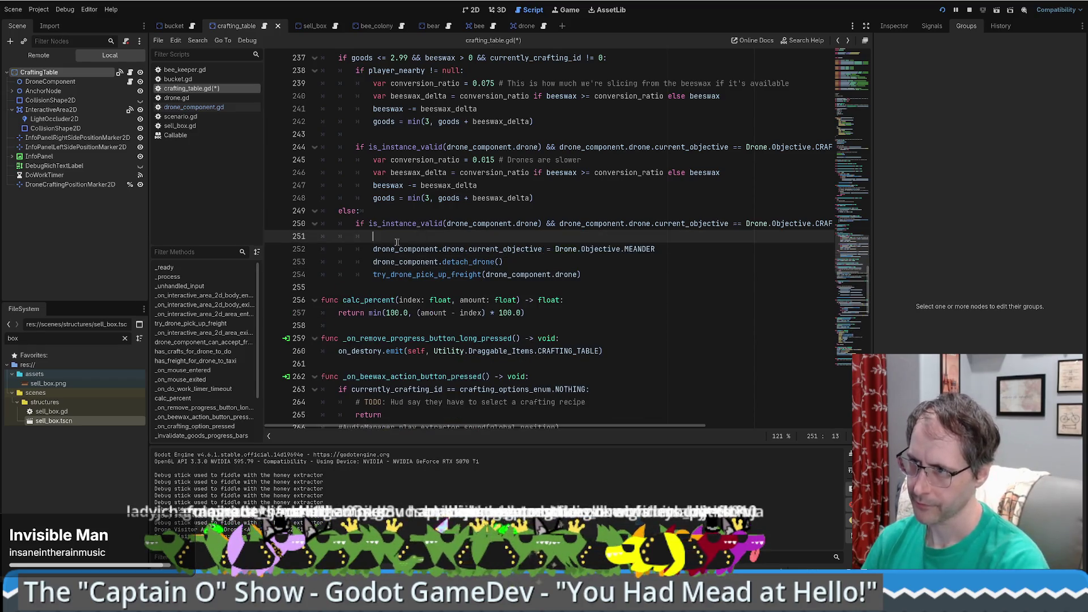
{"action": "key", "text": "Delete"}
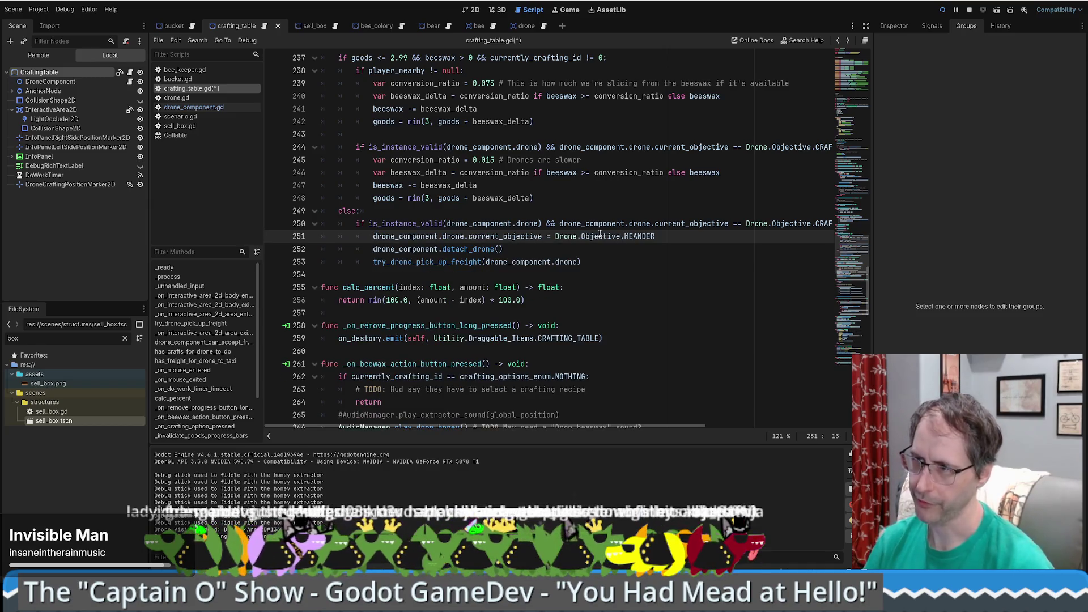
Review the reordered else branch, leaving the caret after the detach_drone call
{"action": "scroll", "coordinate": [394, 209], "scroll_direction": "up", "scroll_amount": 4}
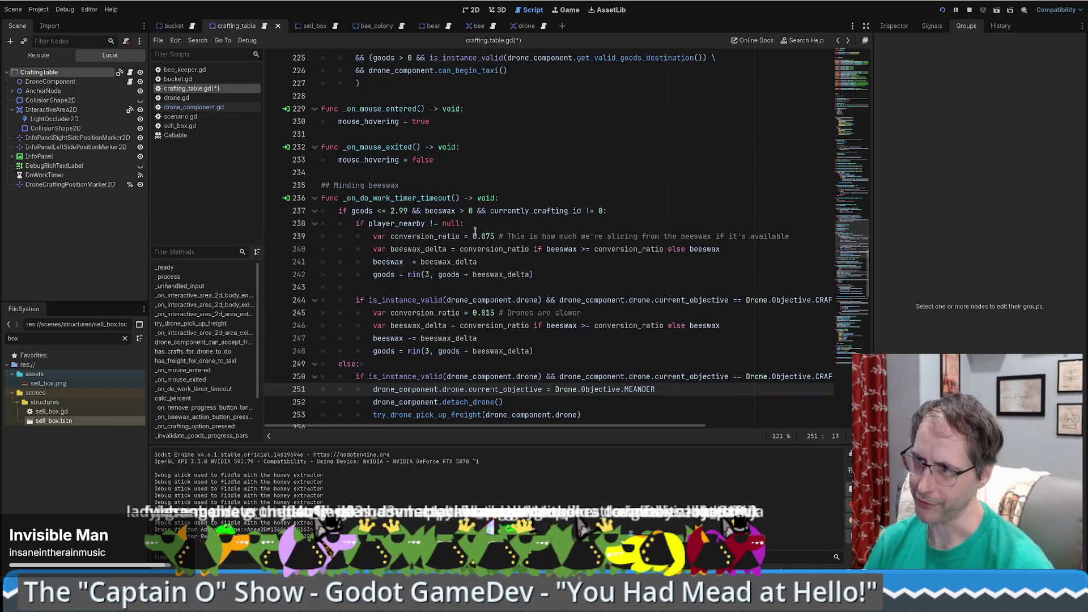
{"action": "scroll", "coordinate": [475, 230], "scroll_direction": "down", "scroll_amount": 4}
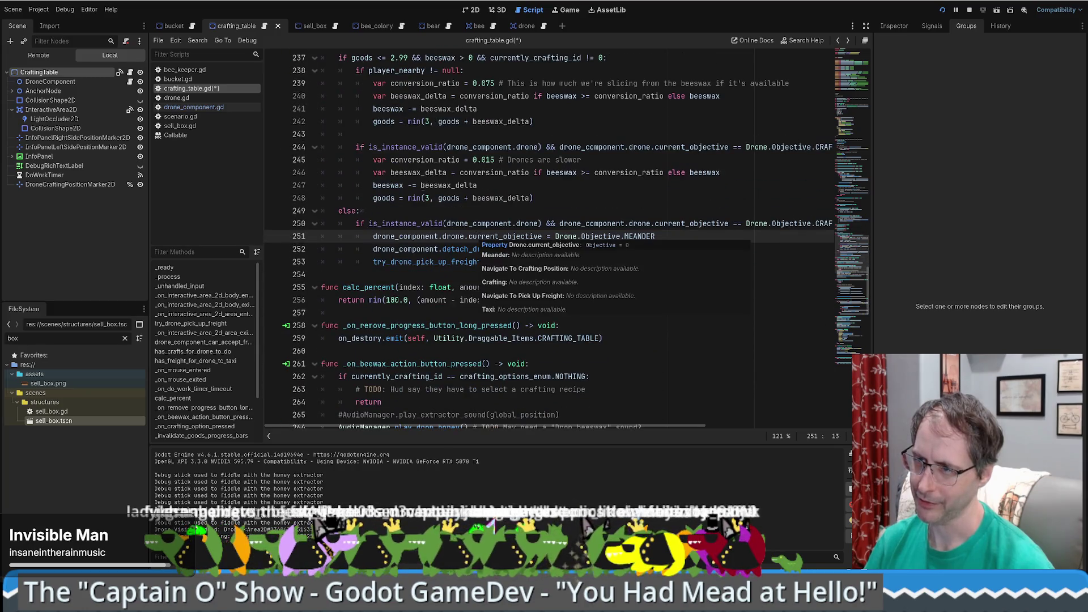
{"action": "scroll", "coordinate": [423, 186], "scroll_direction": "up", "scroll_amount": 4}
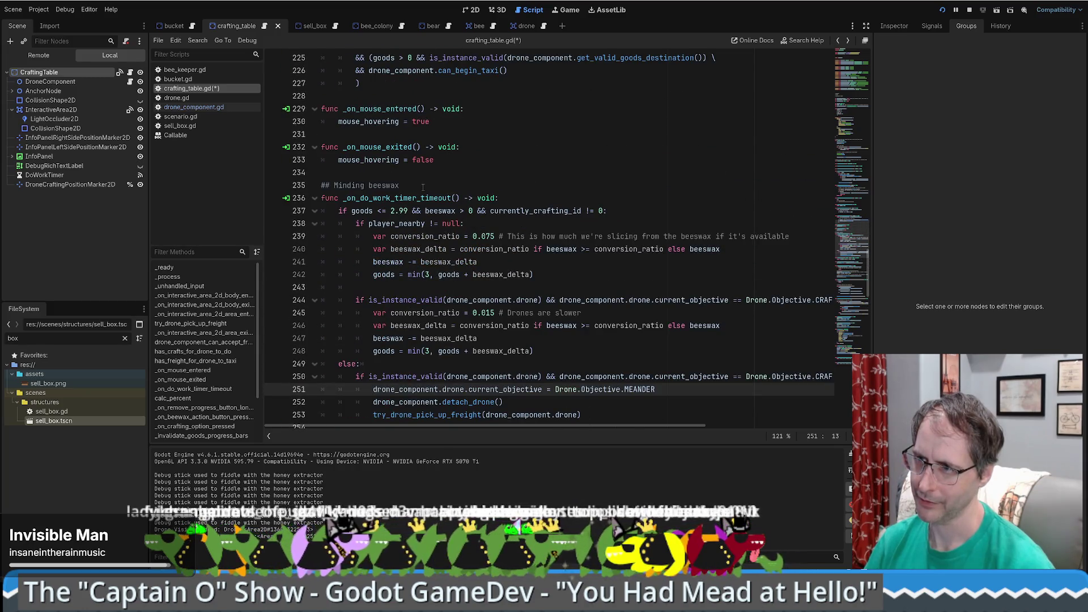
{"action": "scroll", "coordinate": [390, 250], "scroll_direction": "down", "scroll_amount": 2}
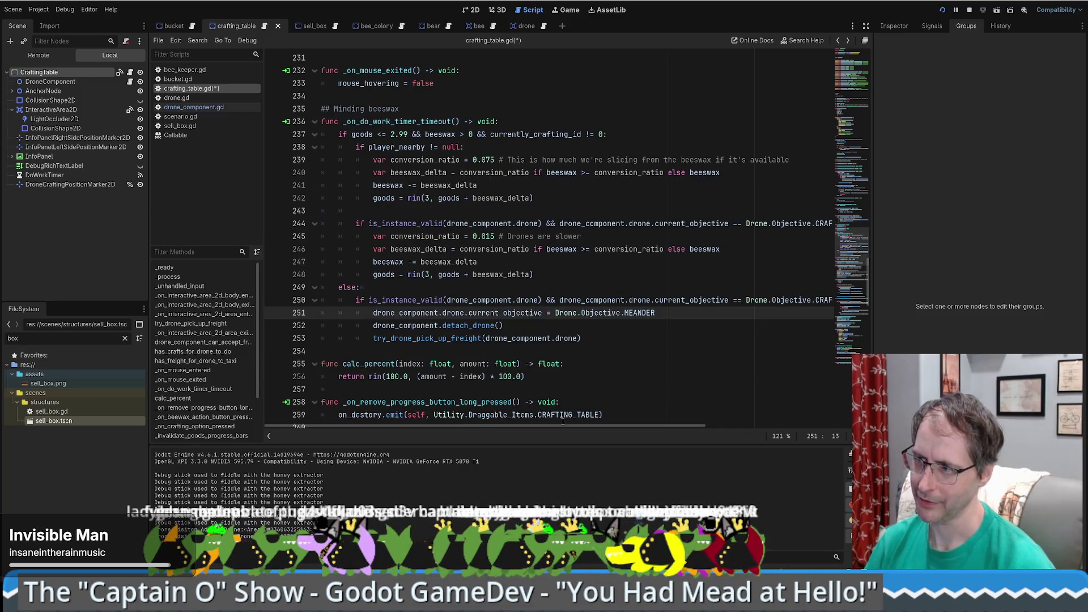
{"action": "mouse_move", "coordinate": [564, 428]}
{"action": "left_mouse_down"}
{"action": "mouse_move", "coordinate": [612, 428]}
{"action": "mouse_move", "coordinate": [563, 428]}
{"action": "left_mouse_up"}
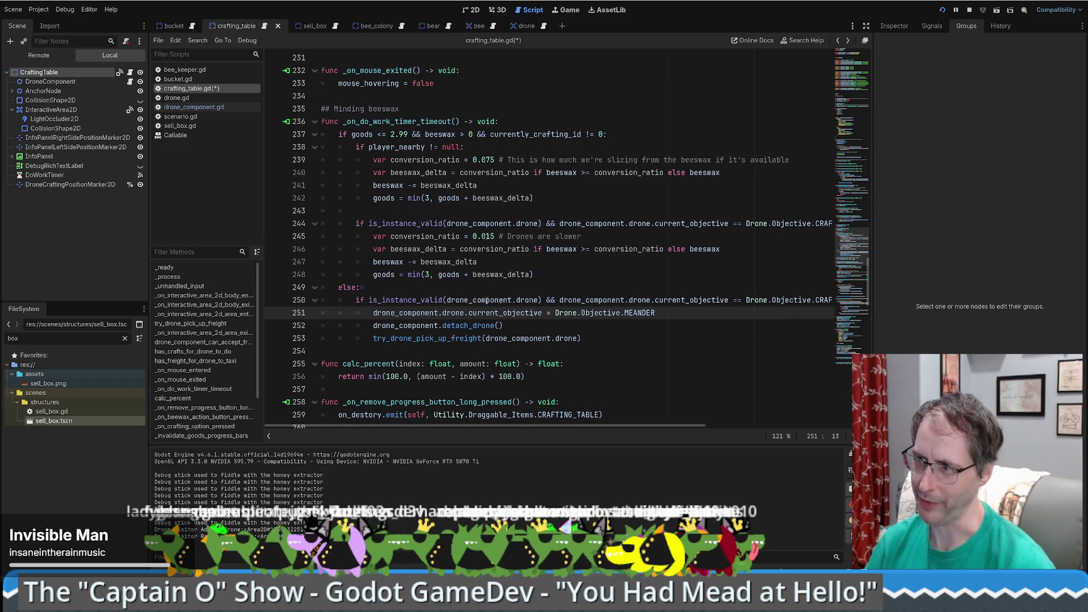
{"action": "left_click", "coordinate": [521, 327]}
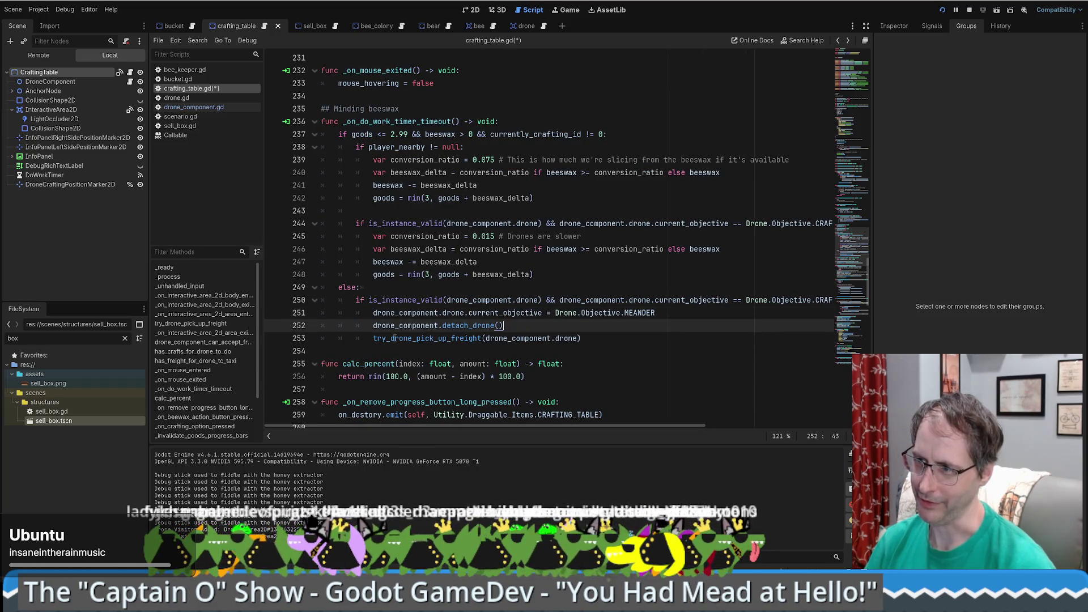
Delete the return true/false lines and change try_drone_pick_up_freight's return type from bool to void
{"action": "left_click", "coordinate": [426, 339], "text": "ctrl"}
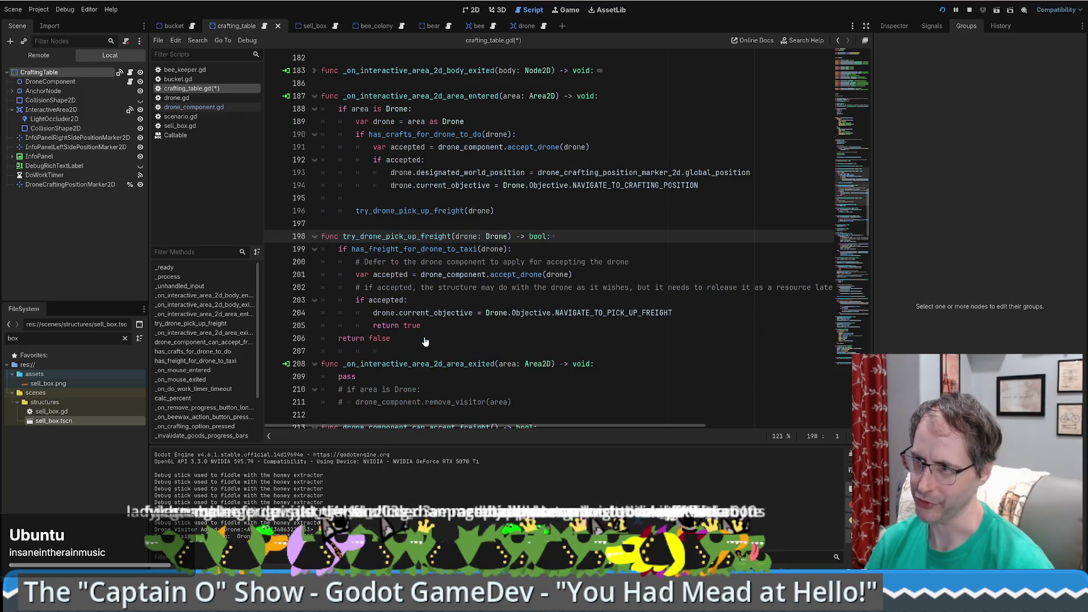
{"action": "mouse_move", "coordinate": [469, 311]}
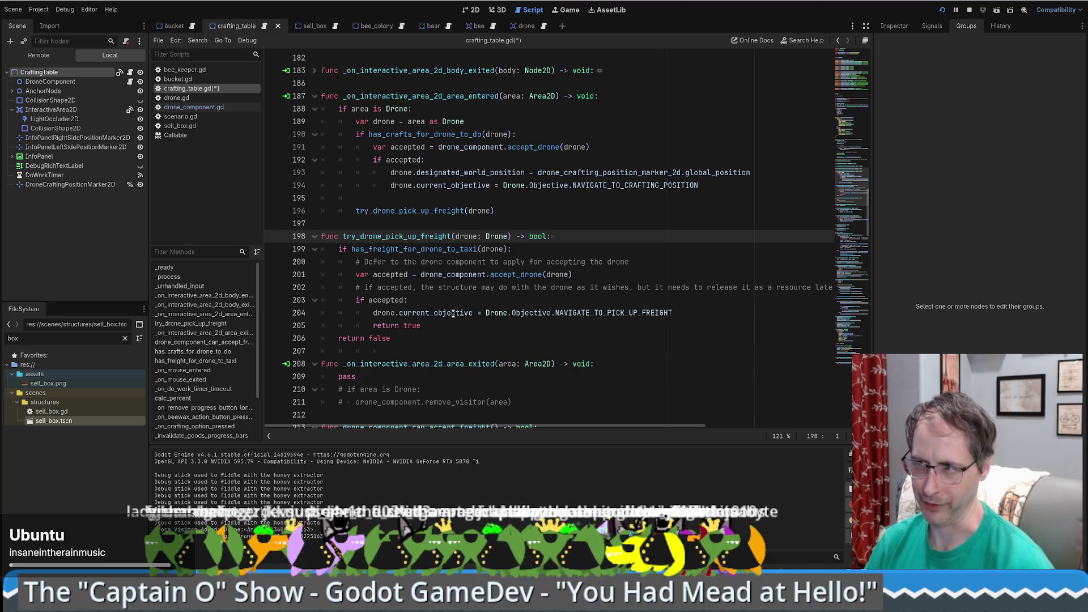
{"action": "scroll", "coordinate": [450, 304], "scroll_direction": "down", "scroll_amount": 1}
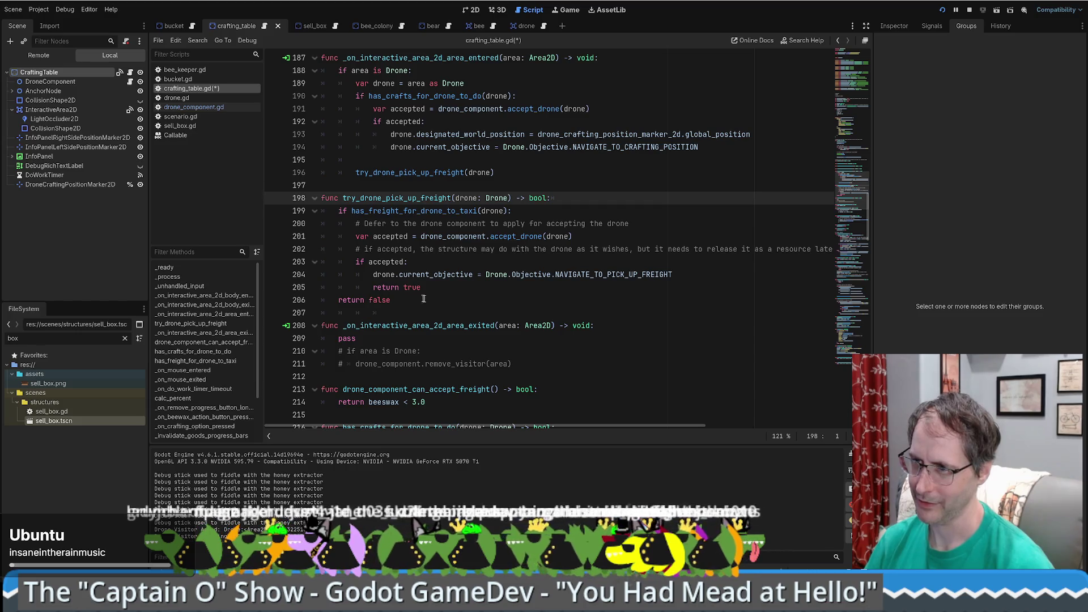
{"action": "left_click_drag", "start_coordinate": [410, 298], "coordinate": [186, 286]}
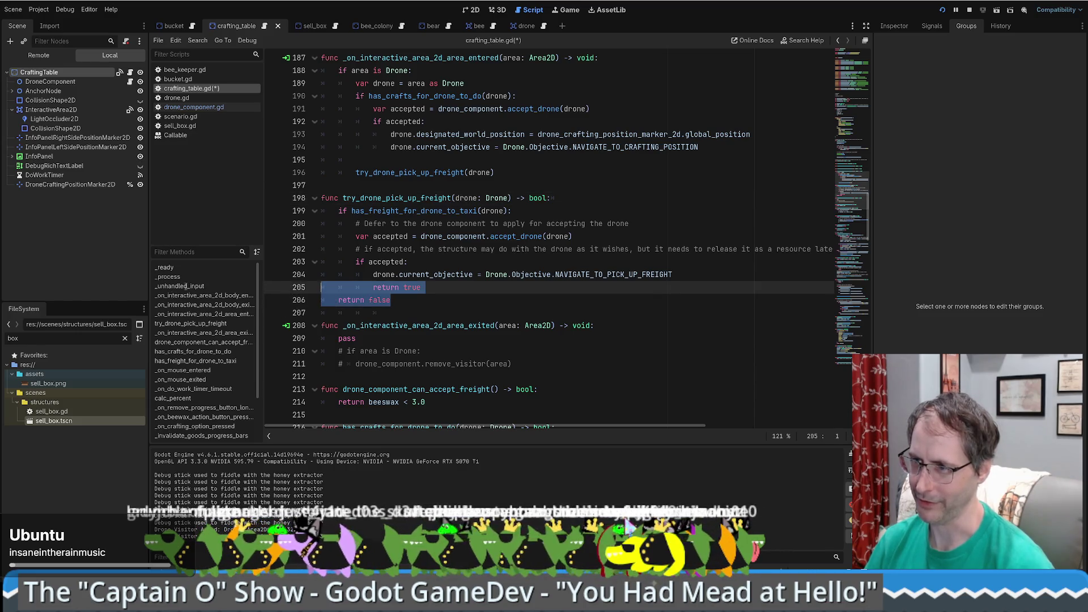
{"action": "key", "text": "BackSpace"}
{"action": "key", "text": "BackSpace"}
{"action": "double_click", "coordinate": [537, 198]}
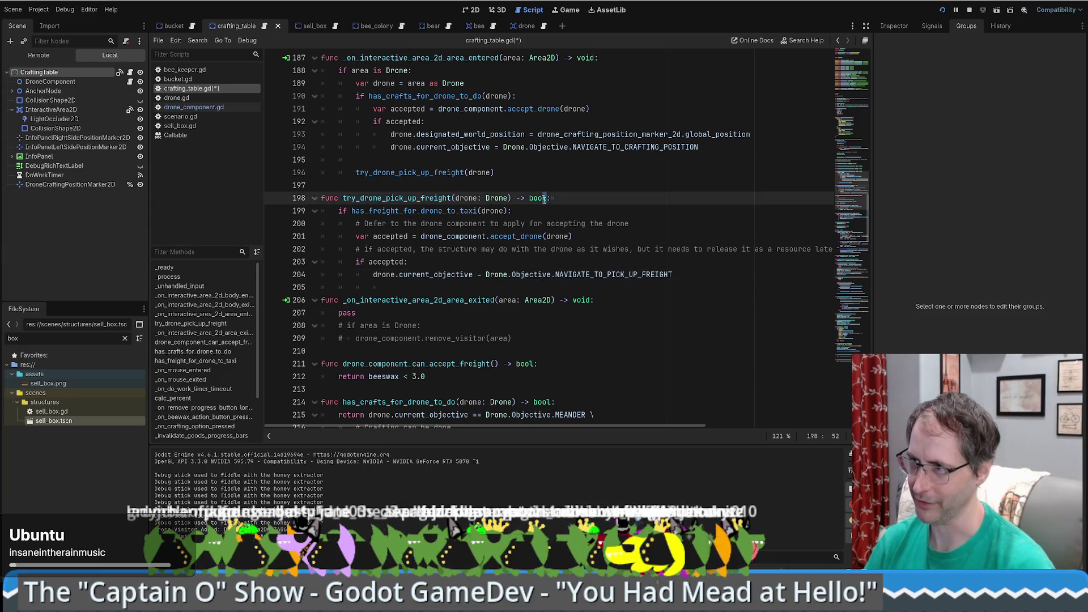
{"action": "type", "text": "v"}
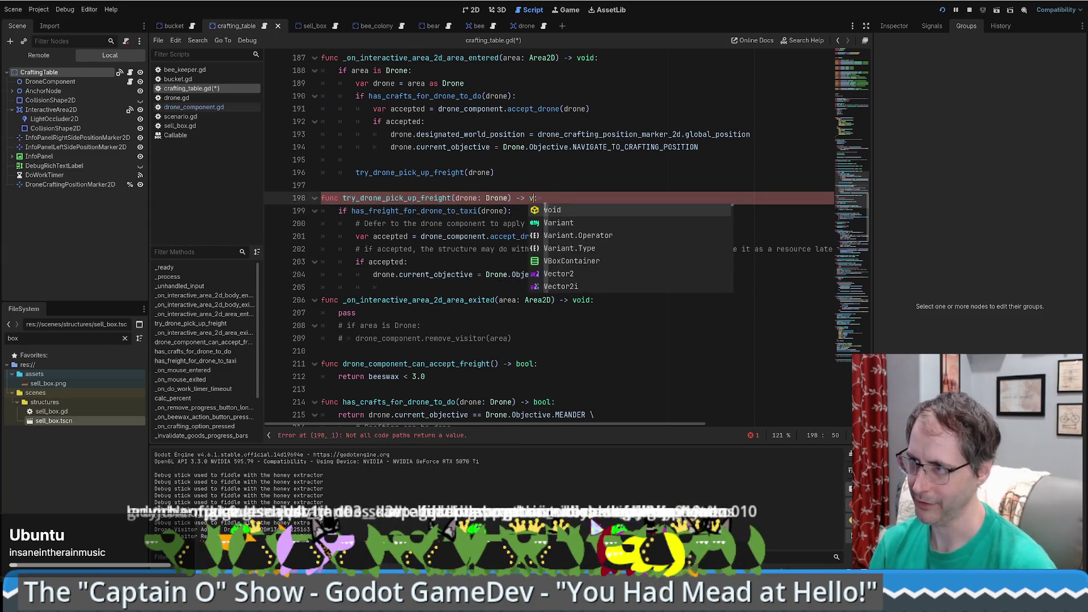
{"action": "type", "text": "o"}
{"action": "key", "text": "Return"}
{"action": "left_click", "coordinate": [527, 173]}
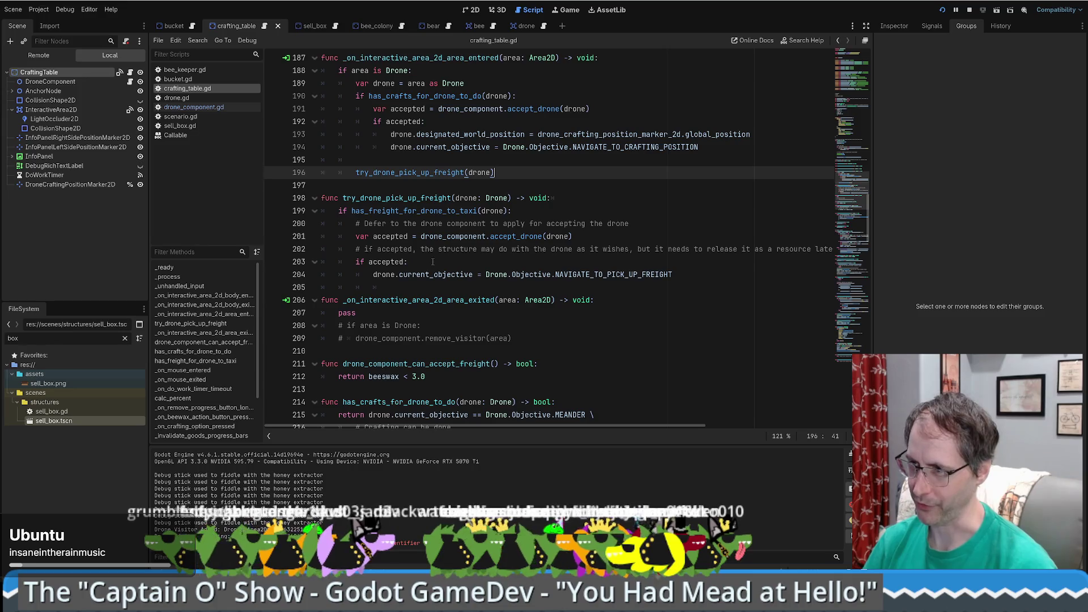
Select NAVIGATE_TO_PICK_UP_FREIGHT, inspect the try_drone_pick_up_freight definition from line 251, and come back
{"action": "double_click", "coordinate": [614, 275]}
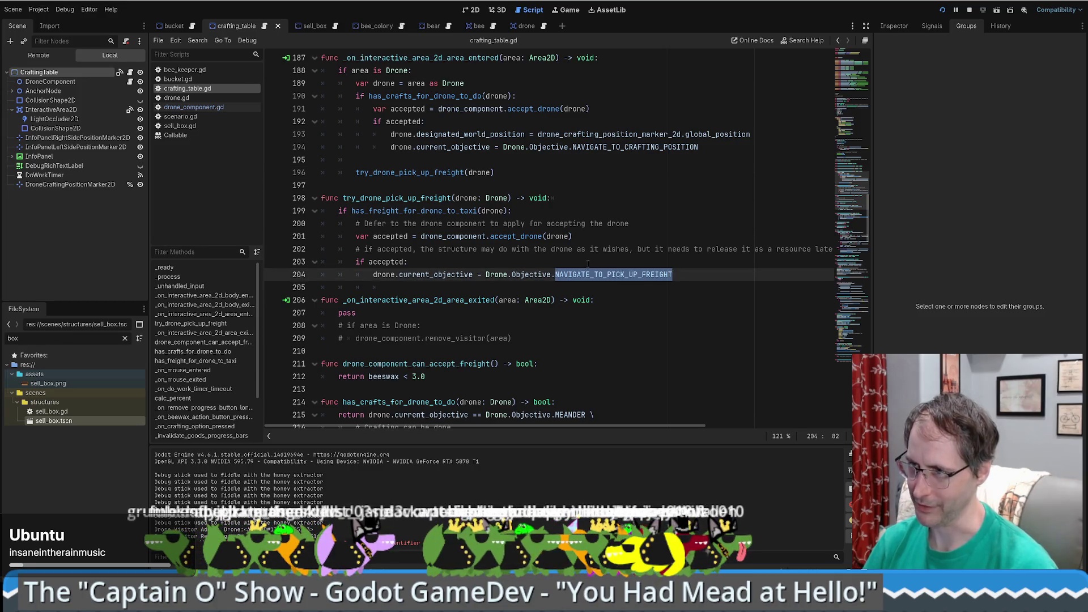
{"action": "scroll", "coordinate": [593, 260], "scroll_direction": "down", "scroll_amount": 10}
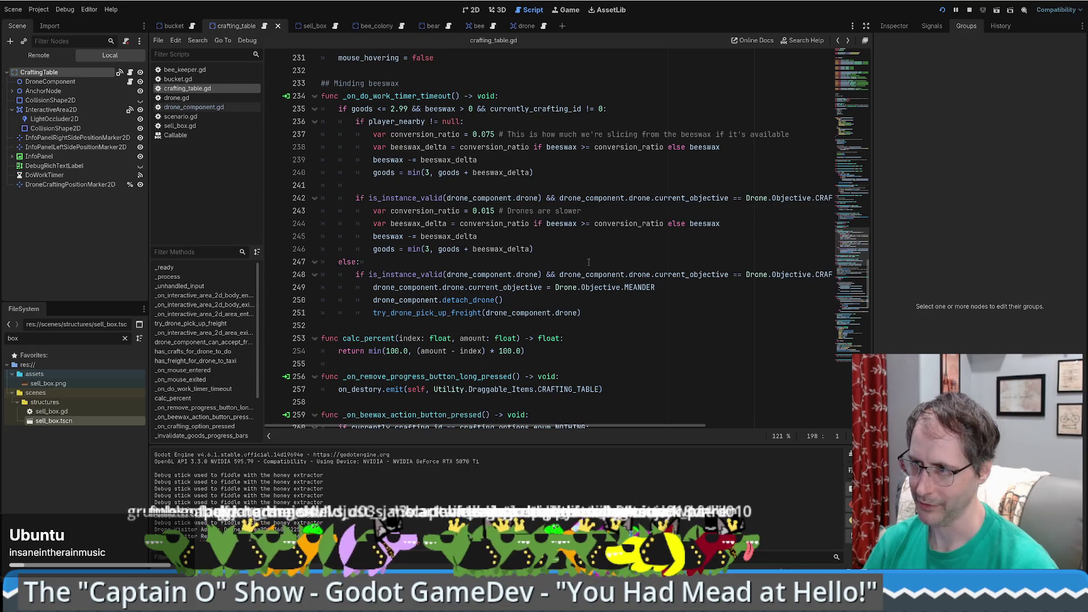
{"action": "left_click", "coordinate": [463, 313], "text": "ctrl"}
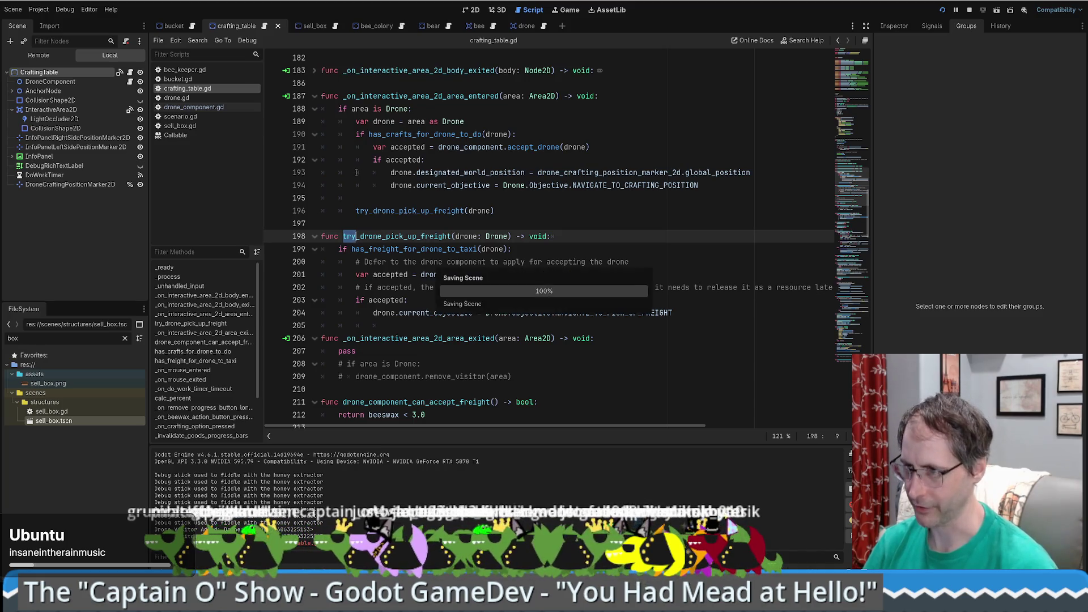
{"action": "key", "text": "alt+Left"}
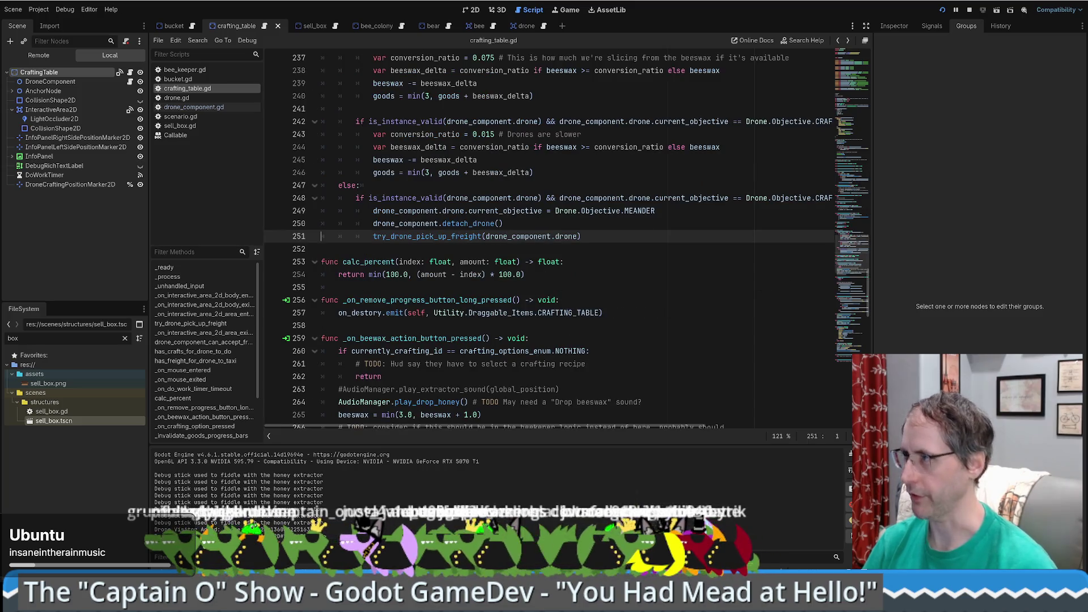
Restart the running game and maximize its window
{"action": "left_click", "coordinate": [942, 9]}
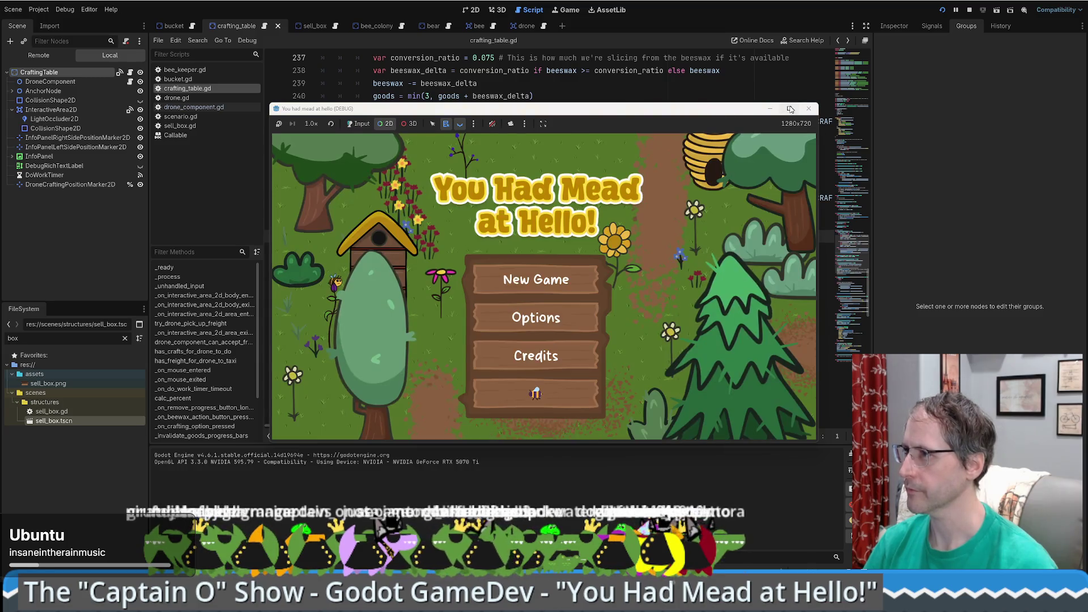
{"action": "left_click", "coordinate": [791, 109]}
{"action": "right_click", "coordinate": [563, 367]}
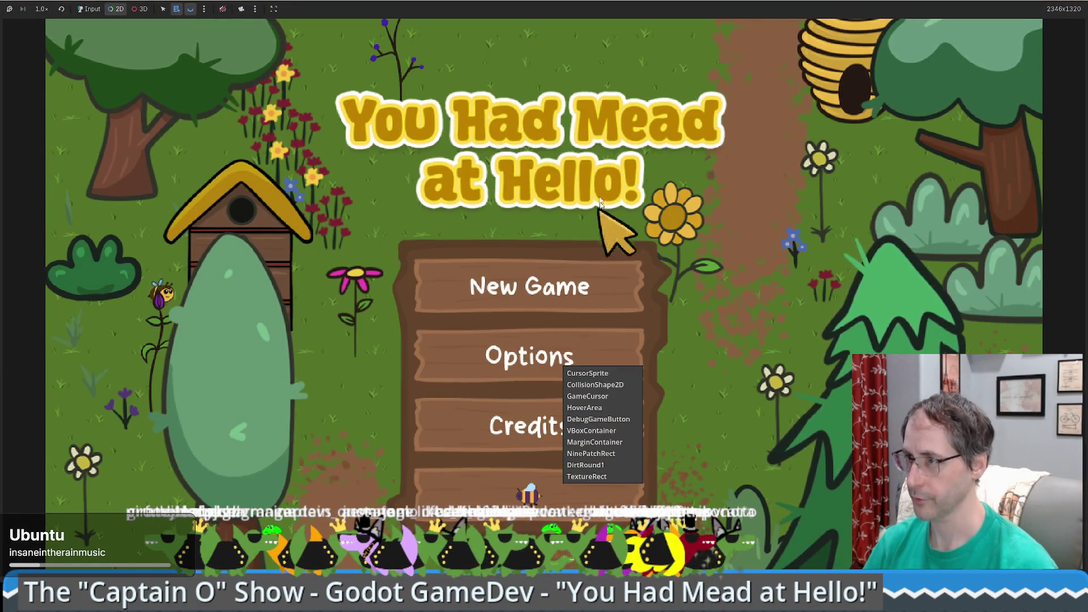
{"action": "left_click", "coordinate": [89, 8]}
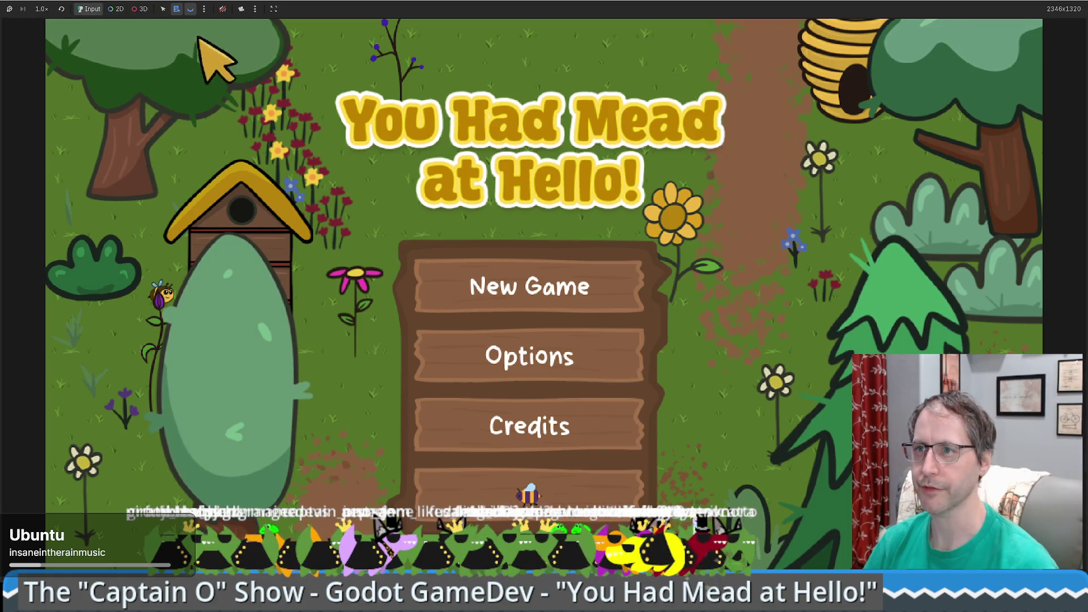
Start a New Game, place a Honey Extractor, take its beeswax, then place and open a Crafting Table
{"action": "left_click", "coordinate": [529, 286]}
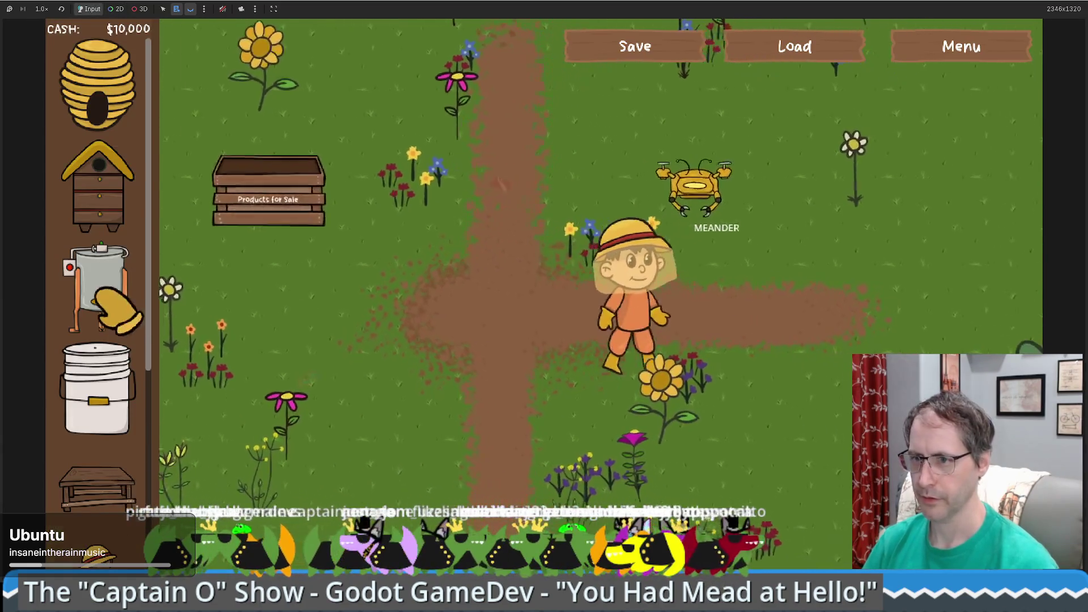
{"action": "left_click_drag", "start_coordinate": [114, 306], "coordinate": [724, 432]}
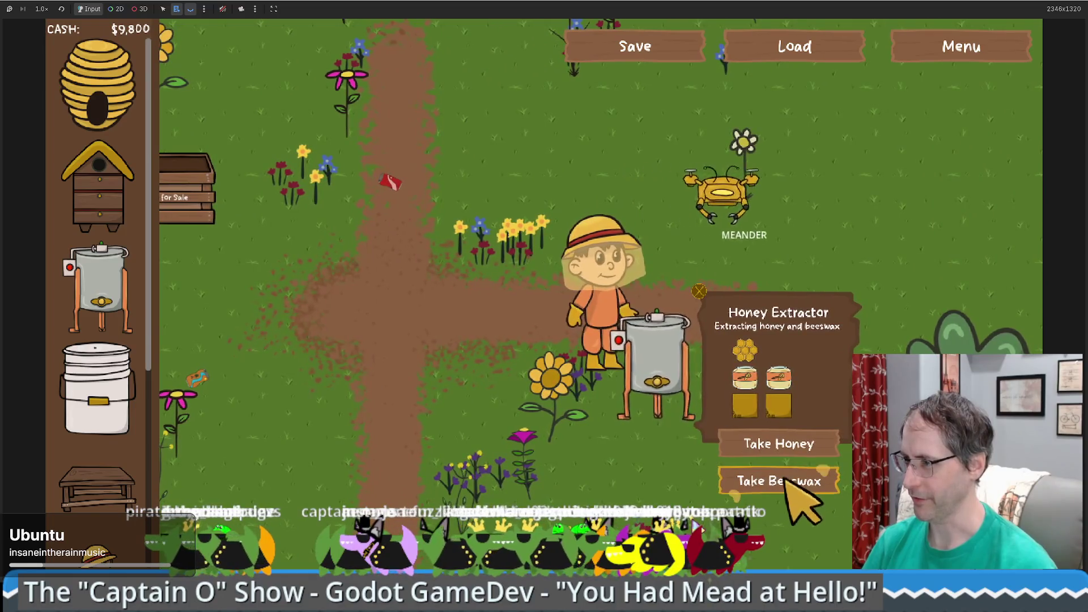
{"action": "left_click", "coordinate": [788, 482]}
{"action": "left_click", "coordinate": [787, 487]}
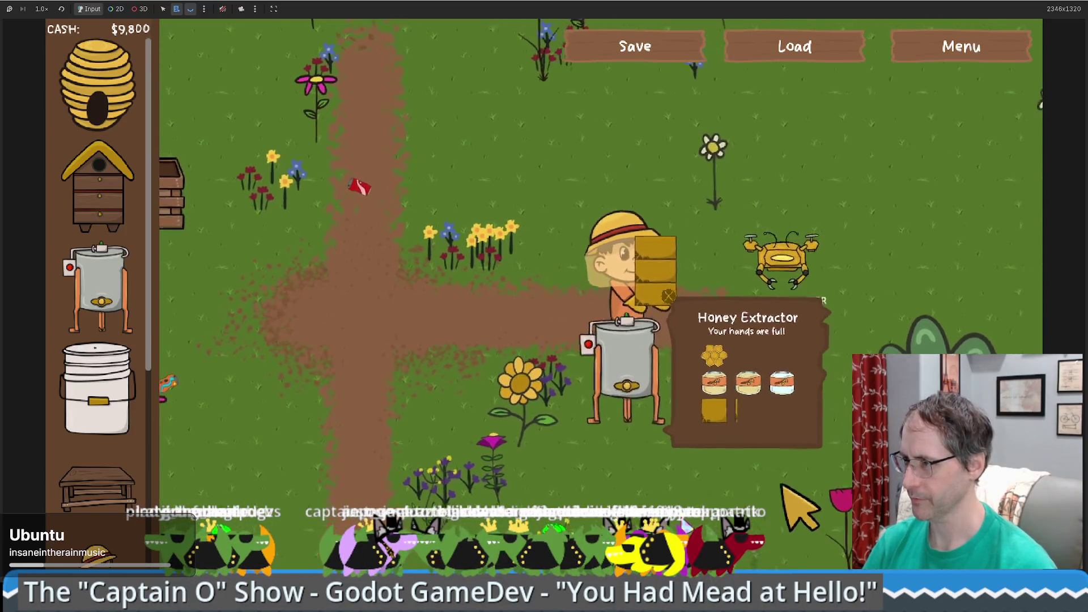
{"action": "mouse_move", "coordinate": [97, 487]}
{"action": "left_mouse_down"}
{"action": "mouse_move", "coordinate": [816, 344]}
{"action": "mouse_move", "coordinate": [817, 256]}
{"action": "mouse_move", "coordinate": [800, 306]}
{"action": "left_mouse_up"}
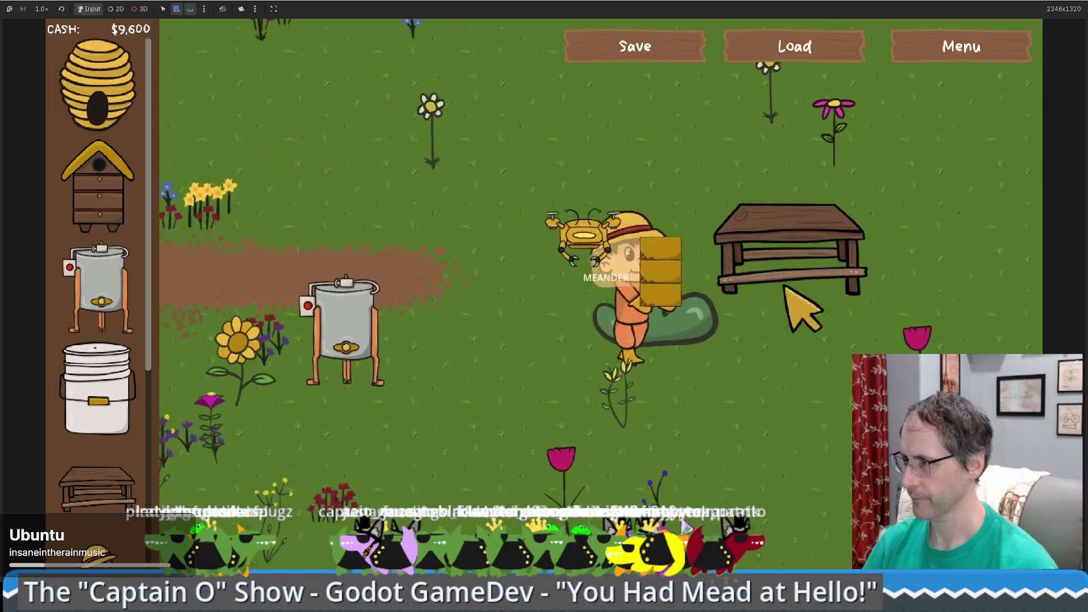
{"action": "left_click", "coordinate": [786, 287]}
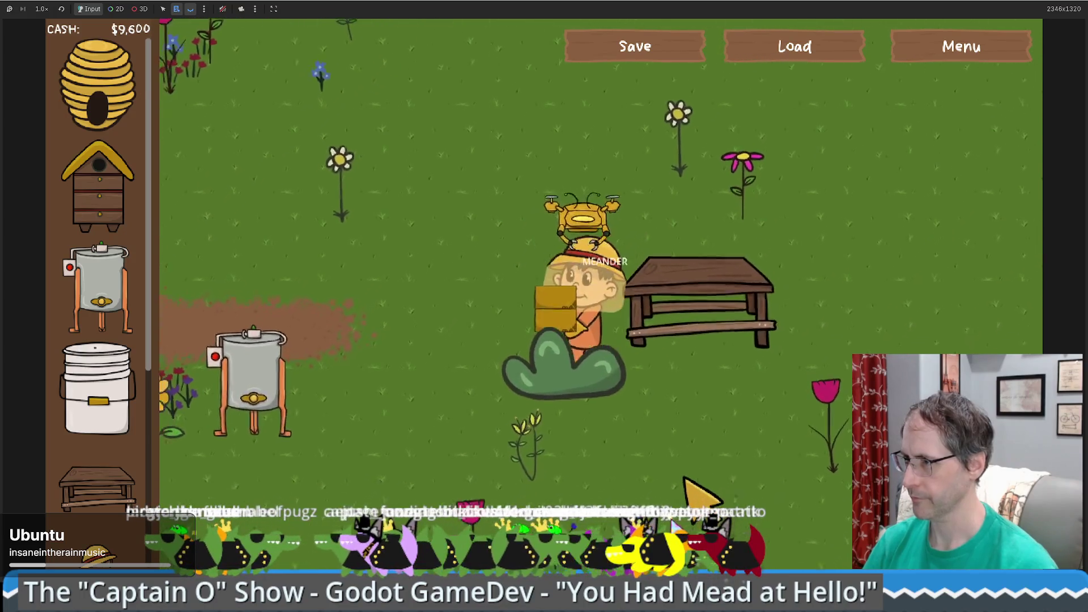
{"action": "left_click", "coordinate": [728, 320]}
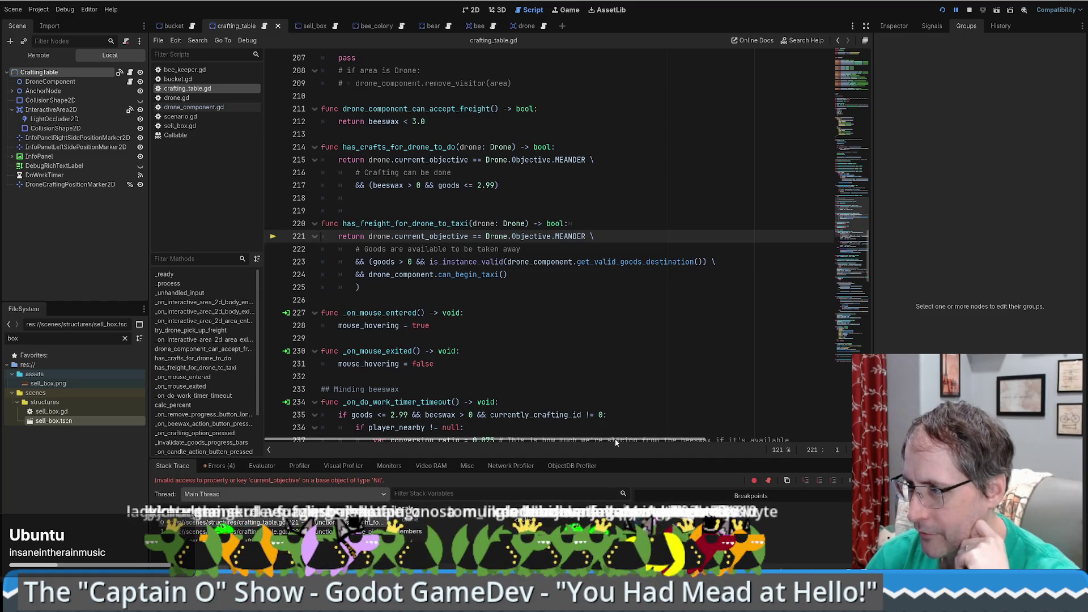
Enlarge the debugger panel and view the stack frames at lines 199 and 251
{"action": "left_click_drag", "start_coordinate": [618, 458], "coordinate": [616, 383]}
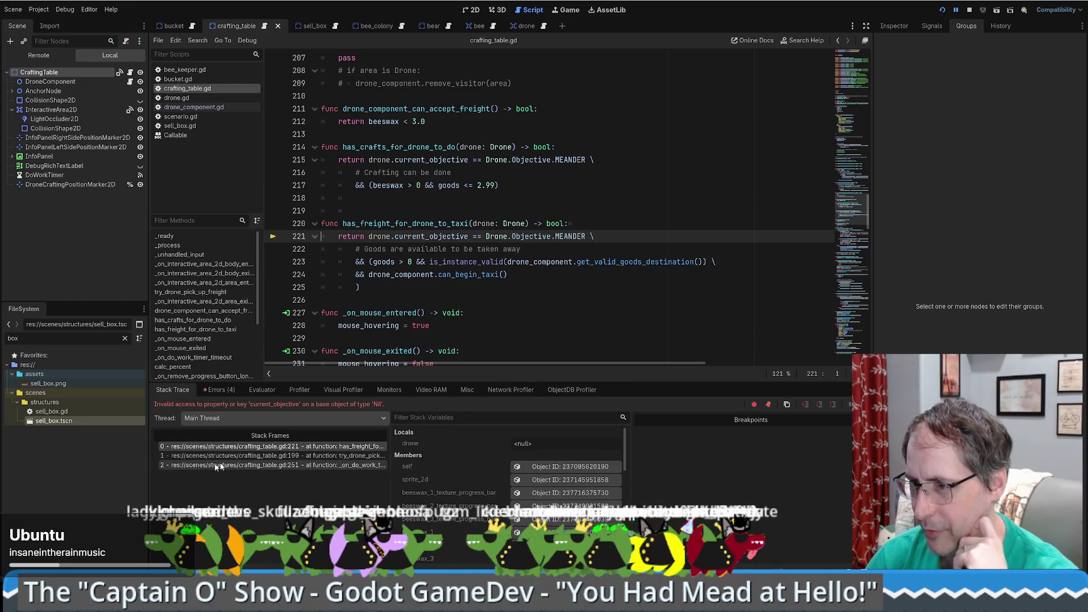
{"action": "left_click", "coordinate": [282, 457]}
{"action": "left_click", "coordinate": [278, 465]}
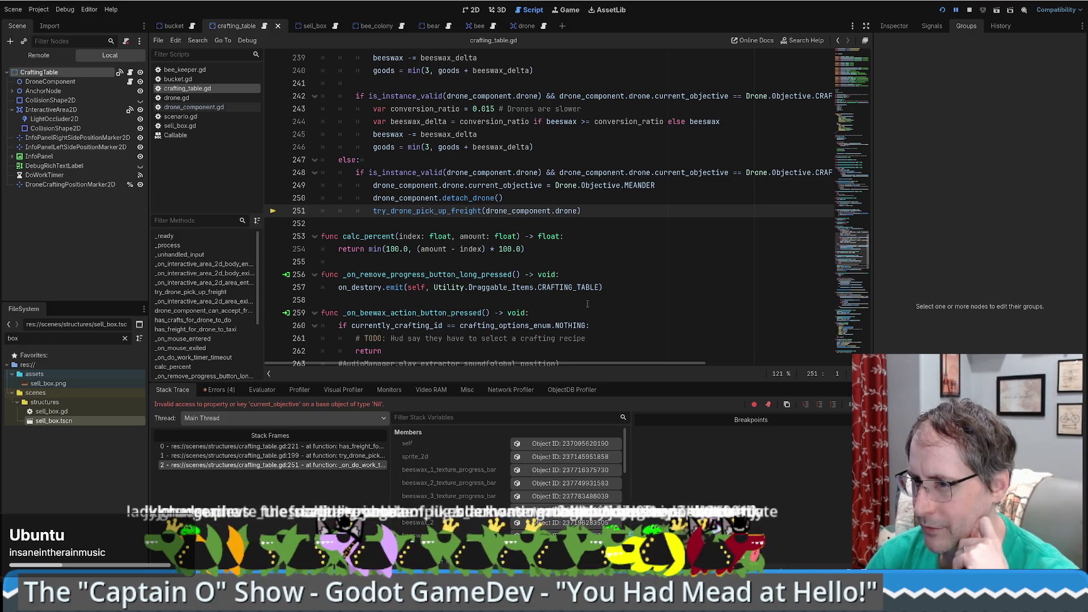
{"action": "scroll", "coordinate": [586, 306], "scroll_direction": "up", "scroll_amount": 2}
{"action": "scroll", "coordinate": [581, 309], "scroll_direction": "down", "scroll_amount": 2}
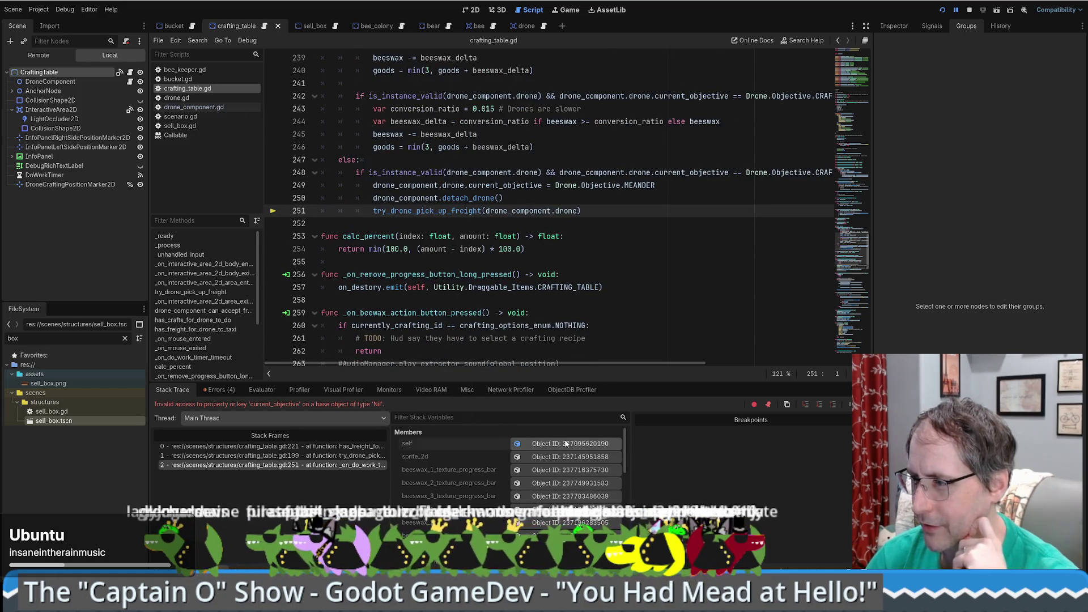
Inspect the crafting table's remote members, filter them by 'name', then clear the filter
{"action": "left_click", "coordinate": [895, 27]}
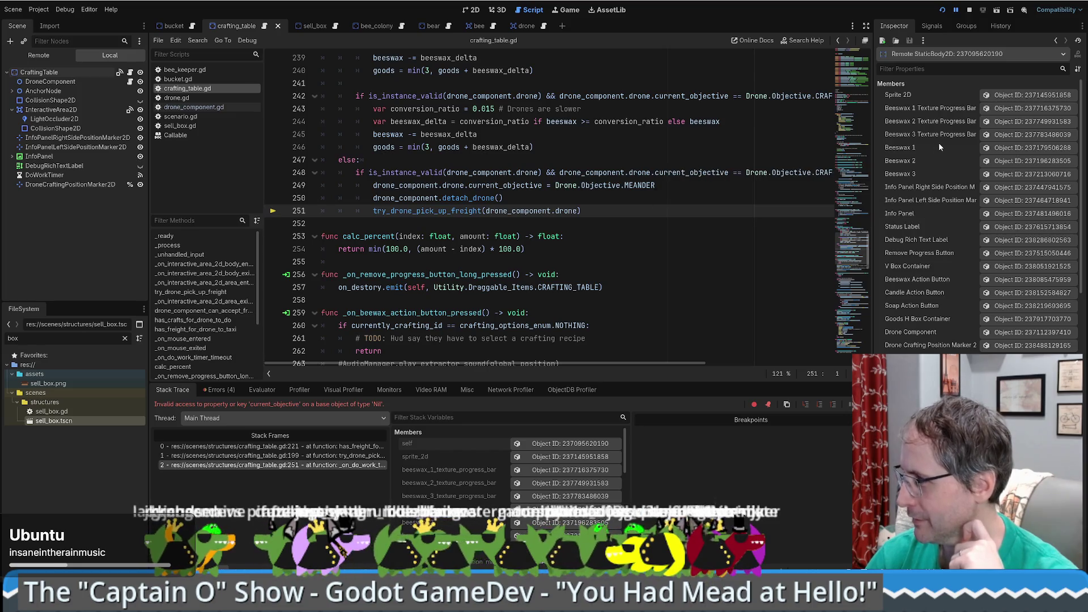
{"action": "scroll", "coordinate": [930, 198], "scroll_direction": "down", "scroll_amount": 10}
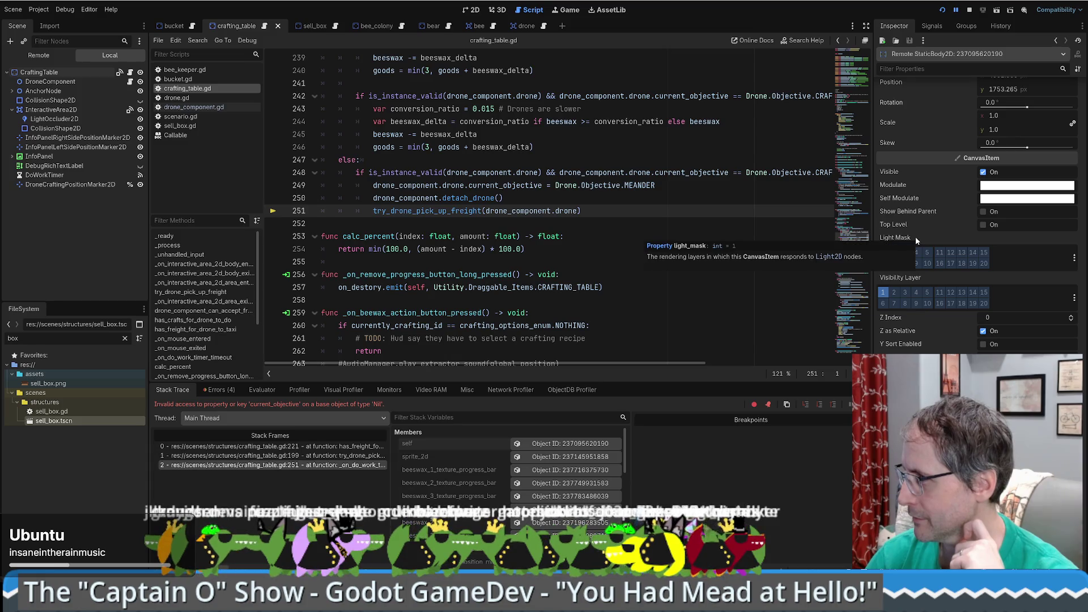
{"action": "scroll", "coordinate": [919, 227], "scroll_direction": "up", "scroll_amount": 10}
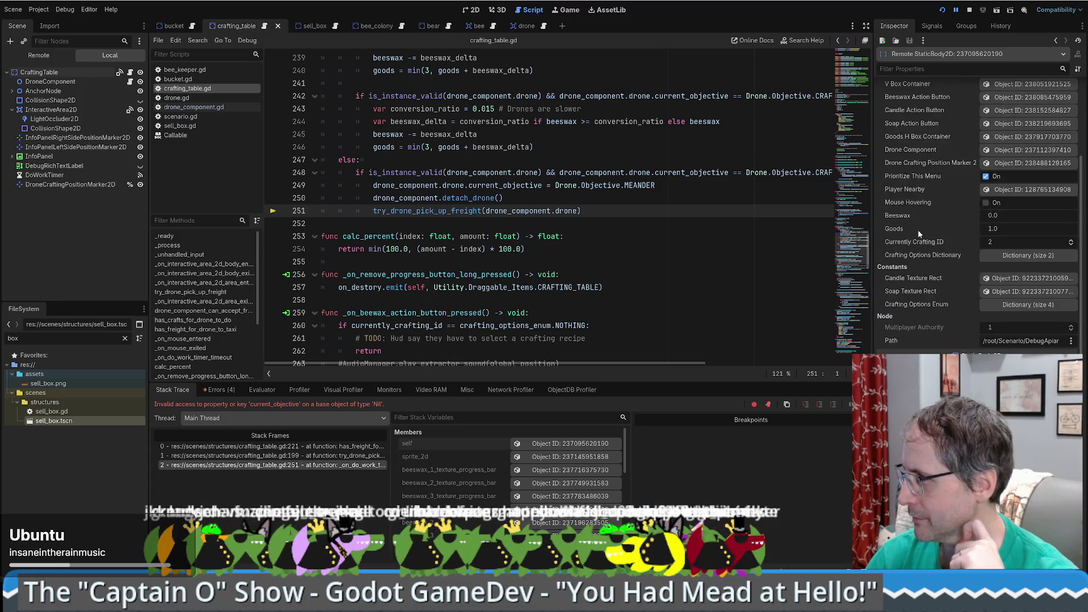
{"action": "left_click", "coordinate": [935, 69]}
{"action": "type", "text": "name"}
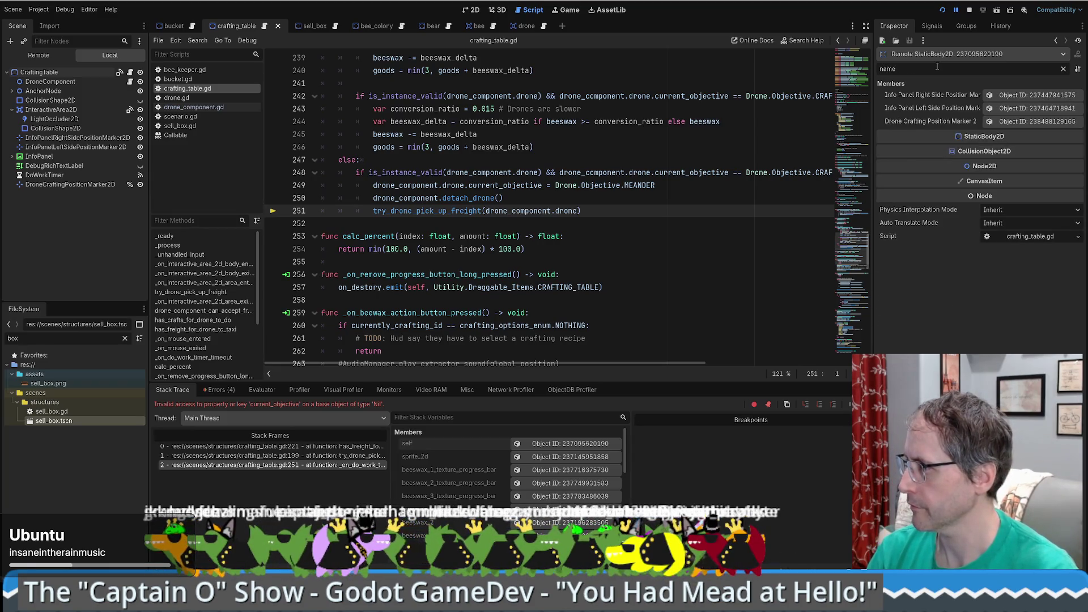
{"action": "key", "text": "BackSpace"}
{"action": "key", "text": "BackSpace"}
{"action": "key", "text": "BackSpace"}
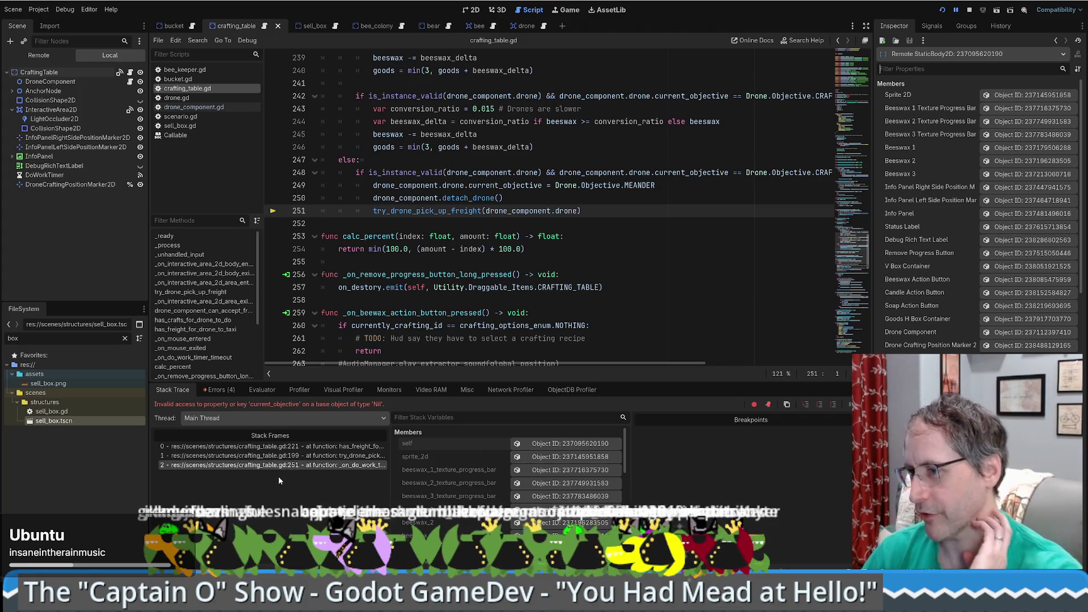
{"action": "mouse_move", "coordinate": [442, 290]}
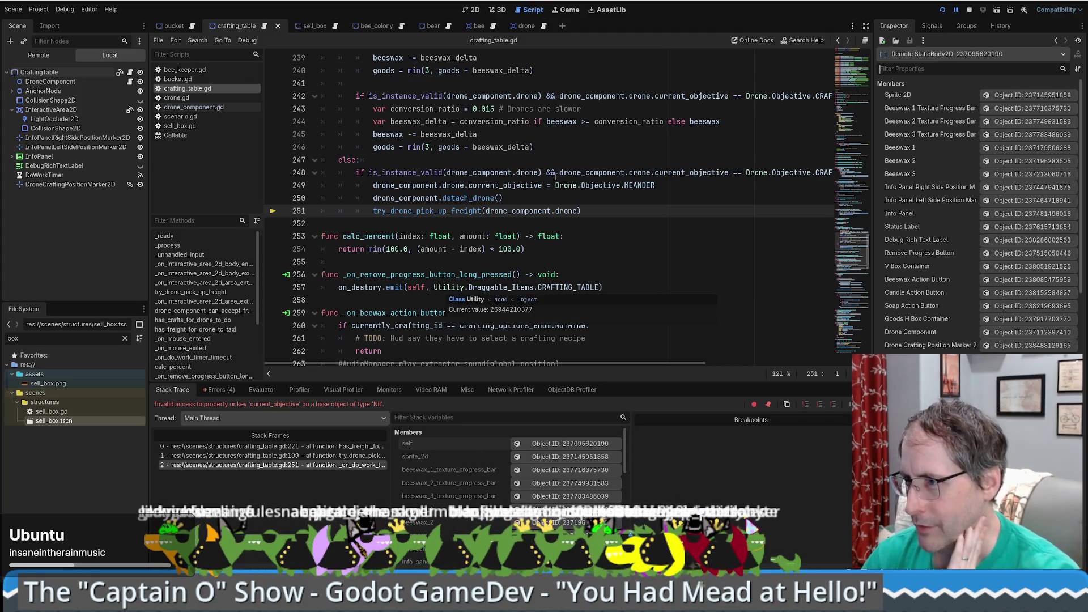
{"action": "left_click", "coordinate": [284, 457]}
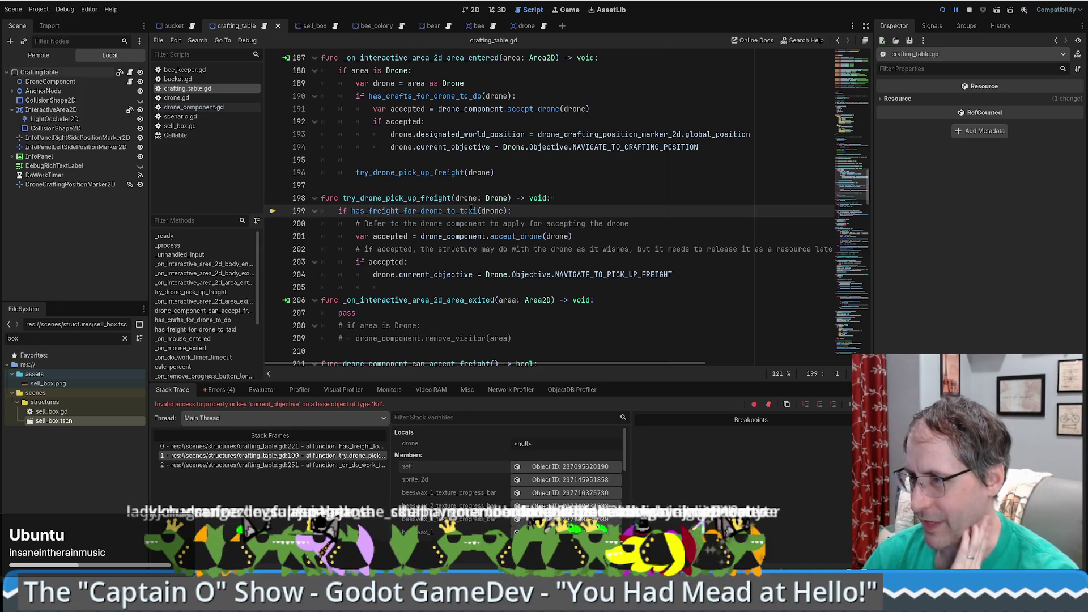
Walk the stack trace from line 221 through 199 to the line 251 caller in crafting_table.gd
{"action": "mouse_move", "coordinate": [472, 210]}
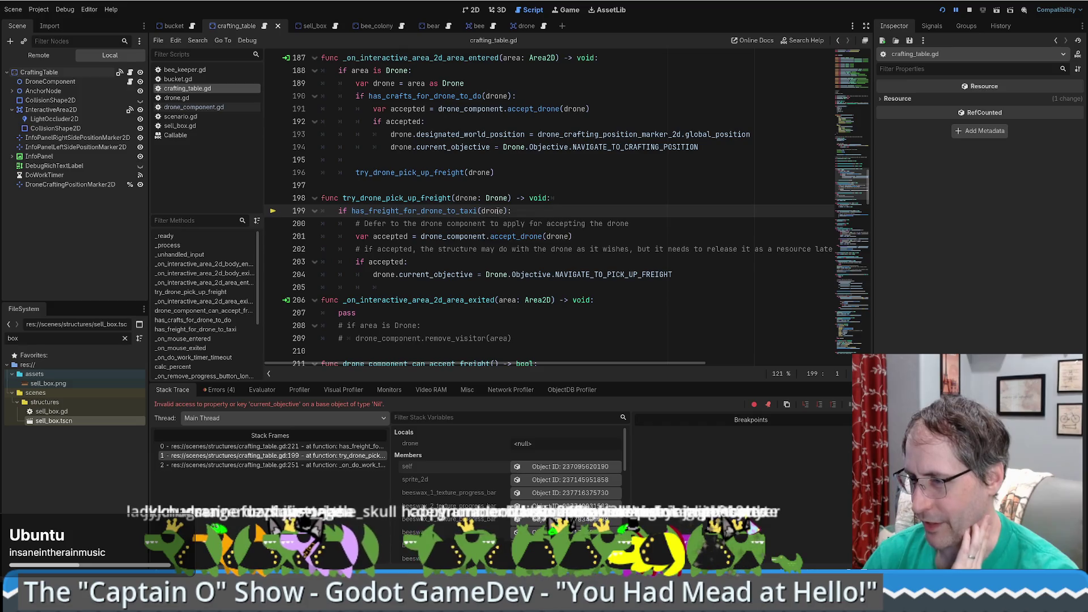
{"action": "left_click", "coordinate": [326, 447]}
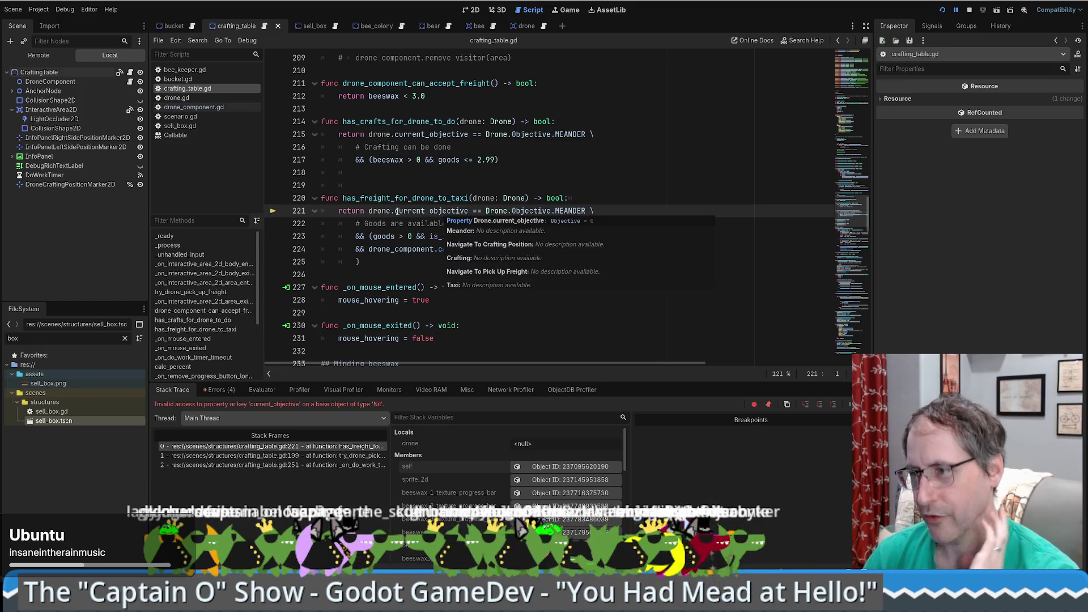
{"action": "mouse_move", "coordinate": [379, 212]}
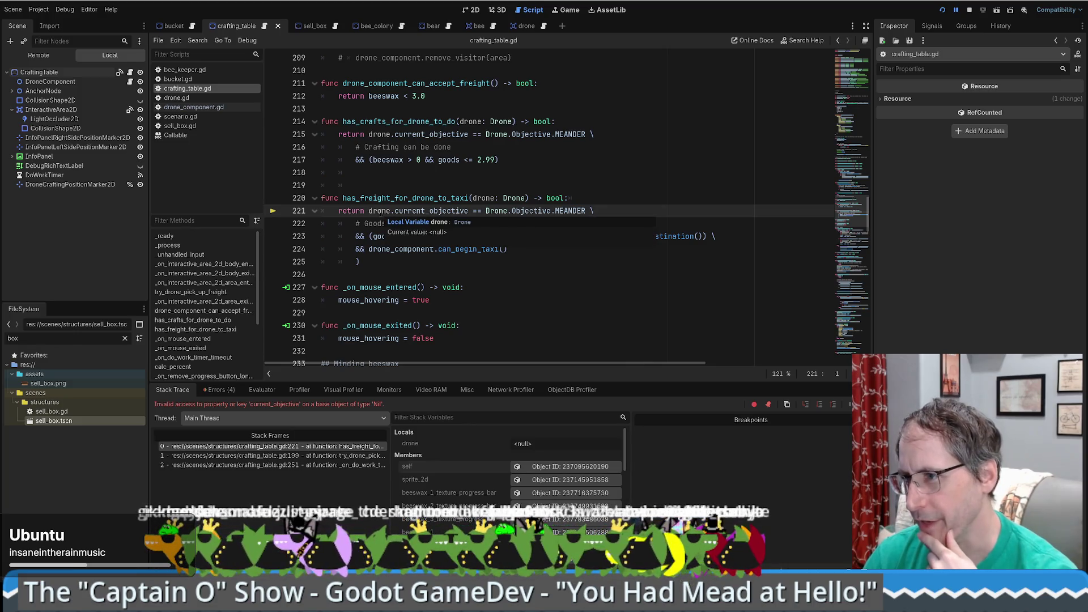
{"action": "left_click", "coordinate": [290, 457]}
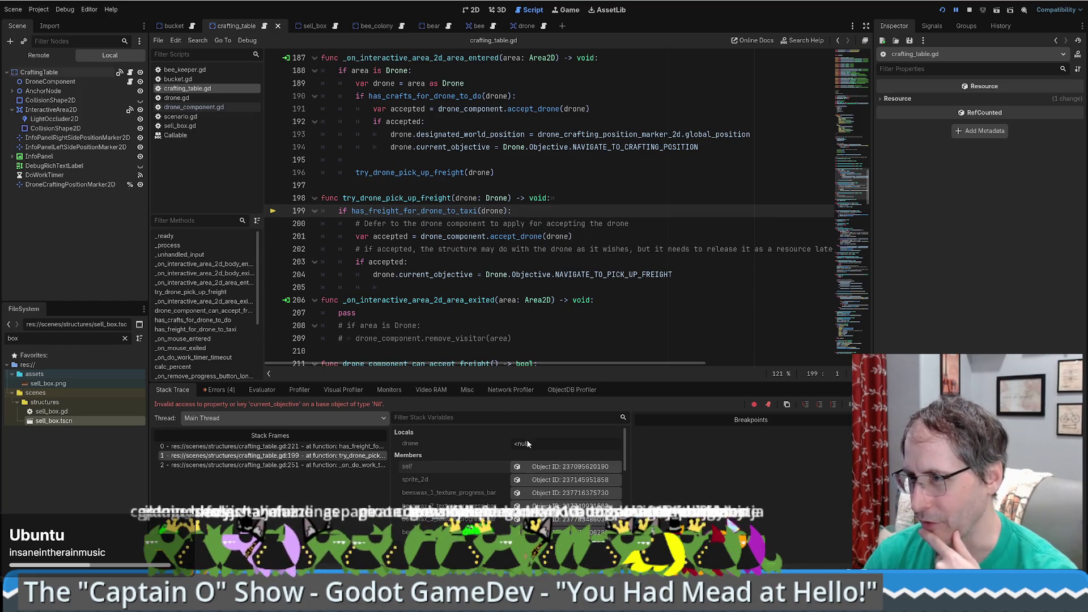
{"action": "left_click", "coordinate": [301, 464]}
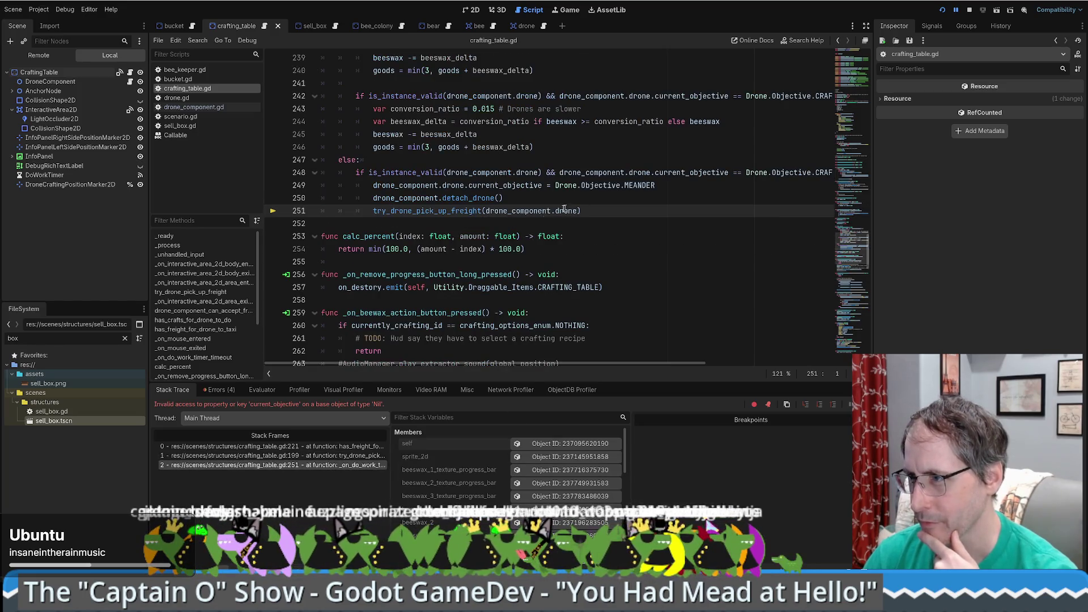
Add var drone_temp = drone_component.drone at line 249, pass drone_temp on line 252, and run with F5
{"action": "mouse_move", "coordinate": [574, 209]}
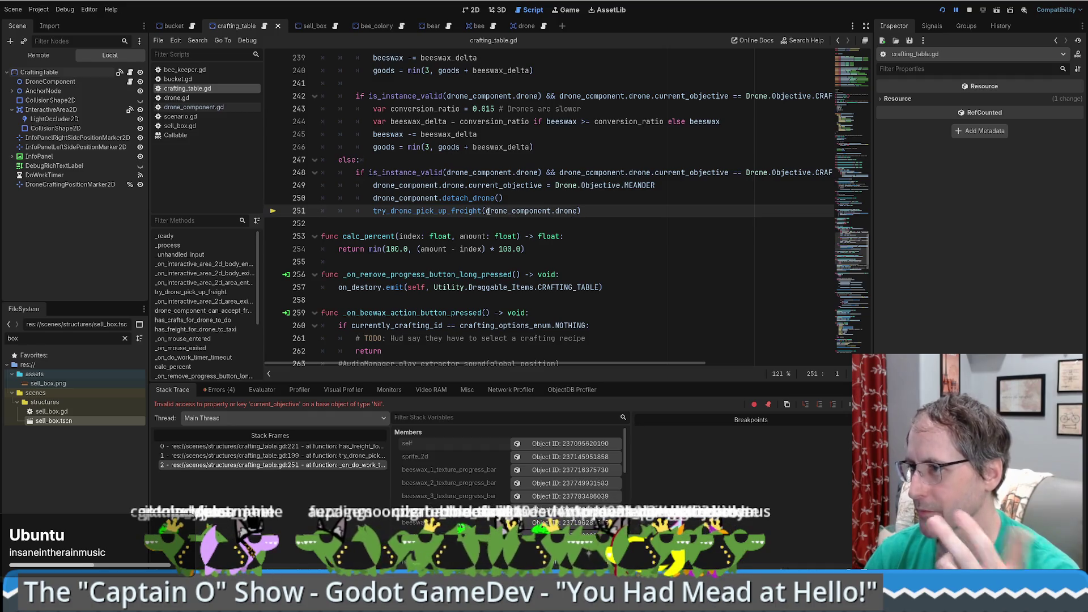
{"action": "left_click_drag", "start_coordinate": [485, 211], "coordinate": [578, 211]}
{"action": "left_click", "coordinate": [671, 185]}
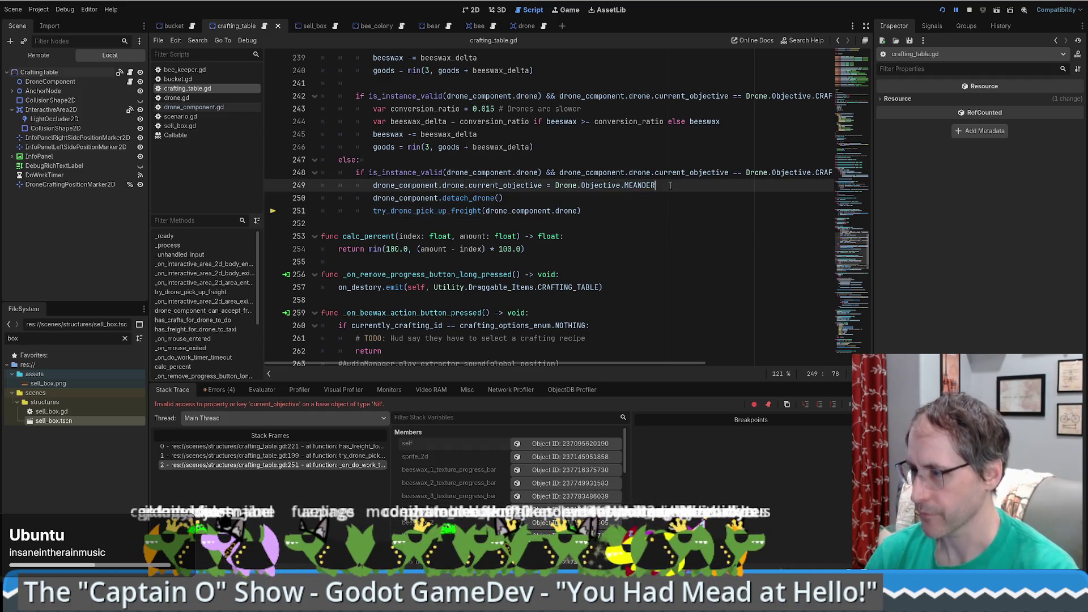
{"action": "key", "text": "Return"}
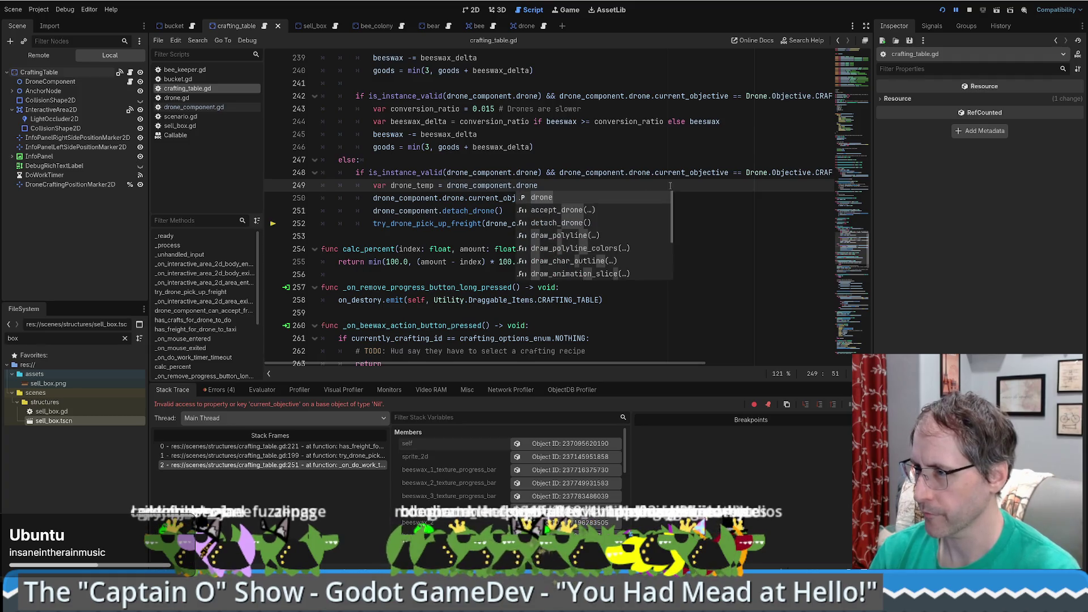
{"action": "double_click", "coordinate": [422, 186]}
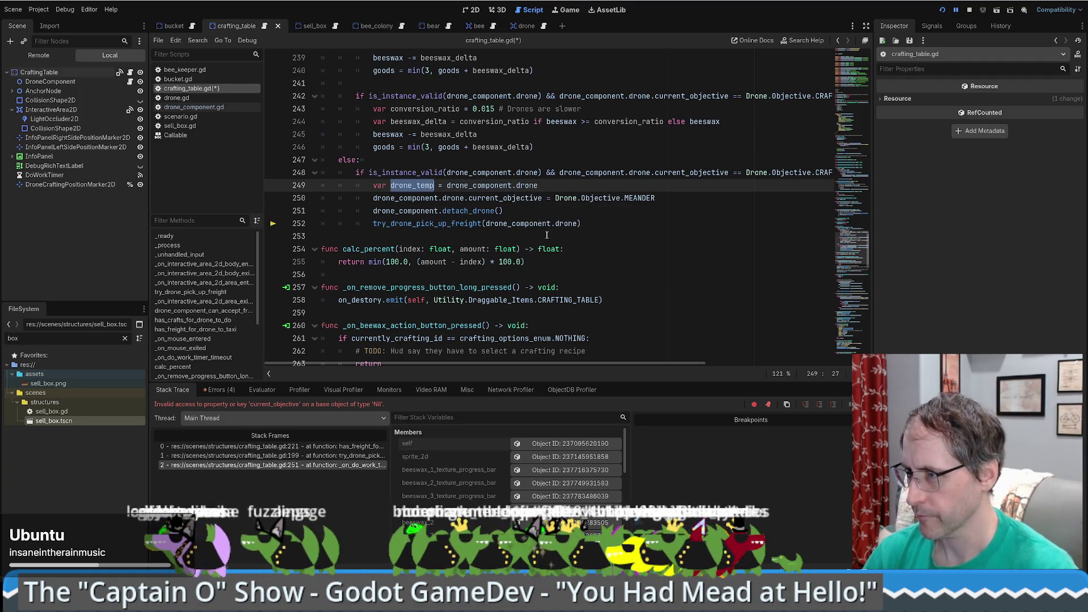
{"action": "key", "text": "ctrl+c"}
{"action": "left_click_drag", "start_coordinate": [578, 223], "coordinate": [486, 224]}
{"action": "key", "text": "ctrl+v"}
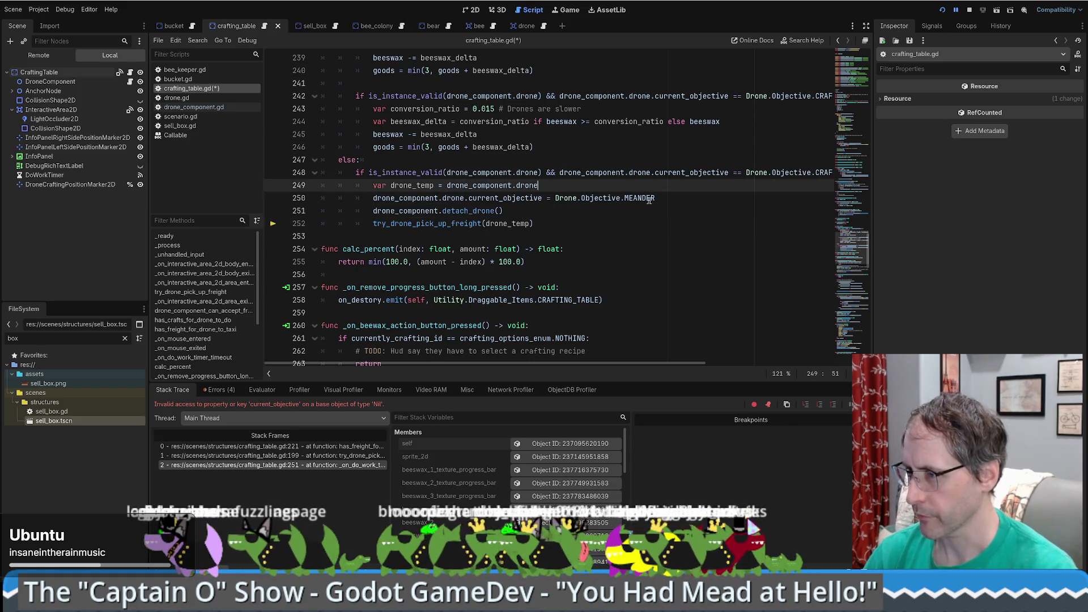
{"action": "key", "text": "F5"}
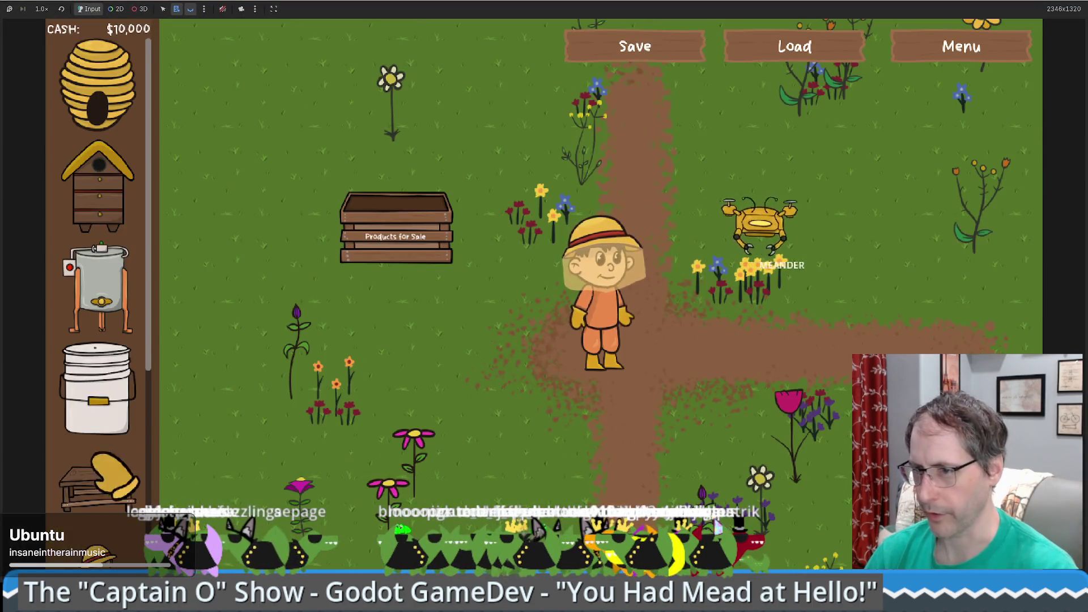
Place a honey extractor beside the farmer and load honeycomb into it
{"action": "mouse_move", "coordinate": [97, 290]}
{"action": "left_mouse_down"}
{"action": "mouse_move", "coordinate": [583, 396]}
{"action": "mouse_move", "coordinate": [729, 397]}
{"action": "mouse_move", "coordinate": [715, 396]}
{"action": "left_mouse_up"}
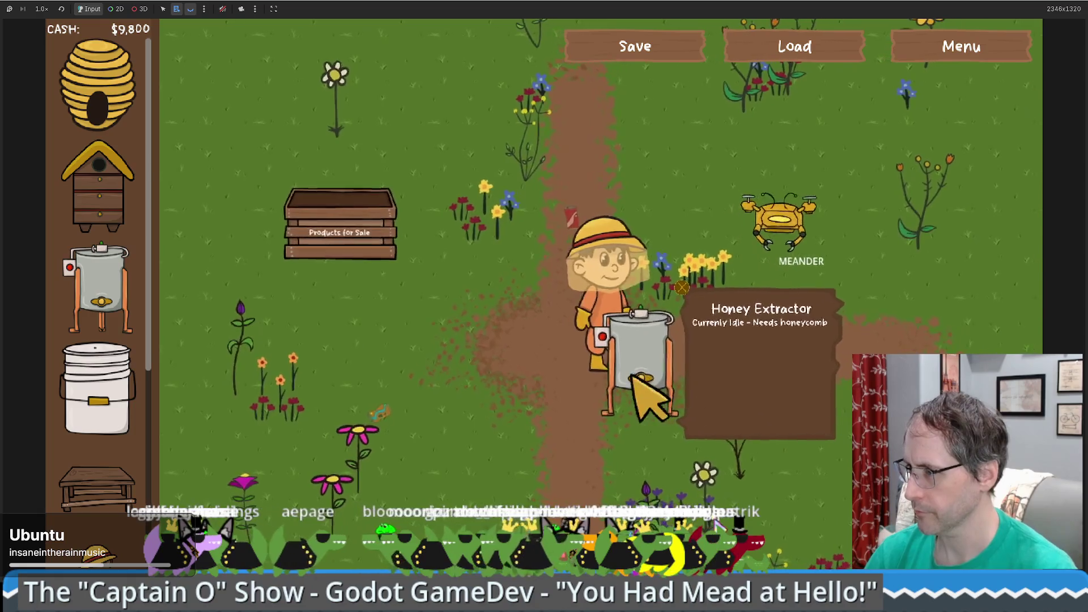
{"action": "left_click", "coordinate": [639, 391]}
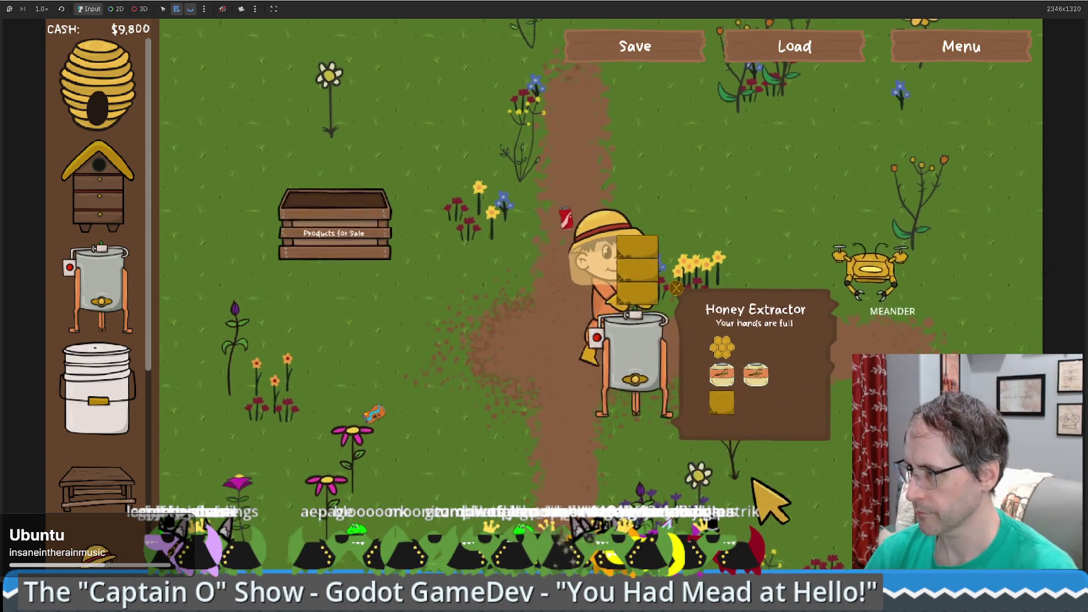
{"action": "key", "text": "d"}
{"action": "key", "text": "w"}
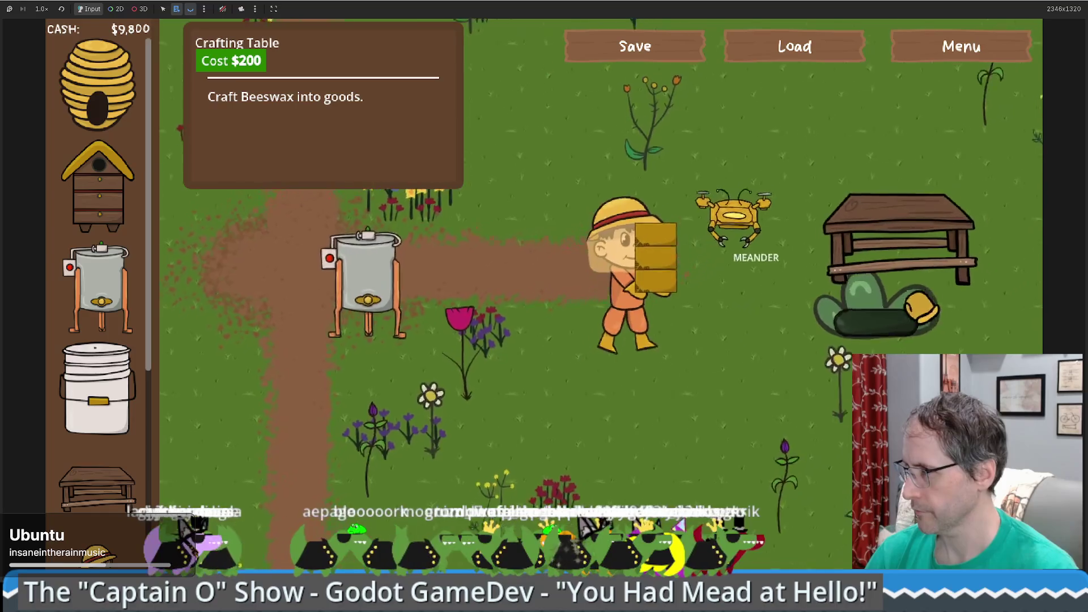
Place several crafting tables around the field, walk the farmer toward them, and restore the game window
{"action": "left_click", "coordinate": [836, 252]}
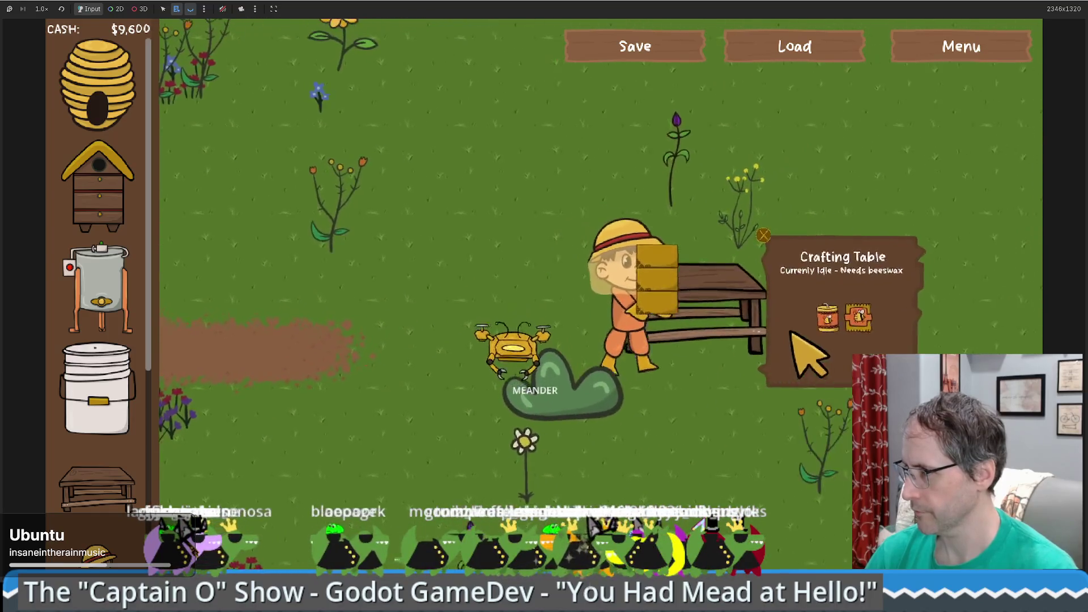
{"action": "left_click", "coordinate": [96, 481]}
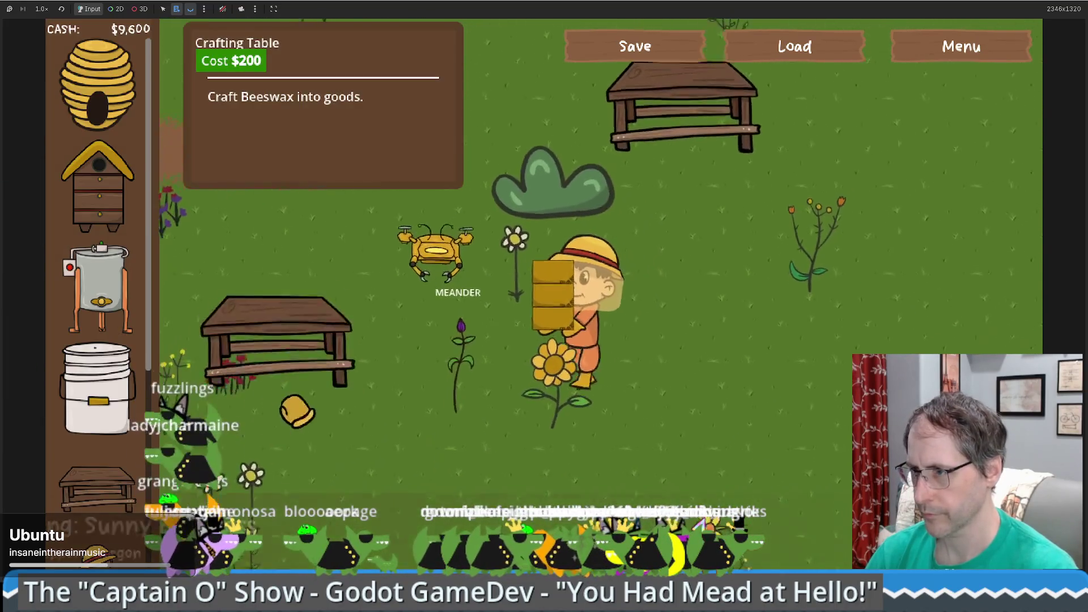
{"action": "left_click", "coordinate": [470, 408]}
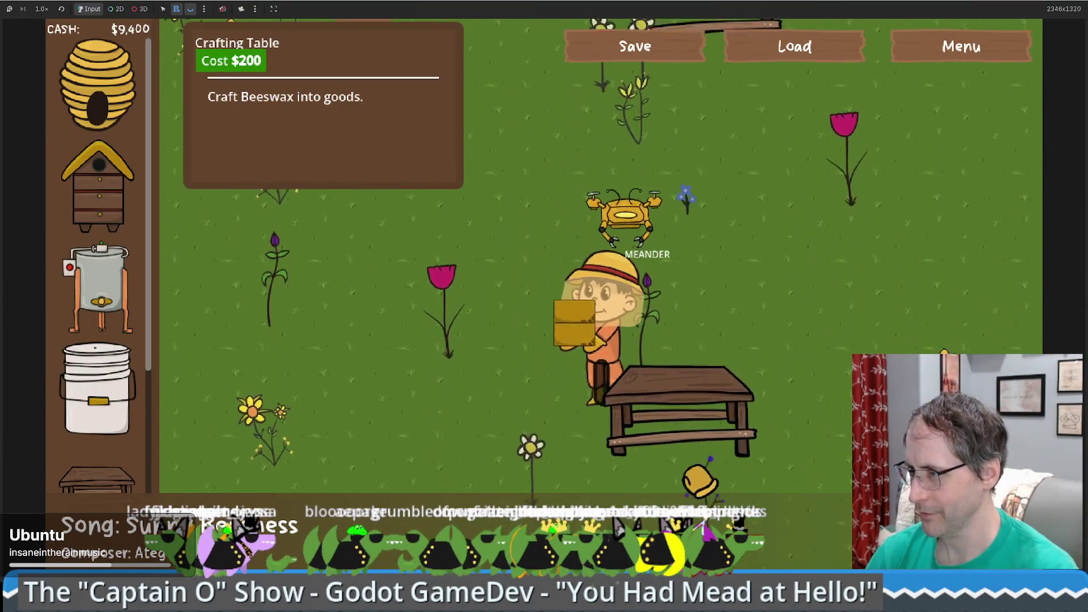
{"action": "left_click", "coordinate": [681, 397]}
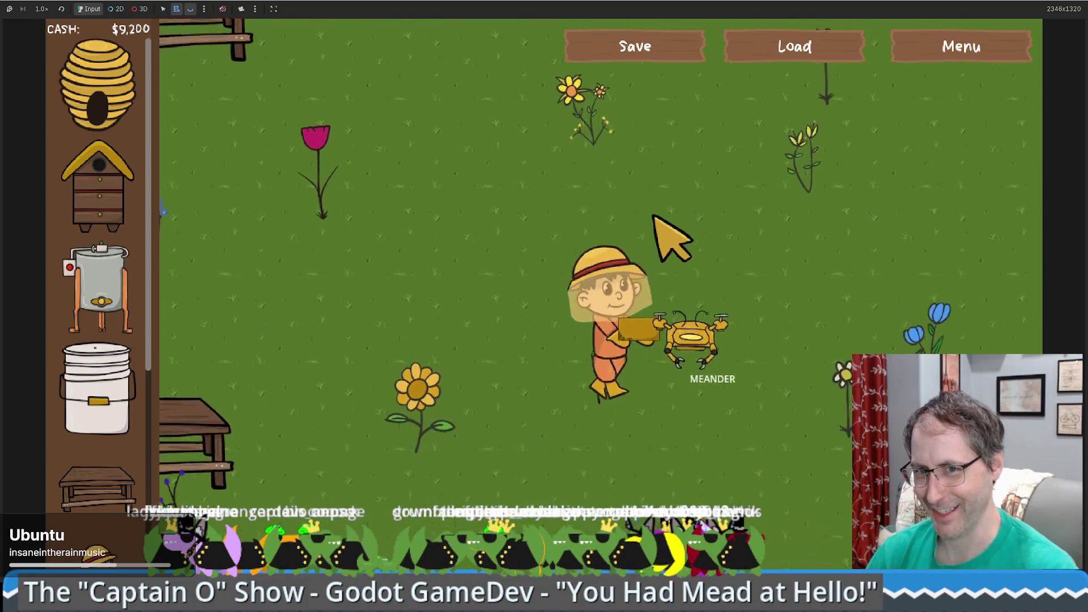
{"action": "mouse_move", "coordinate": [122, 486]}
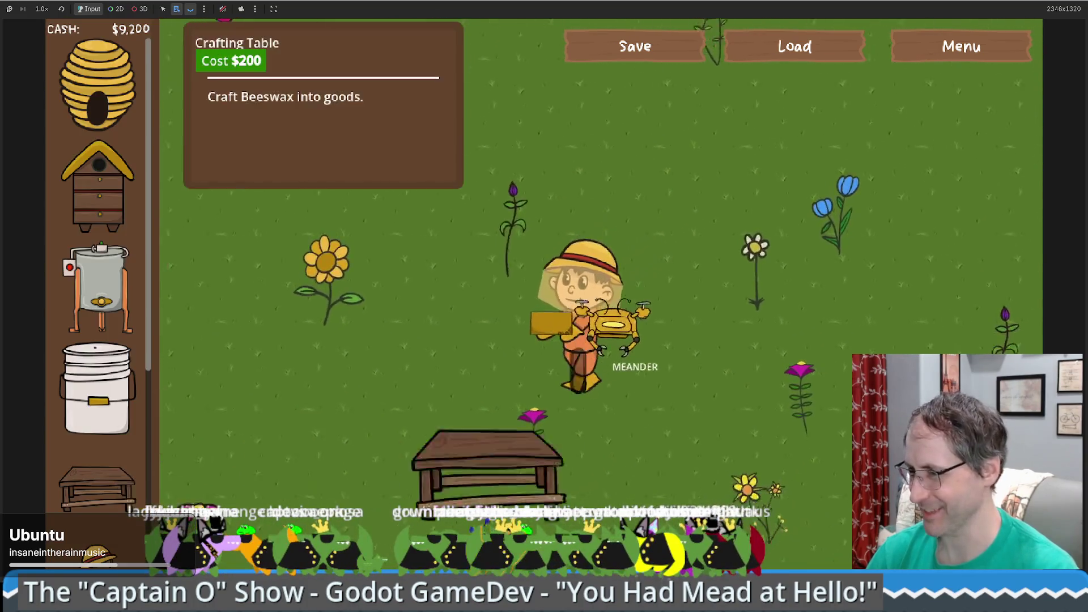
{"action": "left_click_drag", "start_coordinate": [487, 465], "coordinate": [723, 442]}
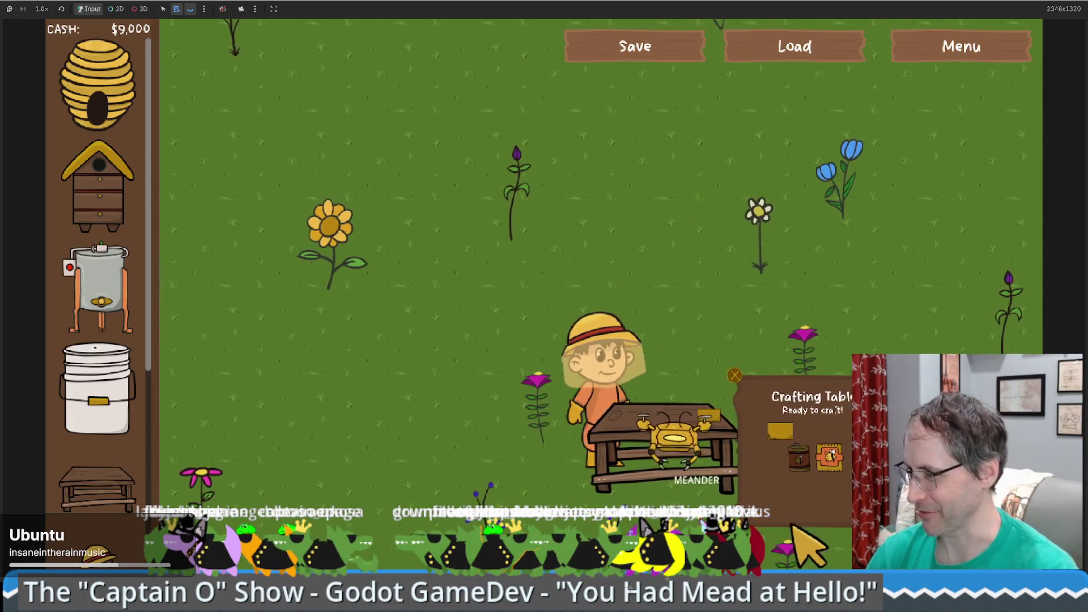
{"action": "key", "text": "d"}
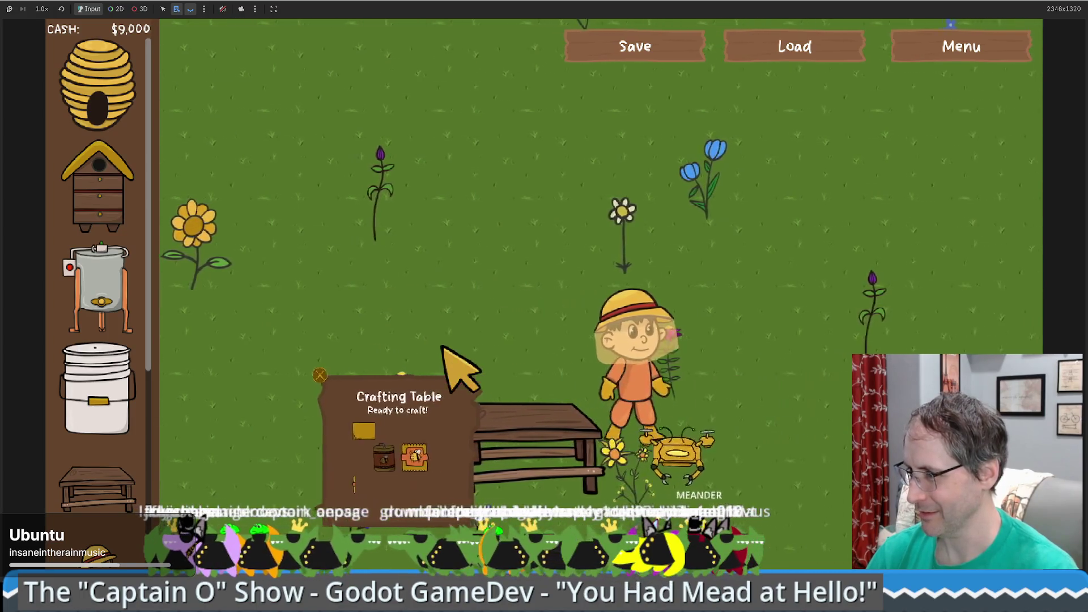
{"action": "key", "text": "super+Down"}
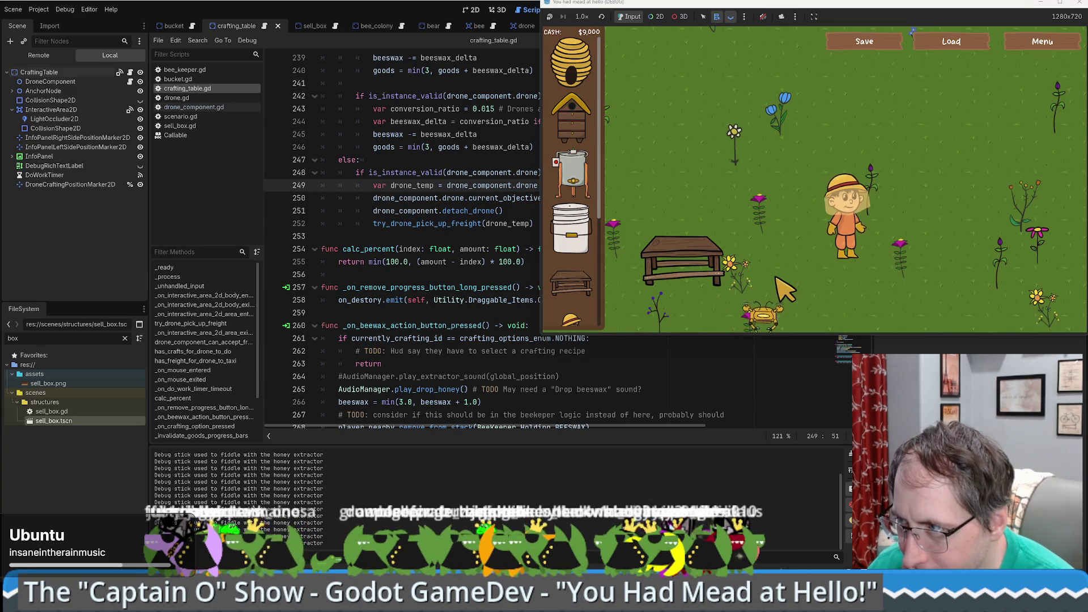
Centre the game window and walk the farmer around near the crafting table
{"action": "key", "text": "s"}
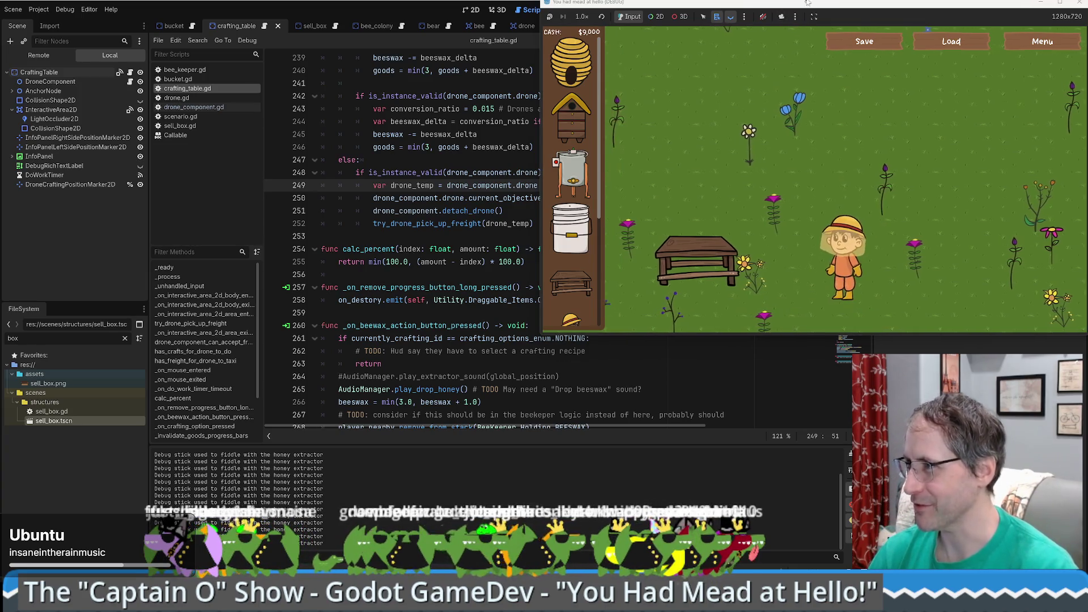
{"action": "left_click_drag", "start_coordinate": [808, 3], "coordinate": [517, 67]}
{"action": "key", "text": "a"}
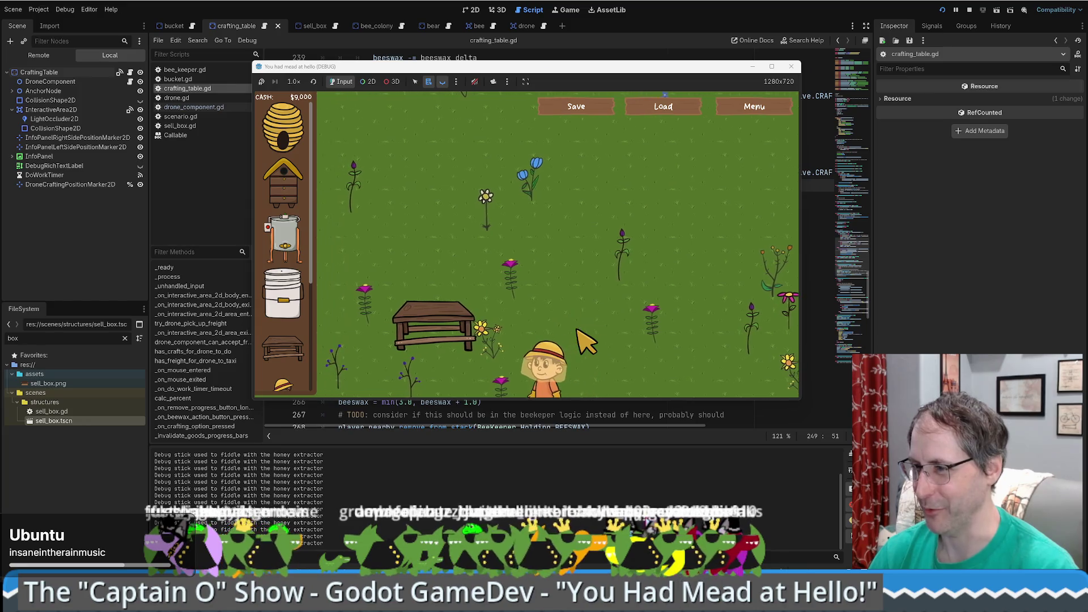
{"action": "key", "text": "w"}
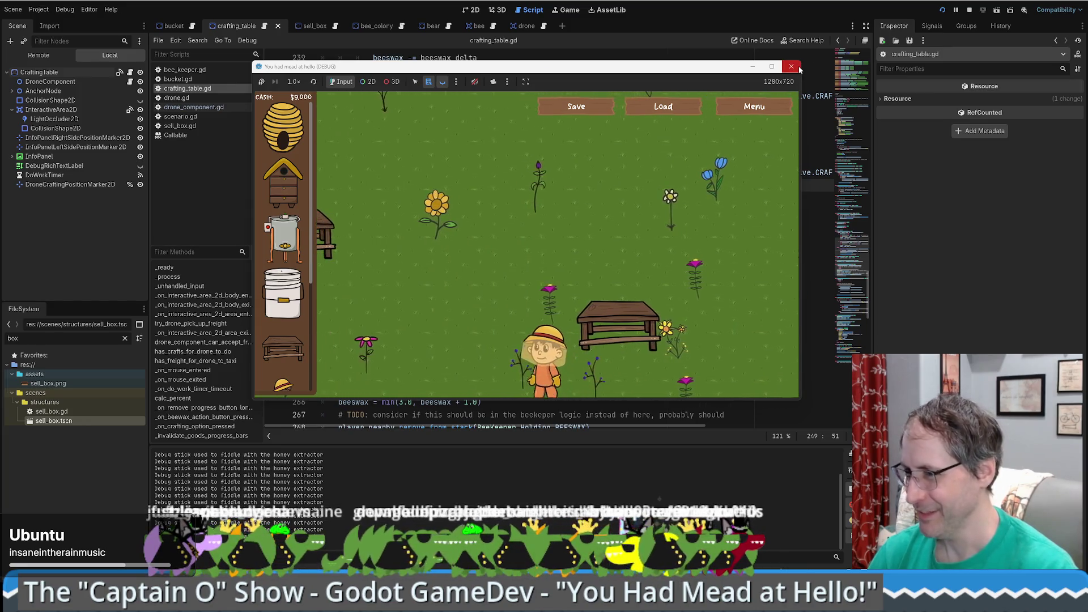
{"action": "key", "text": "a"}
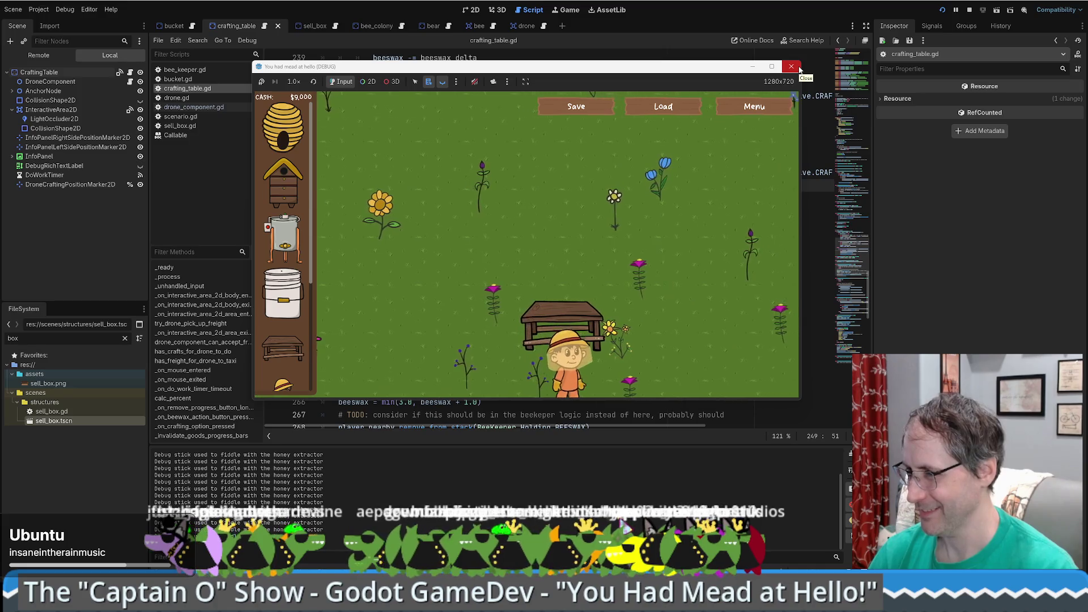
{"action": "key", "text": "s"}
{"action": "key", "text": "a"}
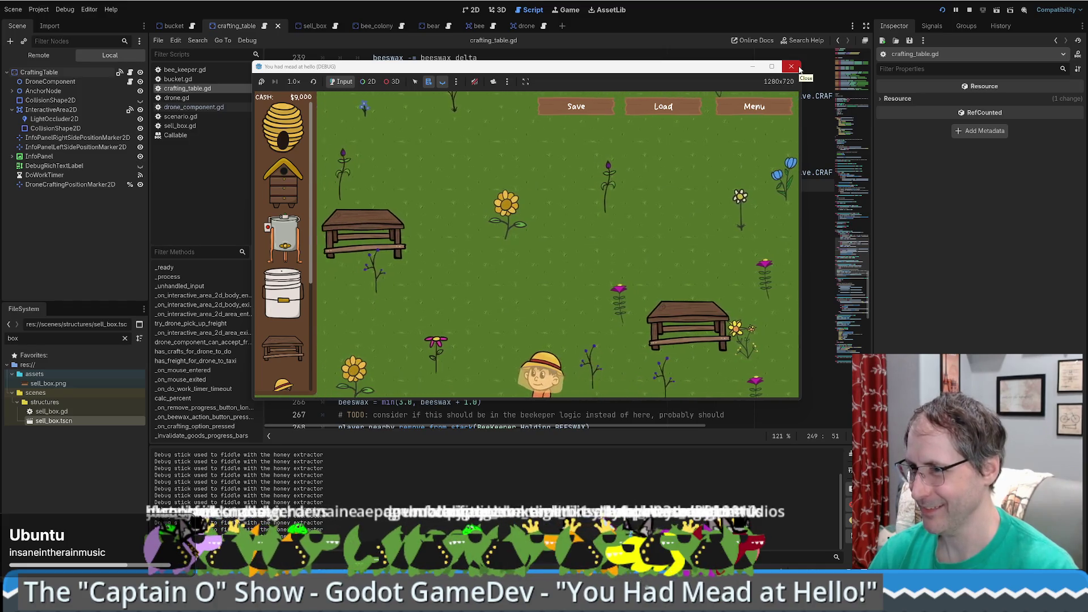
{"action": "key", "text": "d"}
Use the free 2D camera to zoom out and pan over the field, then return to the game camera
{"action": "left_click", "coordinate": [498, 83]}
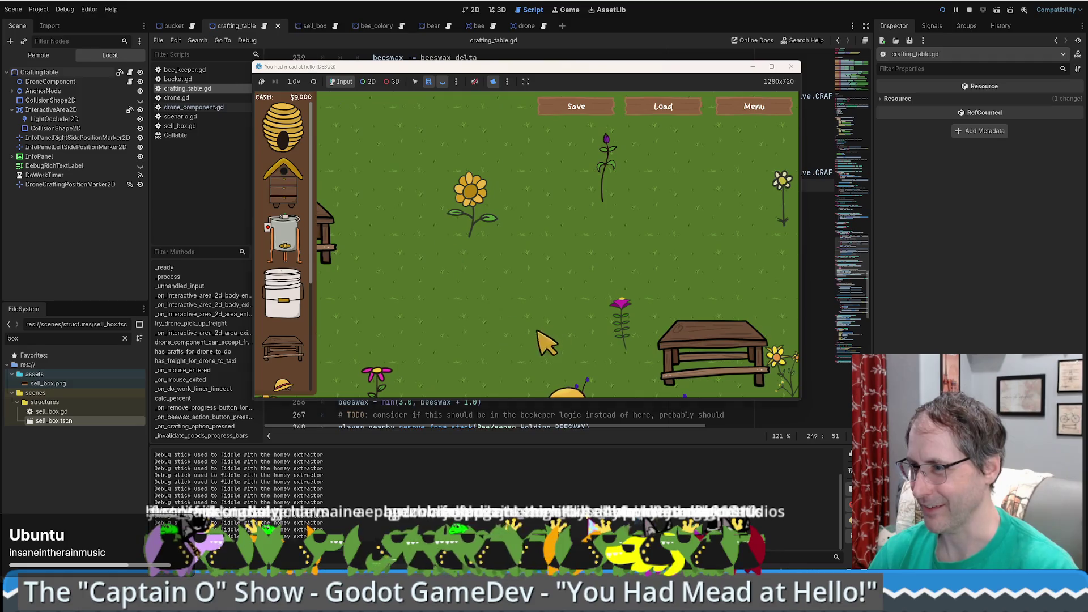
{"action": "left_click", "coordinate": [373, 81]}
{"action": "scroll", "coordinate": [474, 267], "scroll_direction": "down", "scroll_amount": 5}
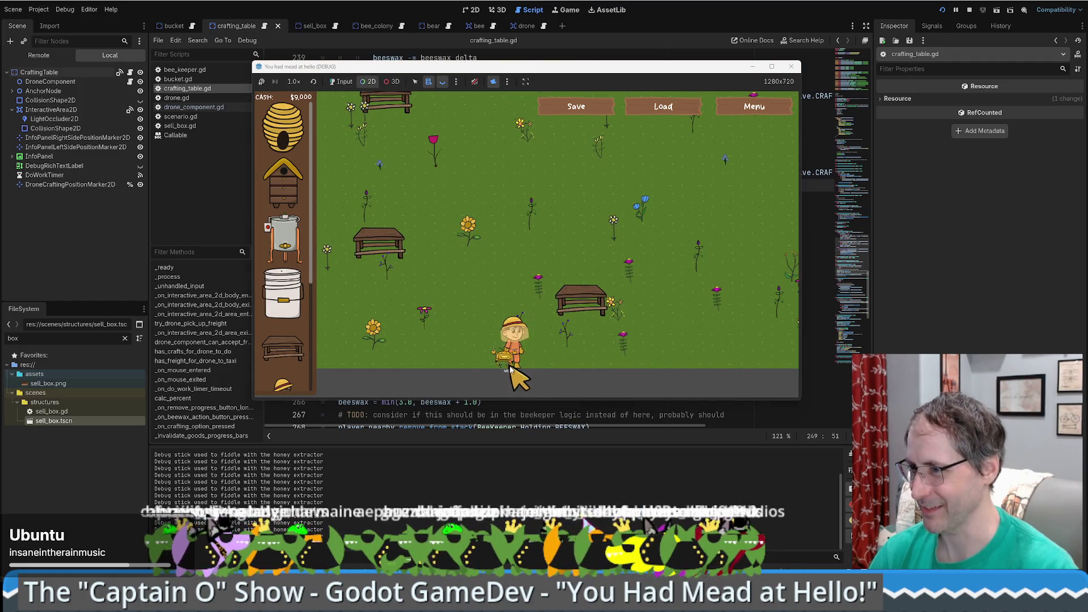
{"action": "left_click_drag", "start_coordinate": [485, 352], "coordinate": [581, 292]}
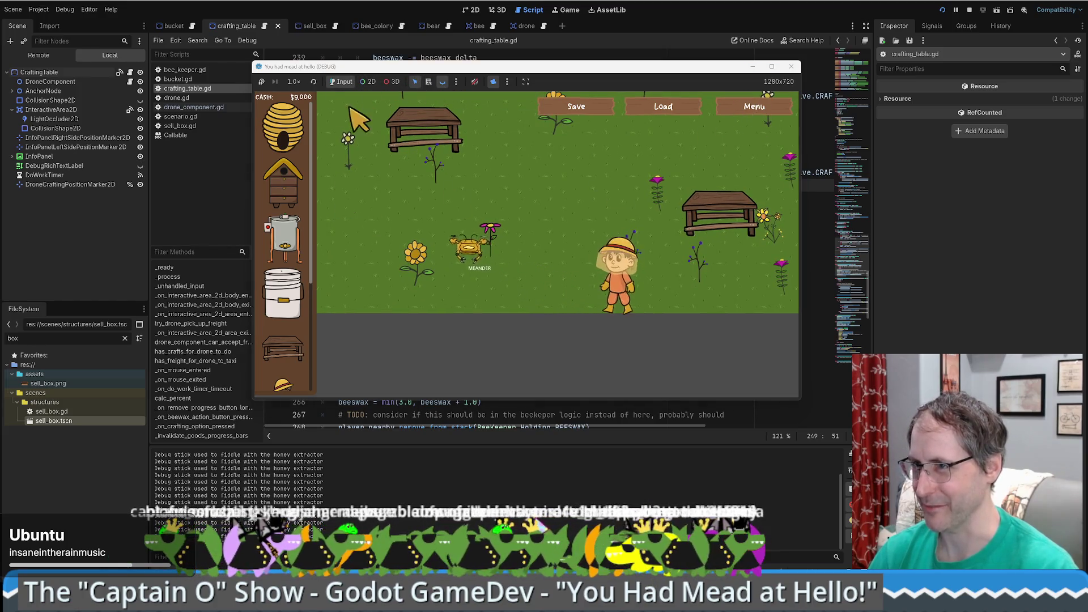
{"action": "left_click", "coordinate": [493, 81]}
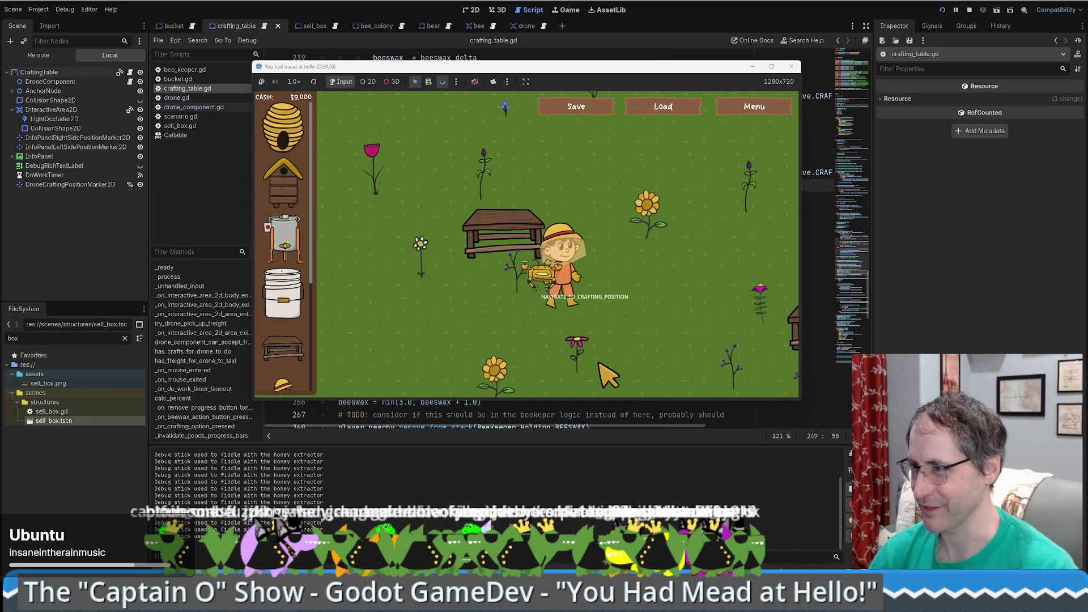
Walk the farmer up to the crafting table to check its status, then minimize the game window
{"action": "key", "text": "w"}
{"action": "key", "text": "a"}
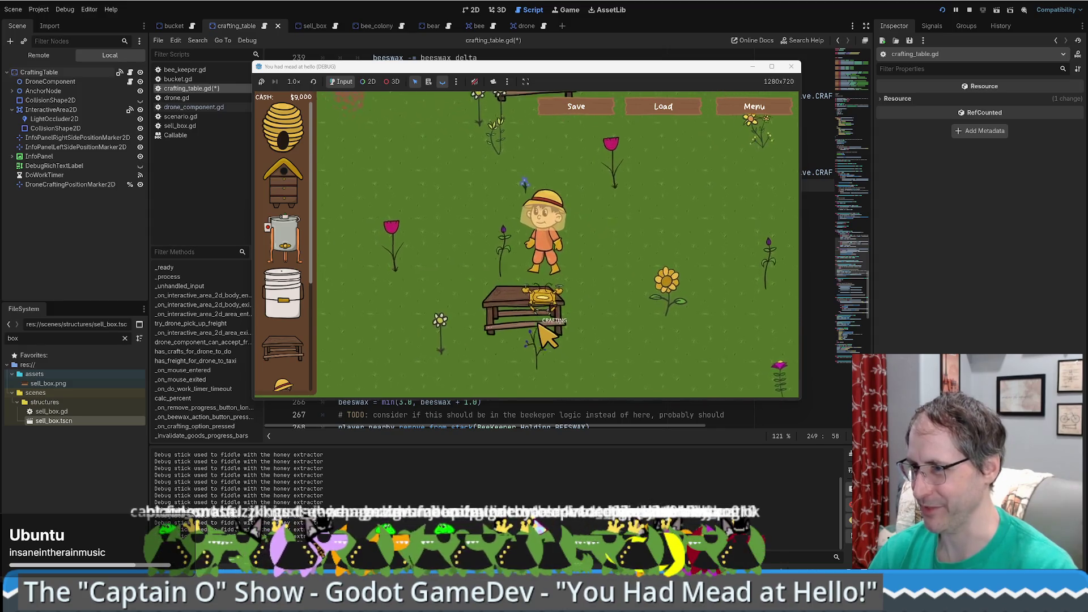
{"action": "key", "text": "d"}
{"action": "key", "text": "s"}
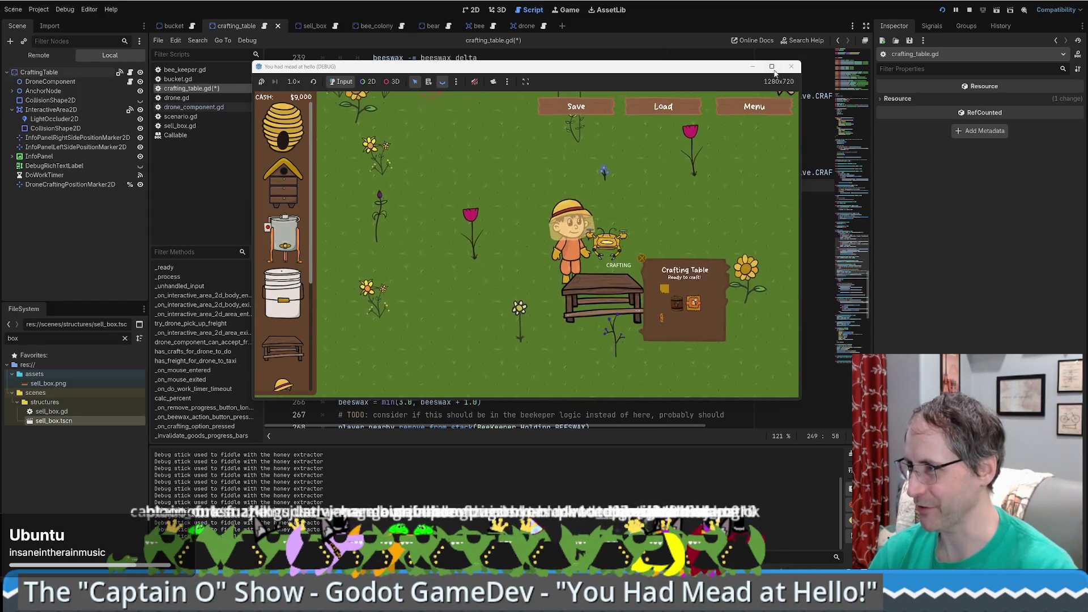
{"action": "key", "text": "super+Up"}
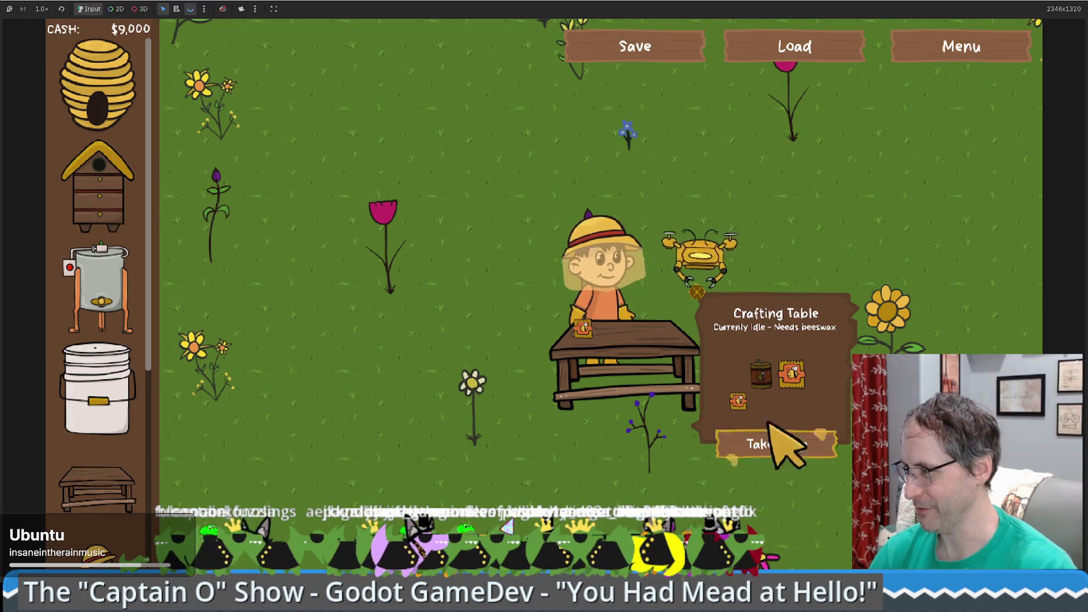
{"action": "mouse_move", "coordinate": [1086, 3]}
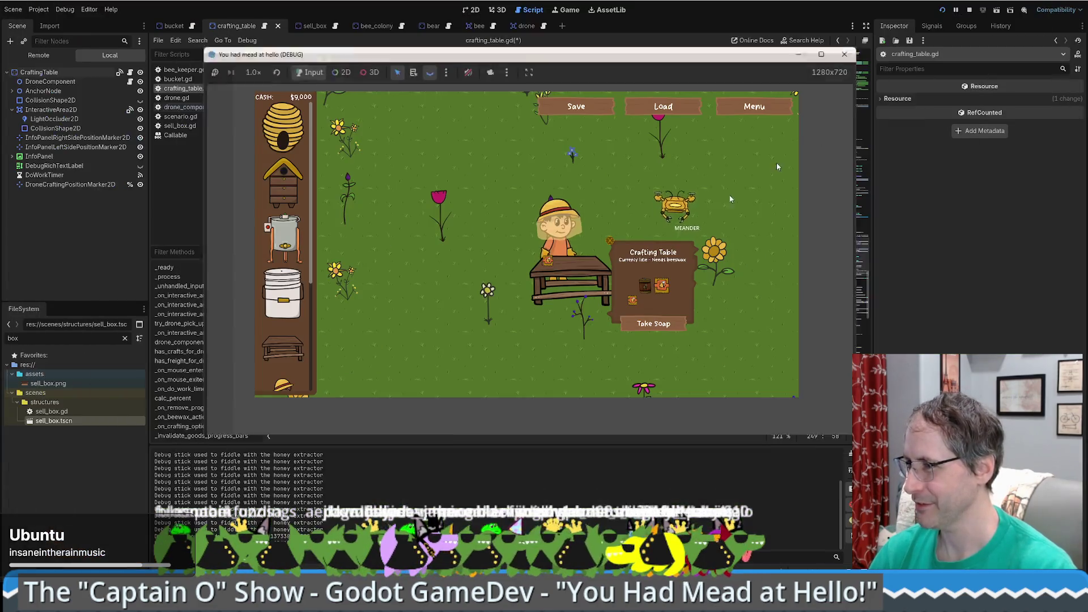
{"action": "left_click", "coordinate": [743, 63]}
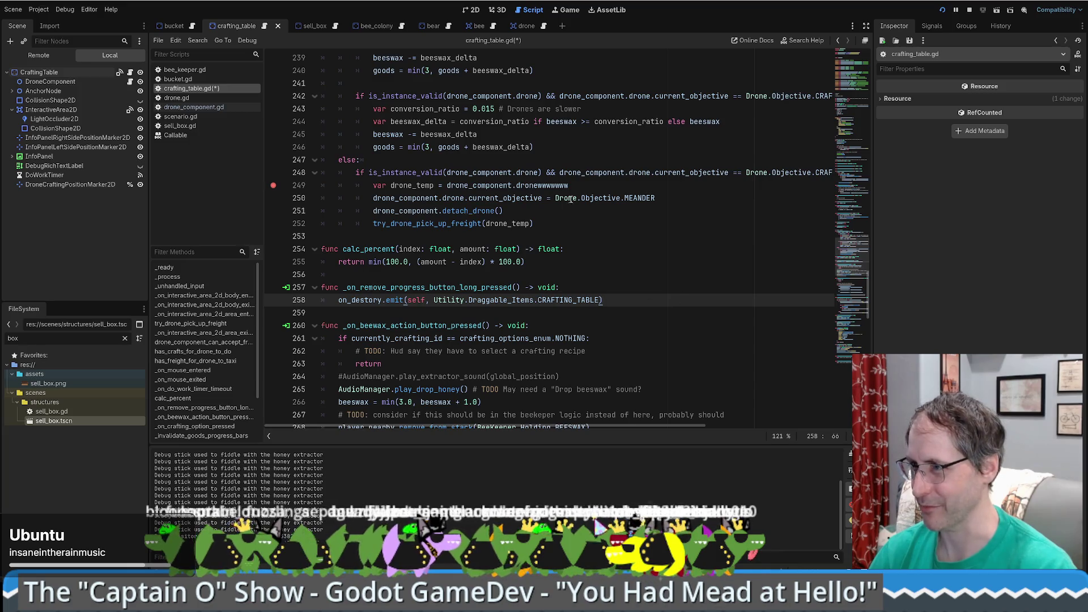
Clean up line 249, save crafting_table.gd, stop the game with F8, and relaunch it
{"action": "left_click", "coordinate": [604, 188]}
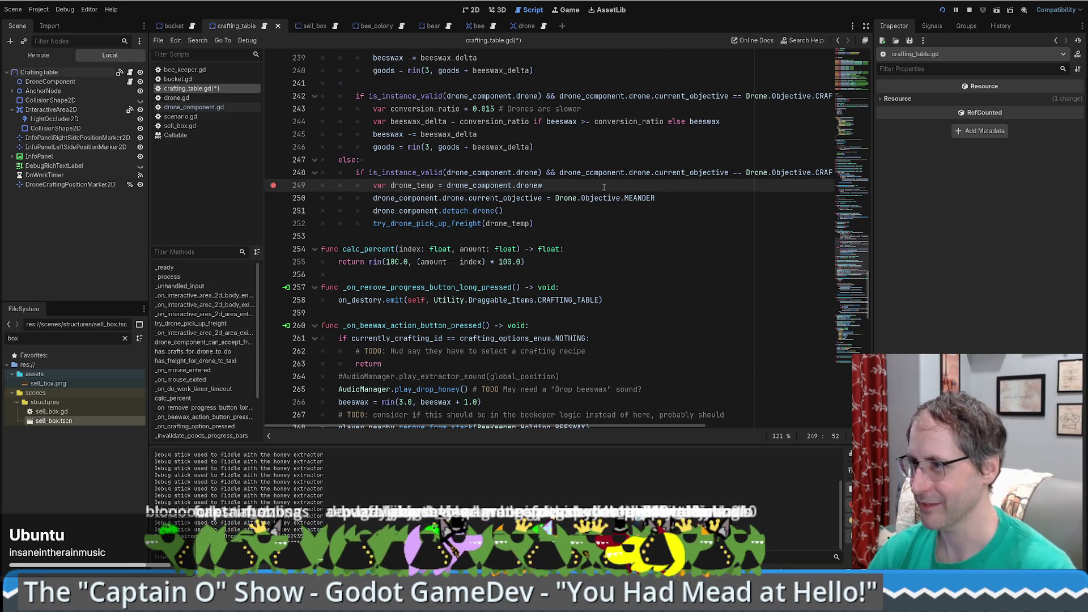
{"action": "key", "text": "ctrl+s"}
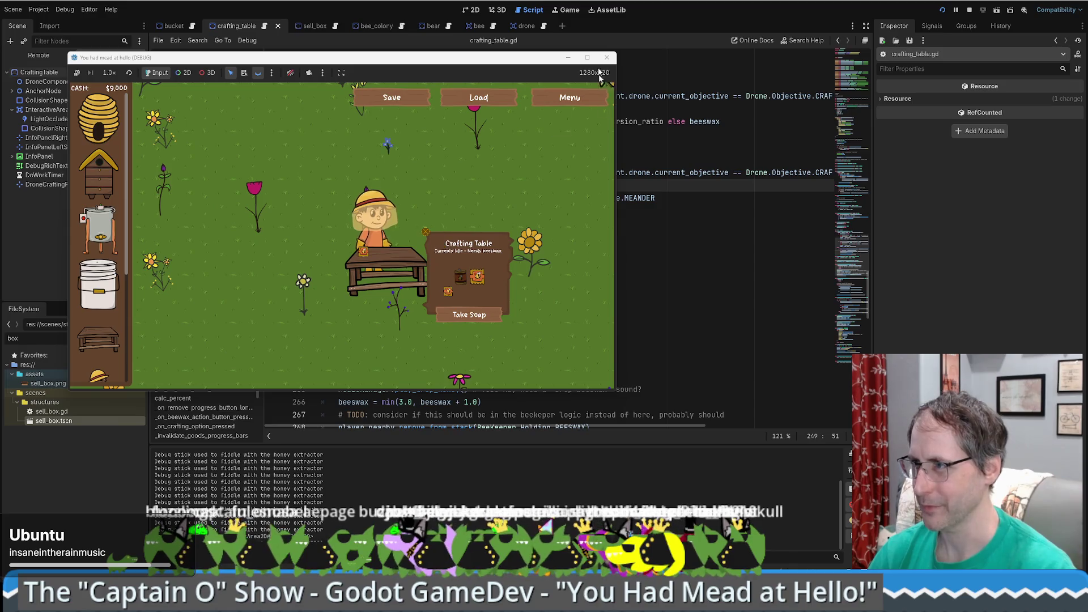
{"action": "key", "text": "F8"}
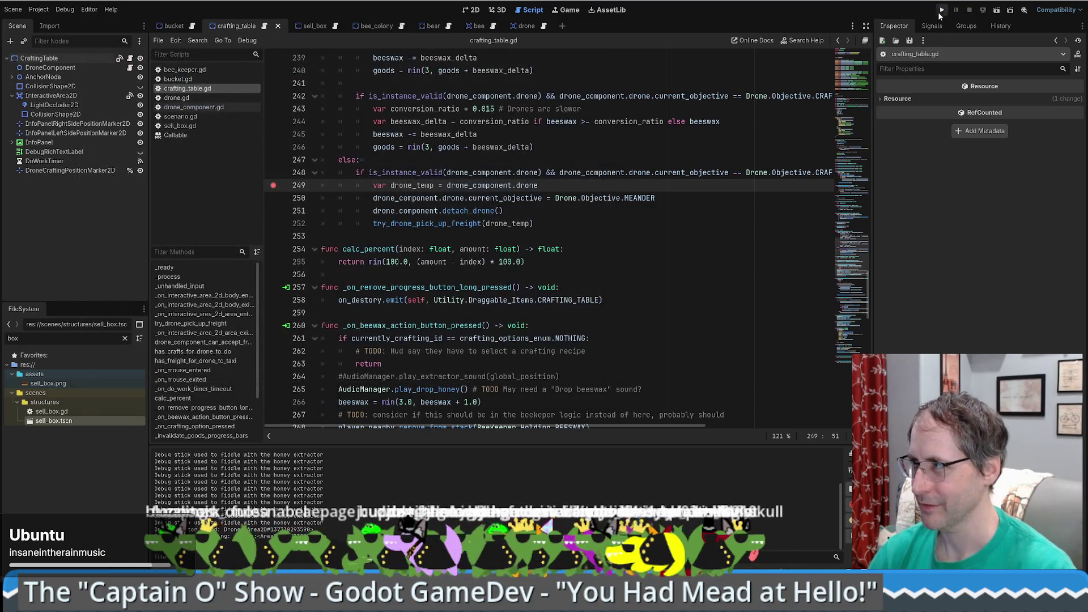
{"action": "left_click", "coordinate": [942, 10]}
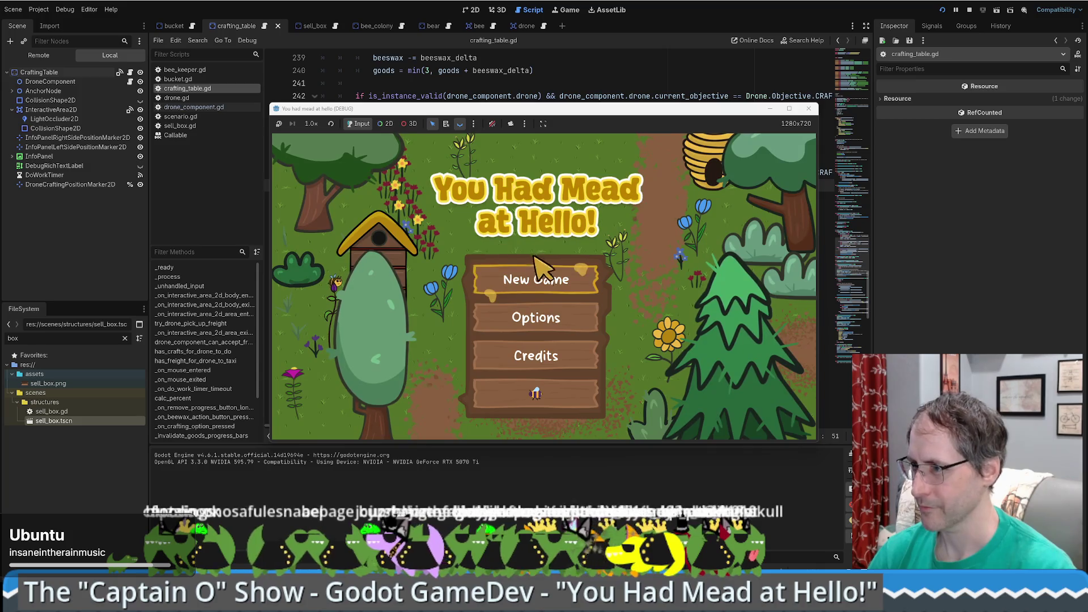
Maximize the game, start a New Game, place a honey extractor and a crafting table, and add beeswax
{"action": "left_click", "coordinate": [789, 108]}
{"action": "left_click", "coordinate": [522, 485]}
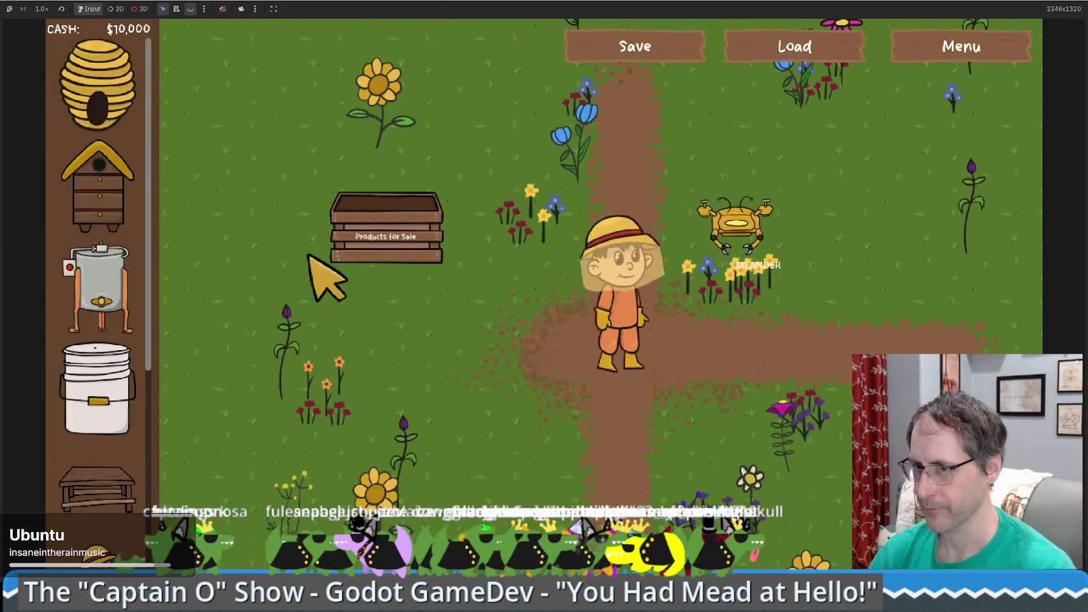
{"action": "left_click_drag", "start_coordinate": [99, 289], "coordinate": [697, 470]}
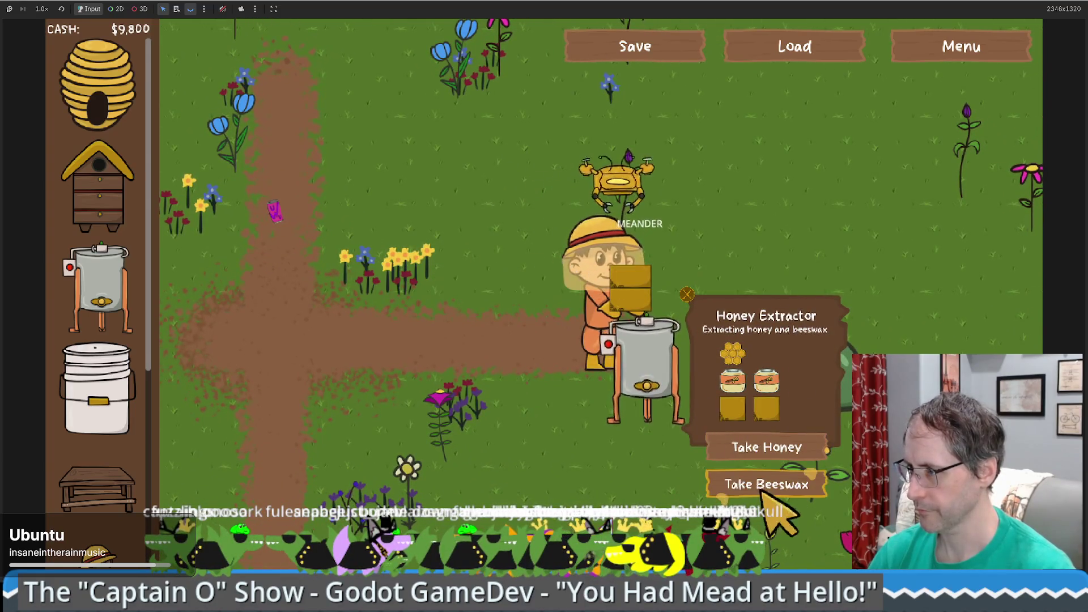
{"action": "left_click", "coordinate": [773, 480]}
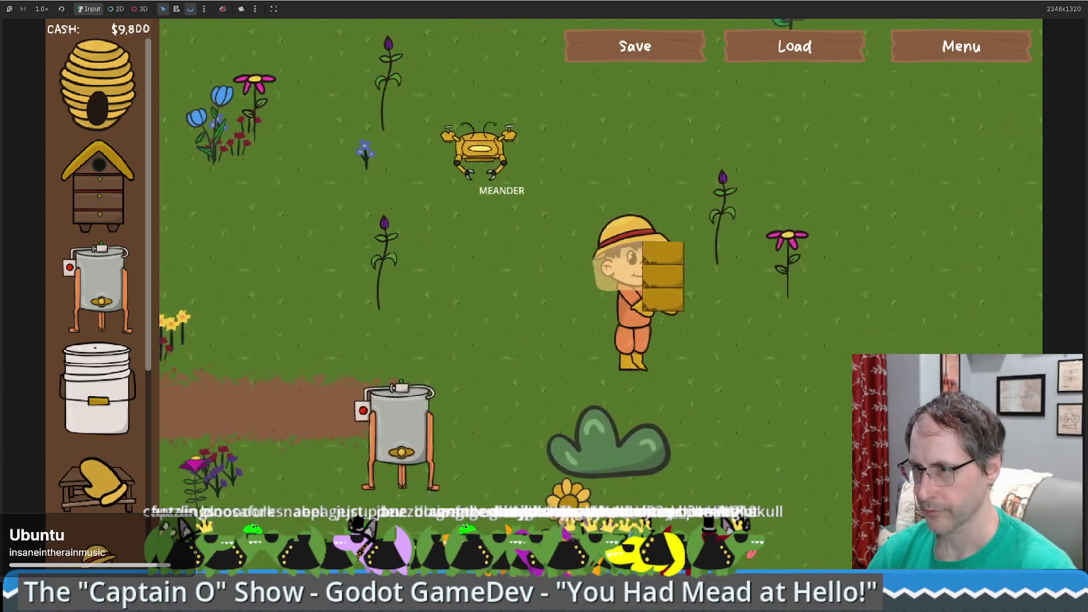
{"action": "mouse_move", "coordinate": [97, 479]}
{"action": "left_mouse_down"}
{"action": "mouse_move", "coordinate": [759, 221]}
{"action": "mouse_move", "coordinate": [834, 260]}
{"action": "mouse_move", "coordinate": [813, 328]}
{"action": "left_mouse_up"}
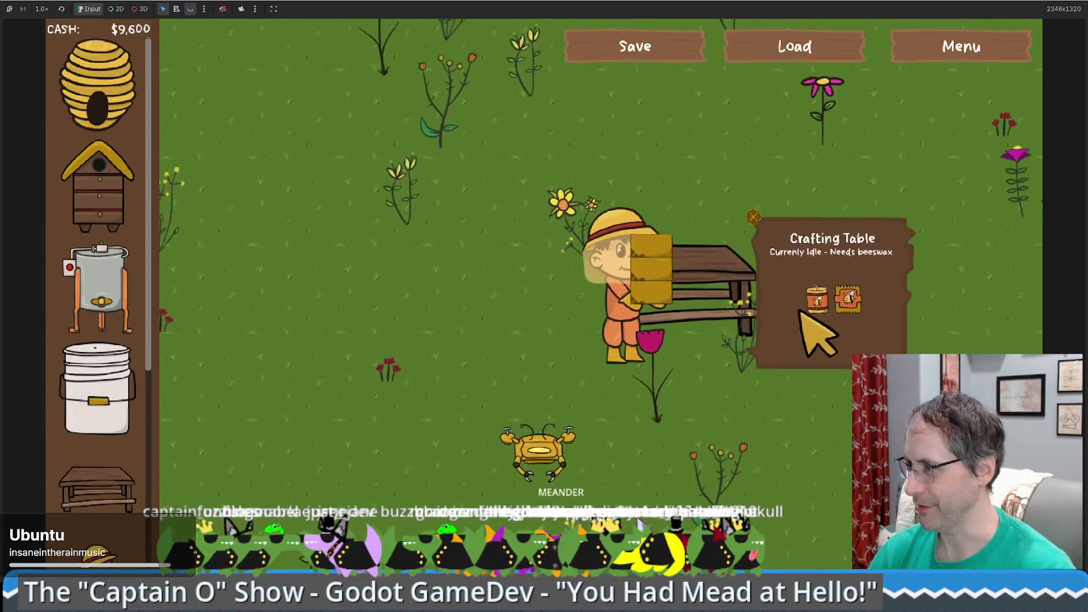
{"action": "left_click", "coordinate": [793, 376]}
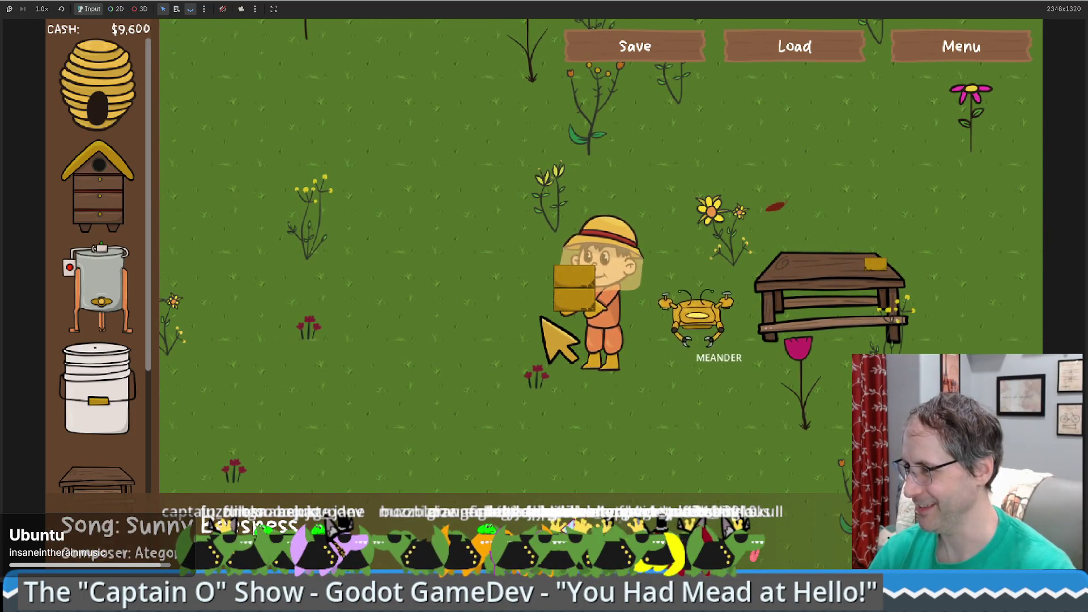
Place more crafting tables and a second honey extractor, load beeswax onto the new table, and restore the game window
{"action": "left_click_drag", "start_coordinate": [96, 479], "coordinate": [580, 238]}
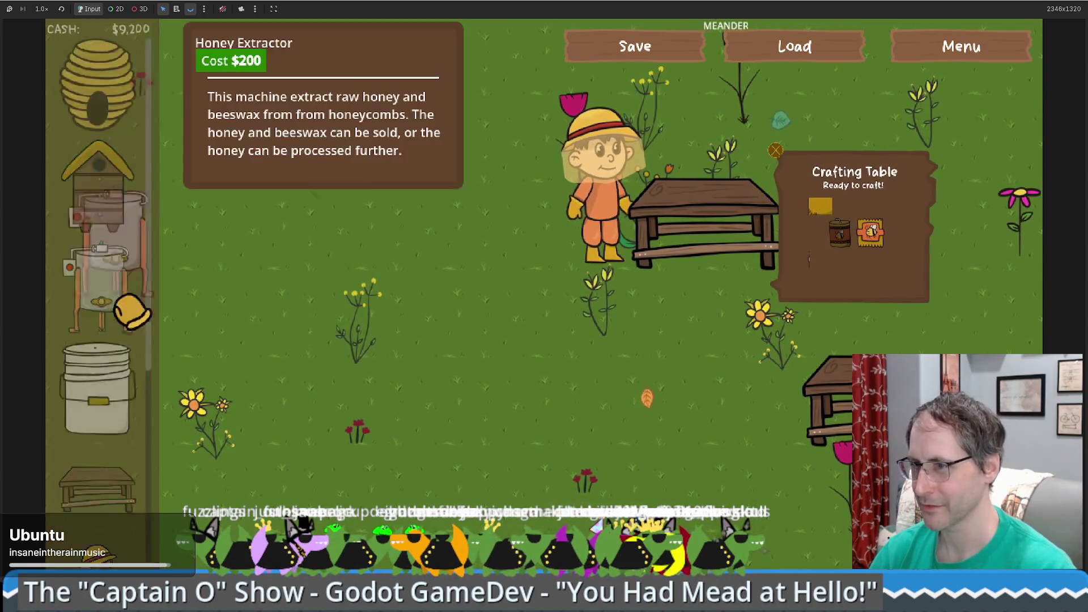
{"action": "left_click_drag", "start_coordinate": [126, 311], "coordinate": [506, 390]}
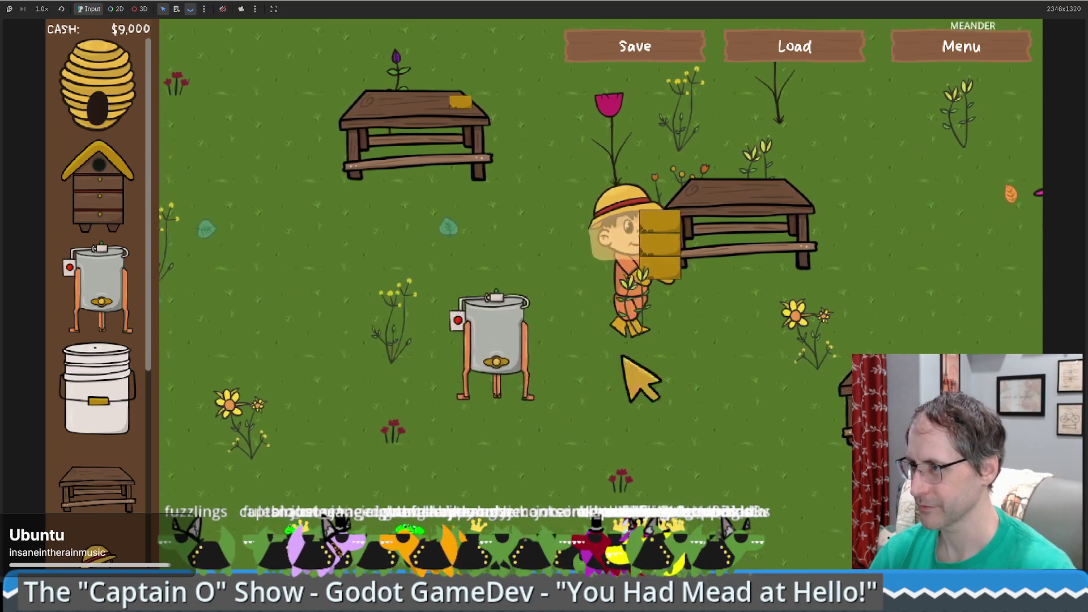
{"action": "left_click_drag", "start_coordinate": [97, 487], "coordinate": [635, 317]}
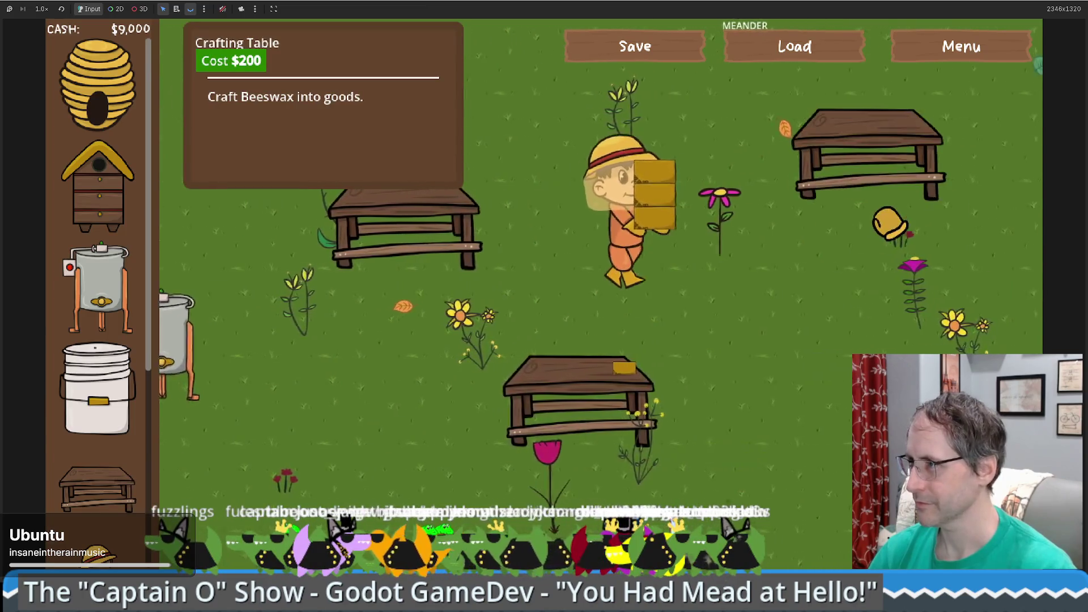
{"action": "left_click_drag", "start_coordinate": [826, 243], "coordinate": [826, 243]}
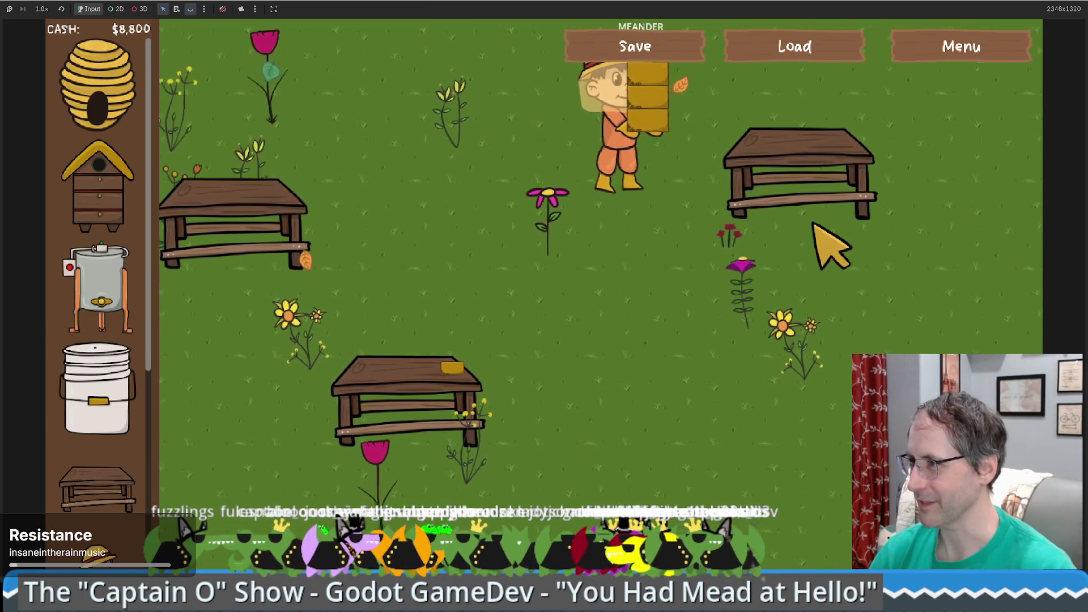
{"action": "left_click", "coordinate": [827, 238]}
{"action": "left_click", "coordinate": [848, 182]}
{"action": "left_click", "coordinate": [626, 314]}
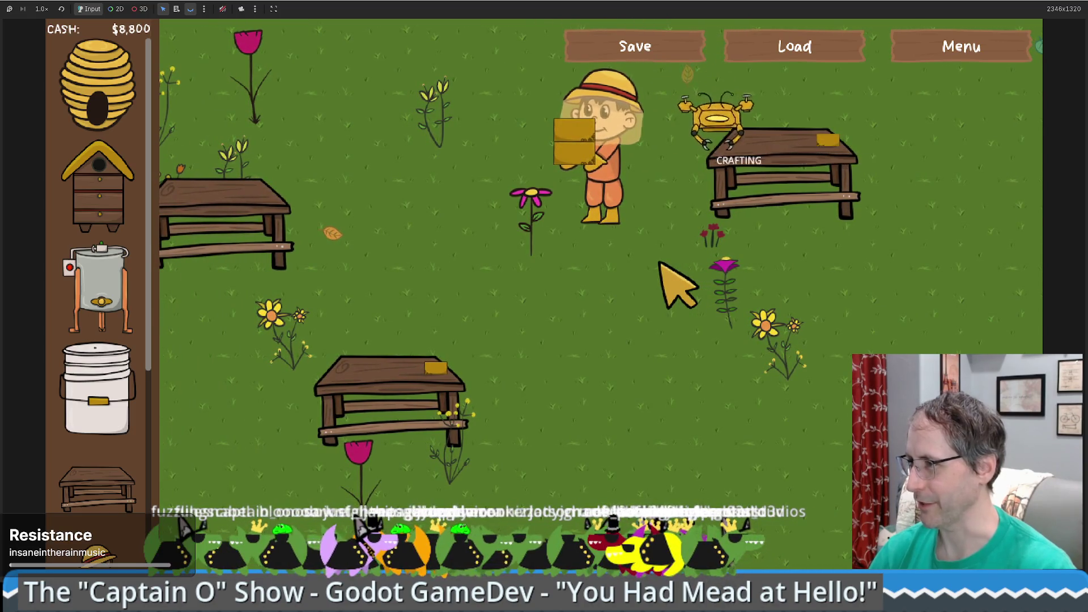
{"action": "double_click", "coordinate": [773, 3]}
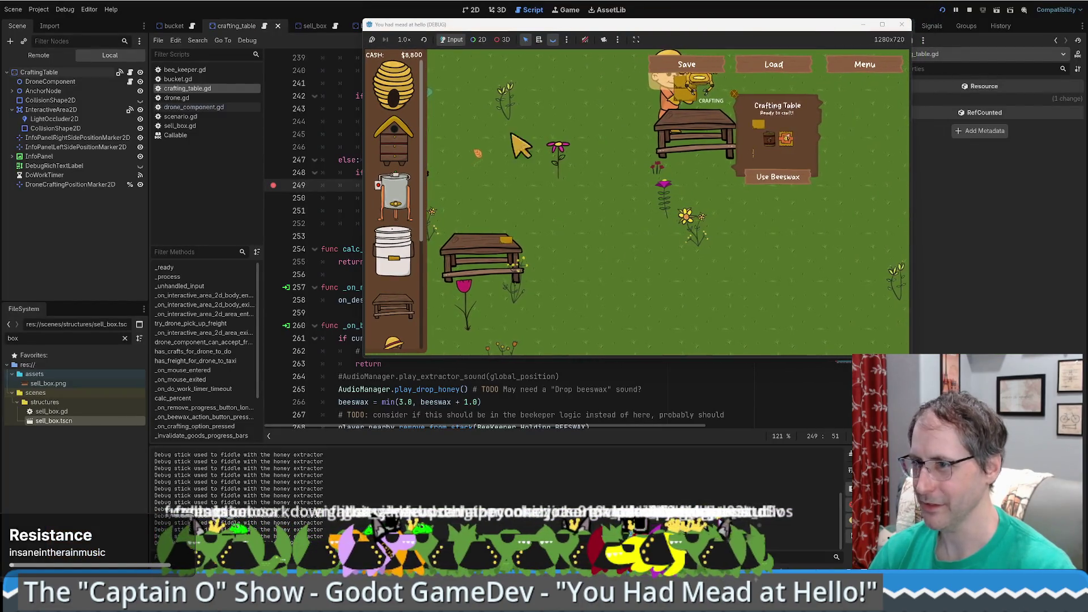
{"action": "mouse_move", "coordinate": [553, 28]}
{"action": "left_mouse_down"}
{"action": "mouse_move", "coordinate": [719, 46]}
{"action": "mouse_move", "coordinate": [615, 44]}
{"action": "mouse_move", "coordinate": [638, 44]}
{"action": "left_mouse_up"}
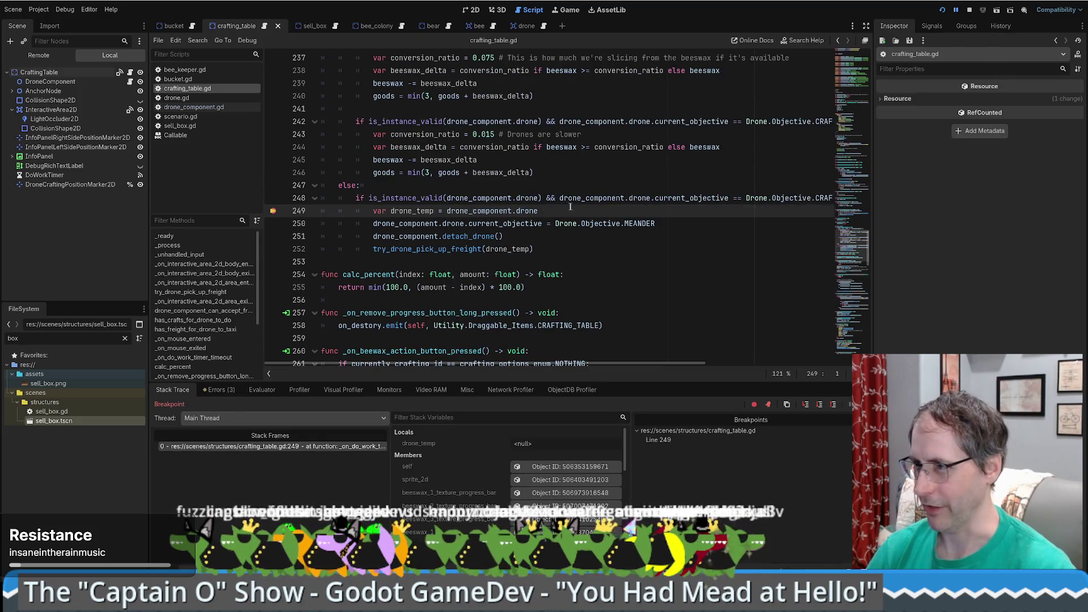
Step with F10 from line 249 to line 252 and inspect the drone_component object's properties
{"action": "left_click", "coordinate": [570, 210]}
{"action": "scroll", "coordinate": [431, 225], "scroll_direction": "up", "scroll_amount": 2}
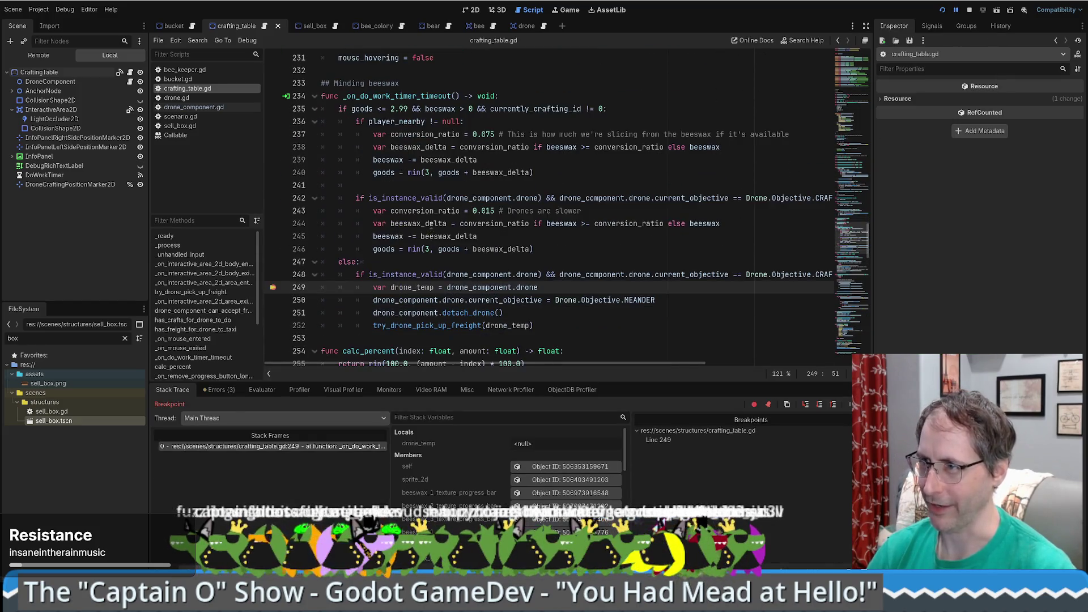
{"action": "left_click_drag", "start_coordinate": [334, 84], "coordinate": [478, 95]}
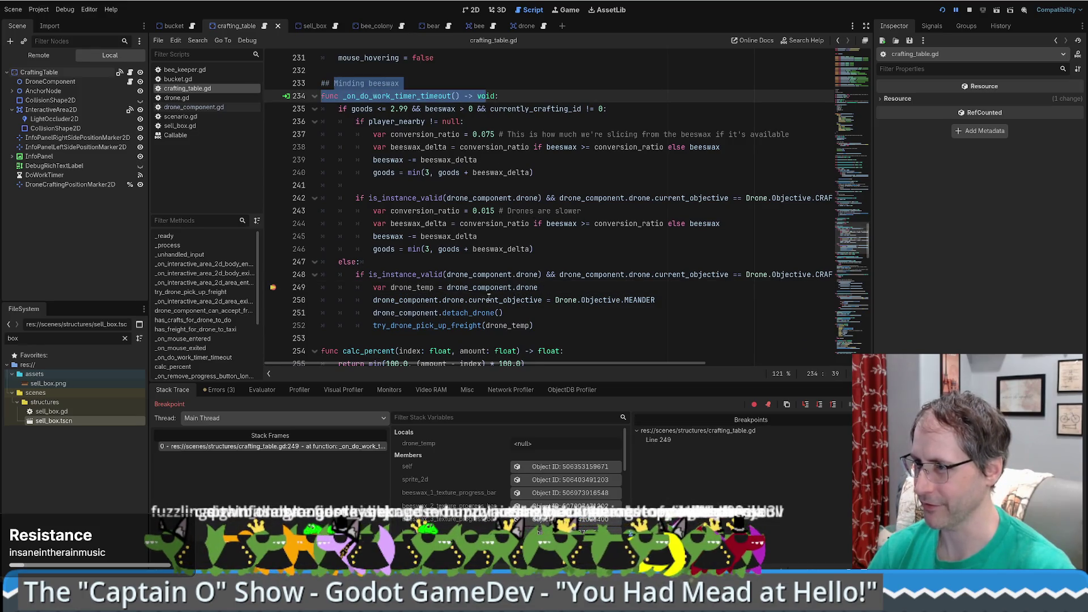
{"action": "left_click", "coordinate": [627, 288]}
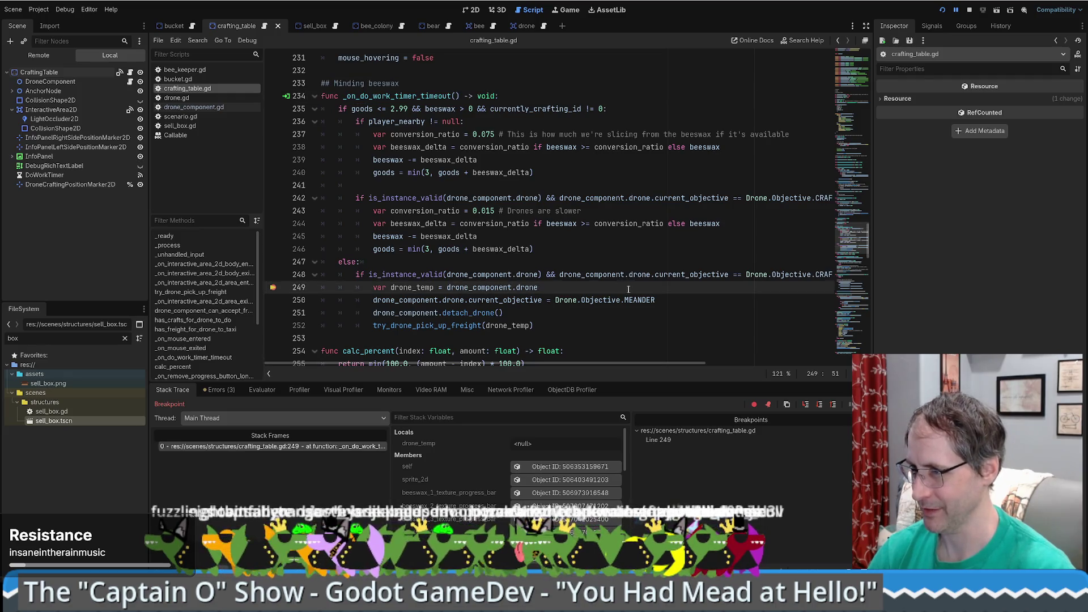
{"action": "key", "text": "F10"}
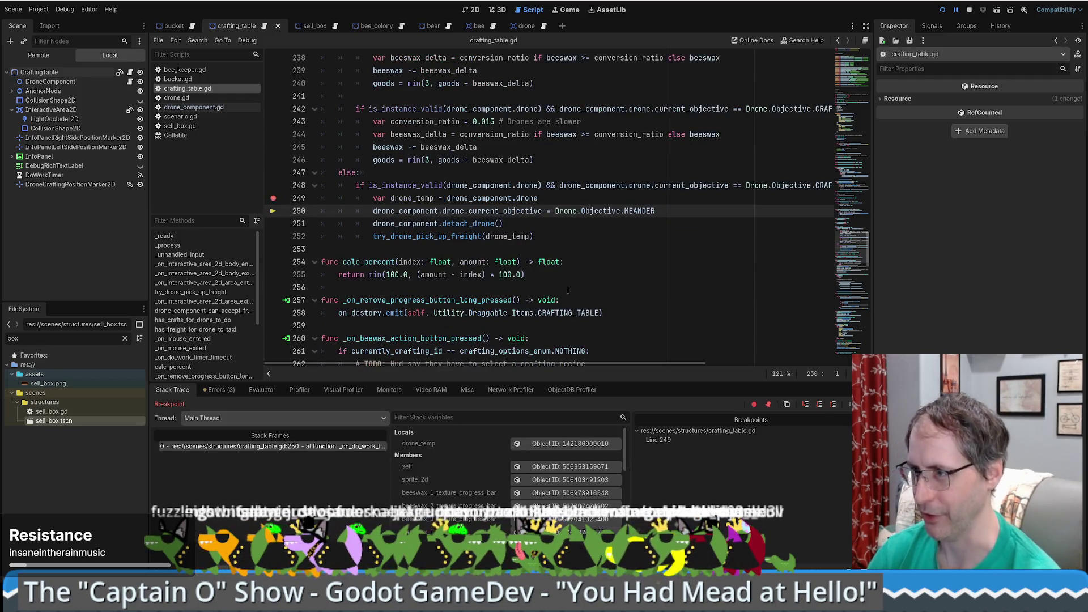
{"action": "key", "text": "F10"}
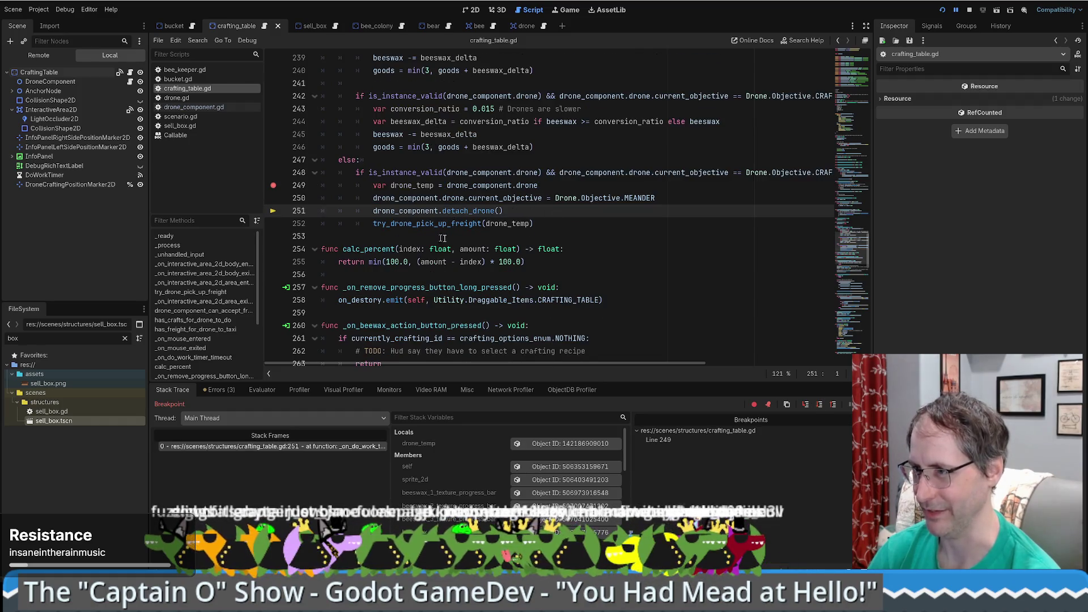
{"action": "key", "text": "F10"}
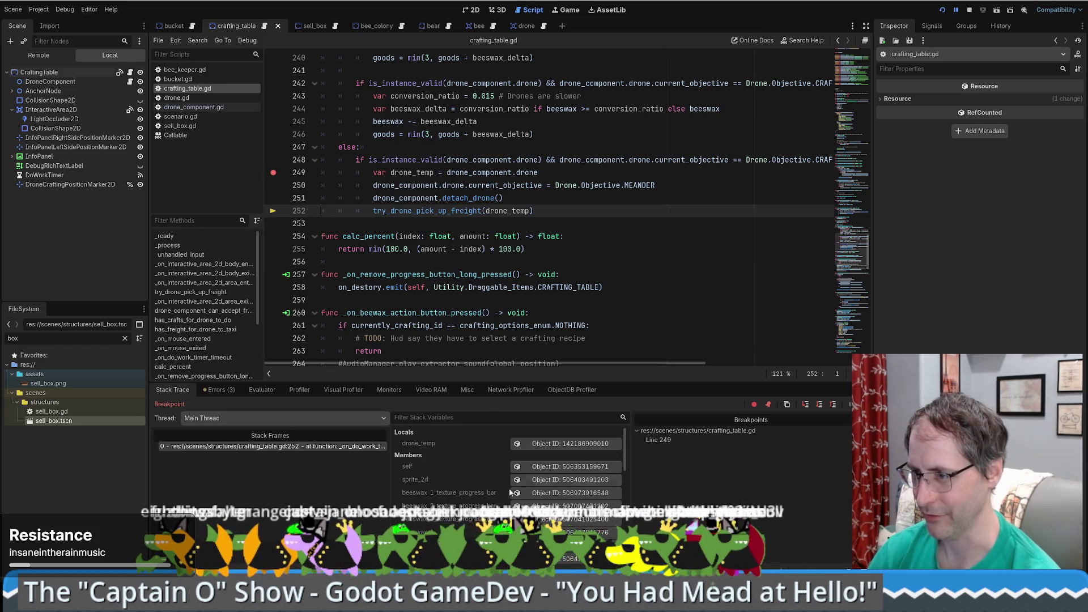
{"action": "scroll", "coordinate": [510, 491], "scroll_direction": "down", "scroll_amount": 5}
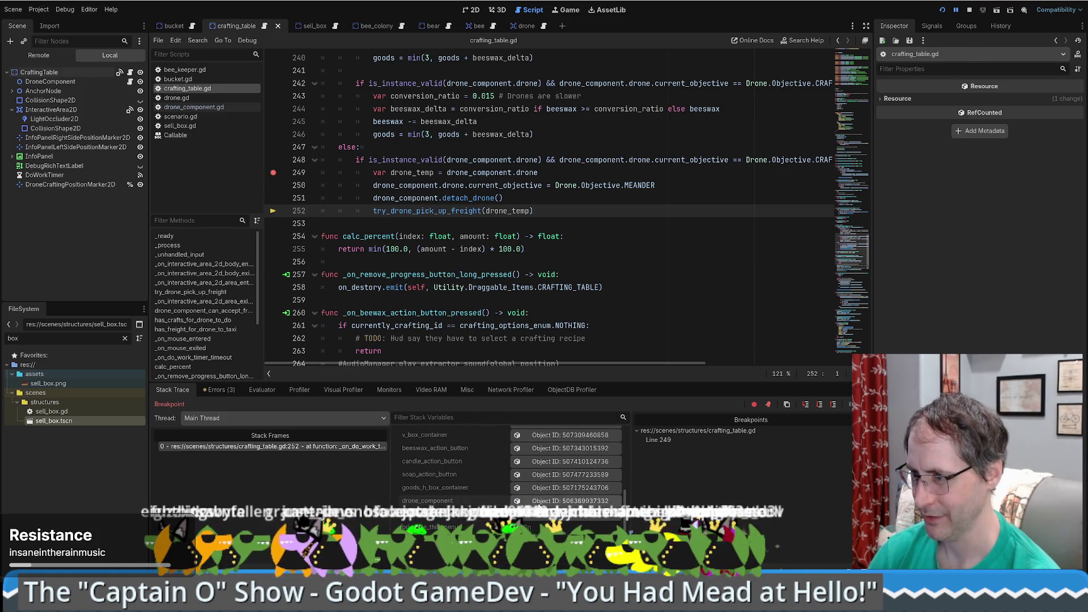
{"action": "left_click", "coordinate": [570, 501]}
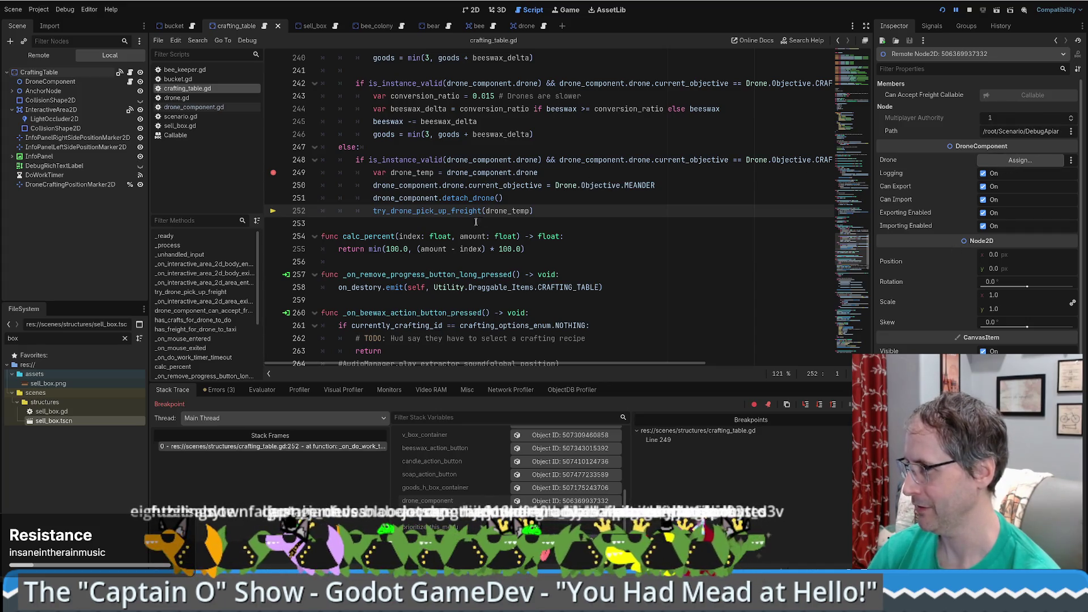
Remove the line 249 breakpoint and step into try_drone_pick_up_freight with F11
{"action": "left_click", "coordinate": [507, 198]}
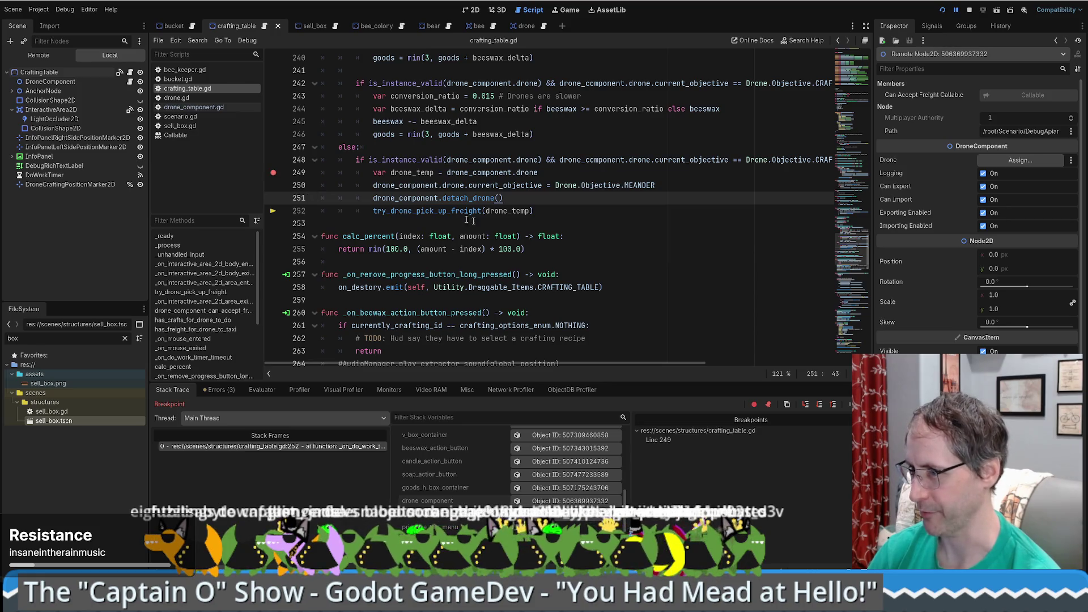
{"action": "left_click", "coordinate": [537, 210]}
{"action": "left_click", "coordinate": [273, 174]}
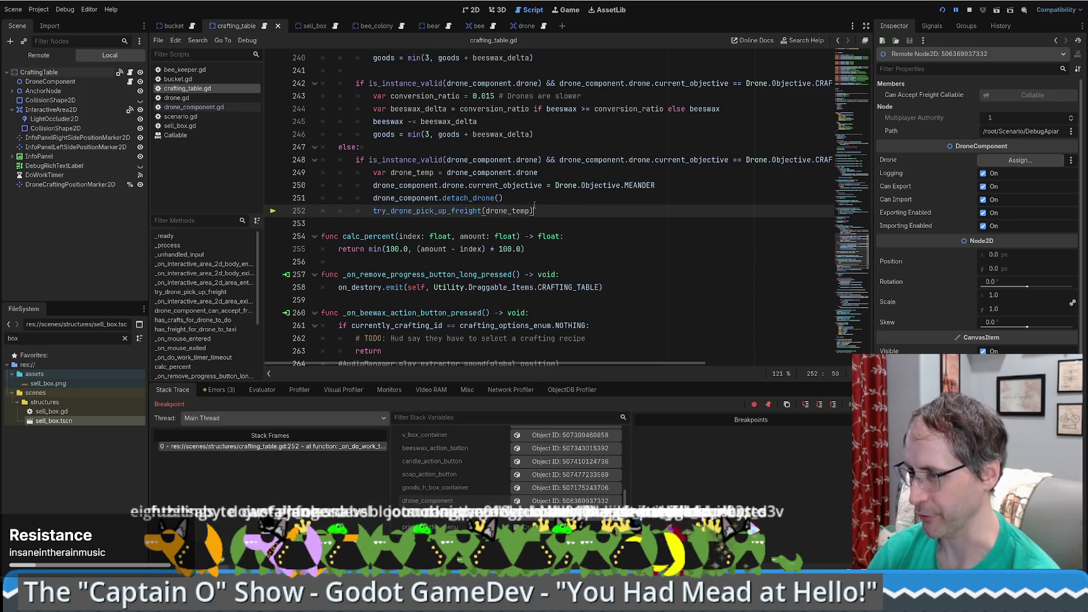
{"action": "key", "text": "F11"}
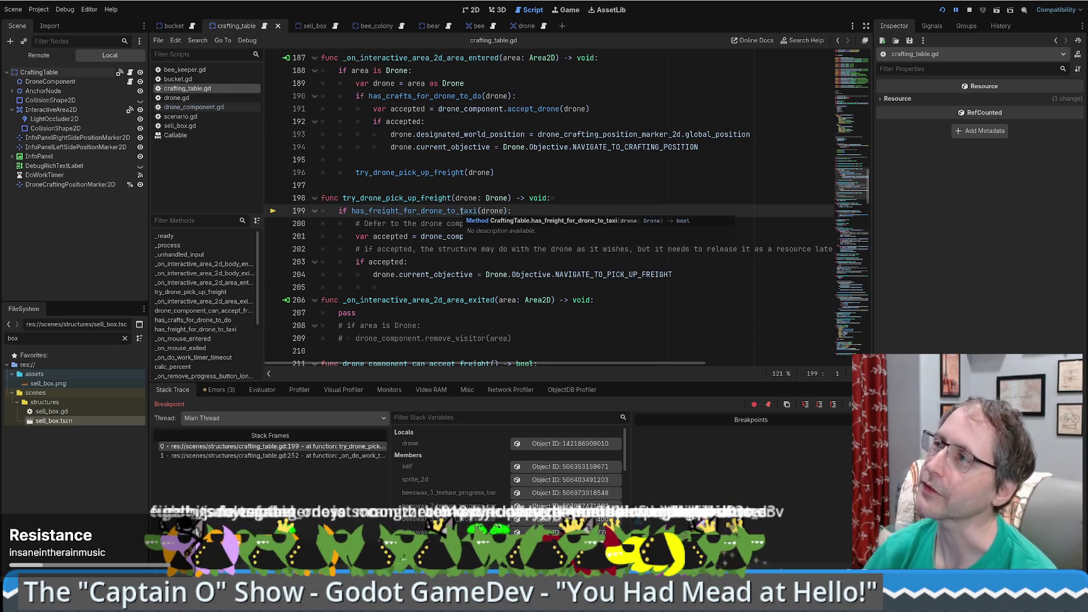
Add sell_box's DroneComponent to the has_drone_component group and verify the bucket scene's membership
{"action": "left_click", "coordinate": [309, 27]}
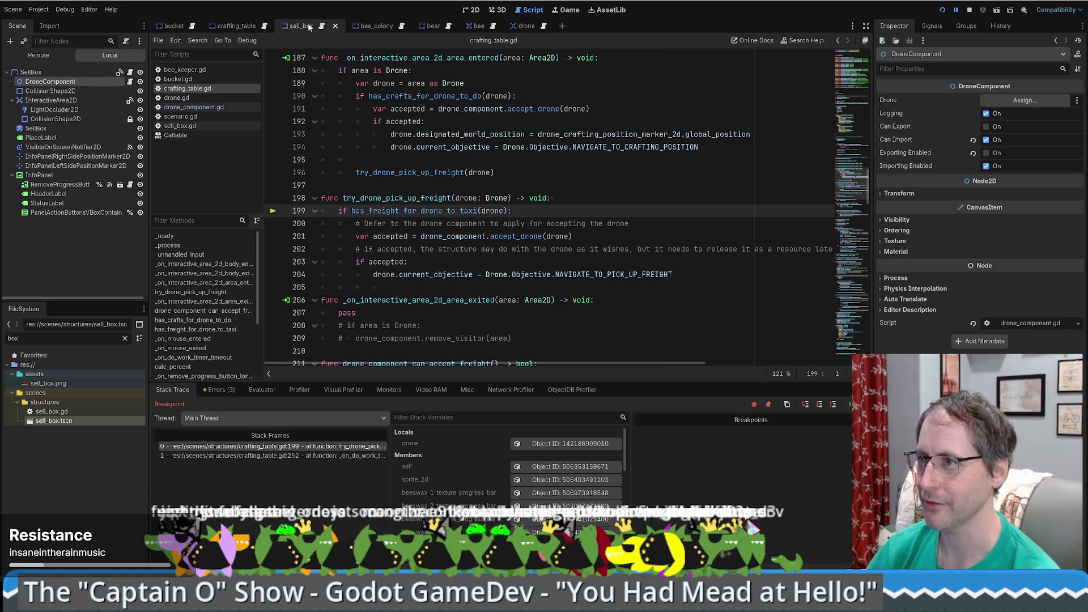
{"action": "left_click", "coordinate": [966, 26]}
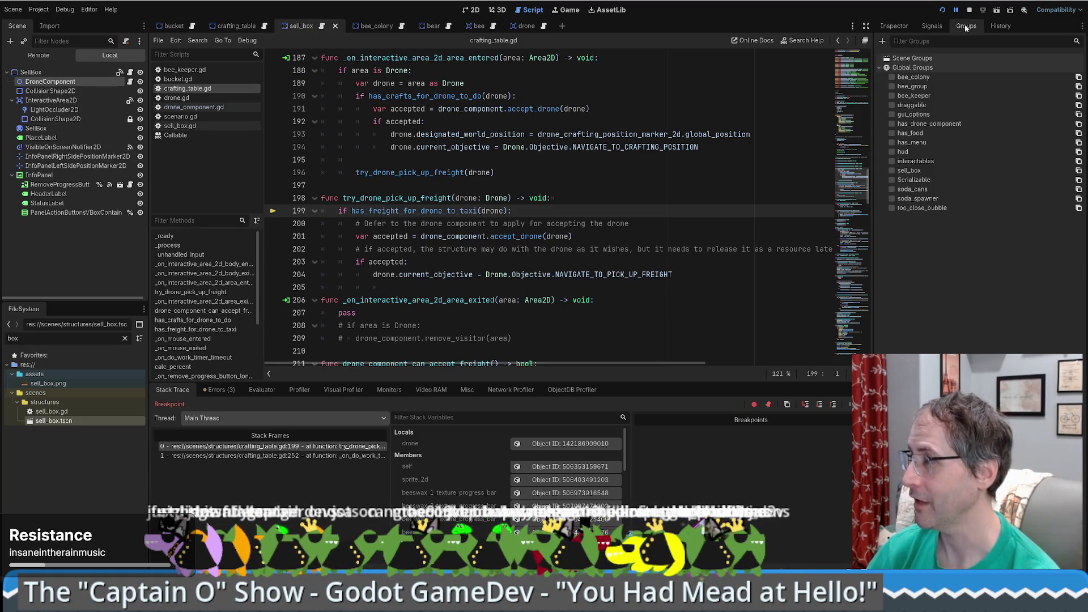
{"action": "left_click", "coordinate": [891, 123]}
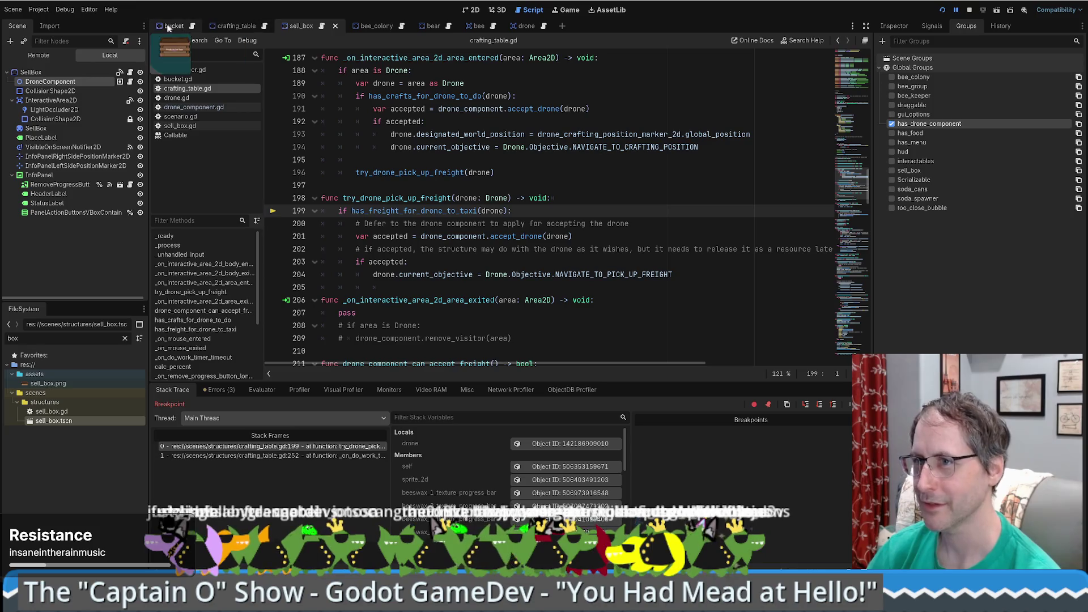
{"action": "left_click", "coordinate": [169, 26]}
{"action": "left_click", "coordinate": [892, 124]}
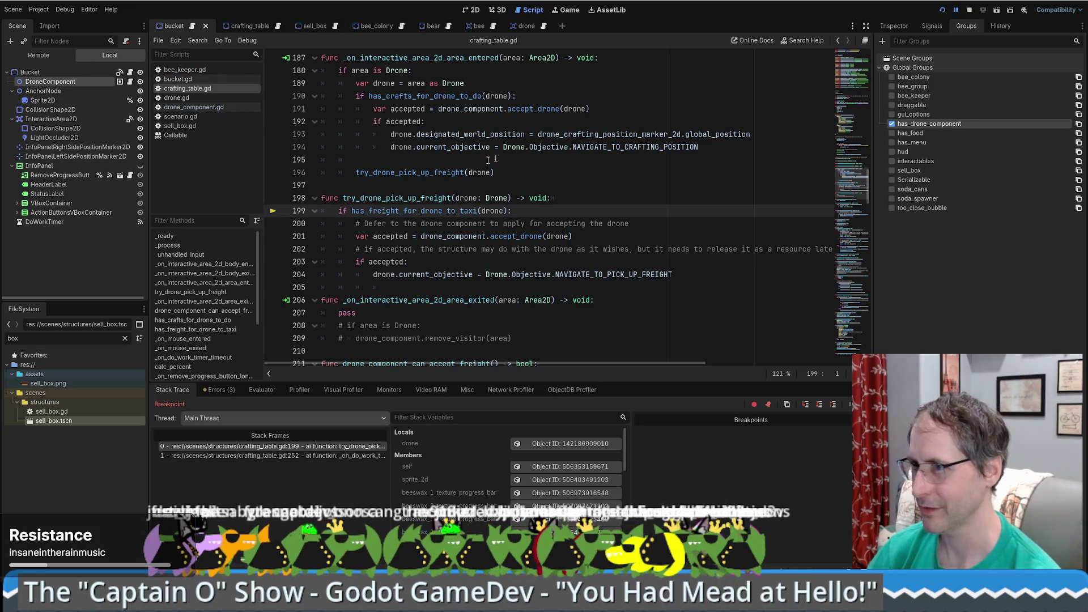
Jump to the try_drone_pick_up_freight definition at line 199 and continue execution with F12
{"action": "scroll", "coordinate": [395, 161], "scroll_direction": "down", "scroll_amount": 15}
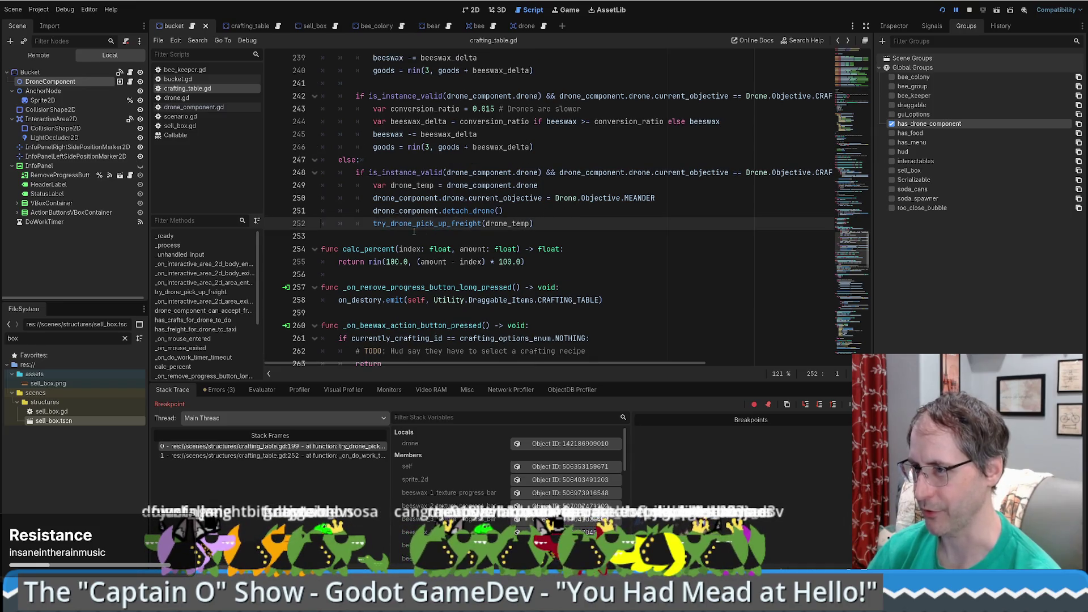
{"action": "left_click", "coordinate": [417, 224], "text": "ctrl"}
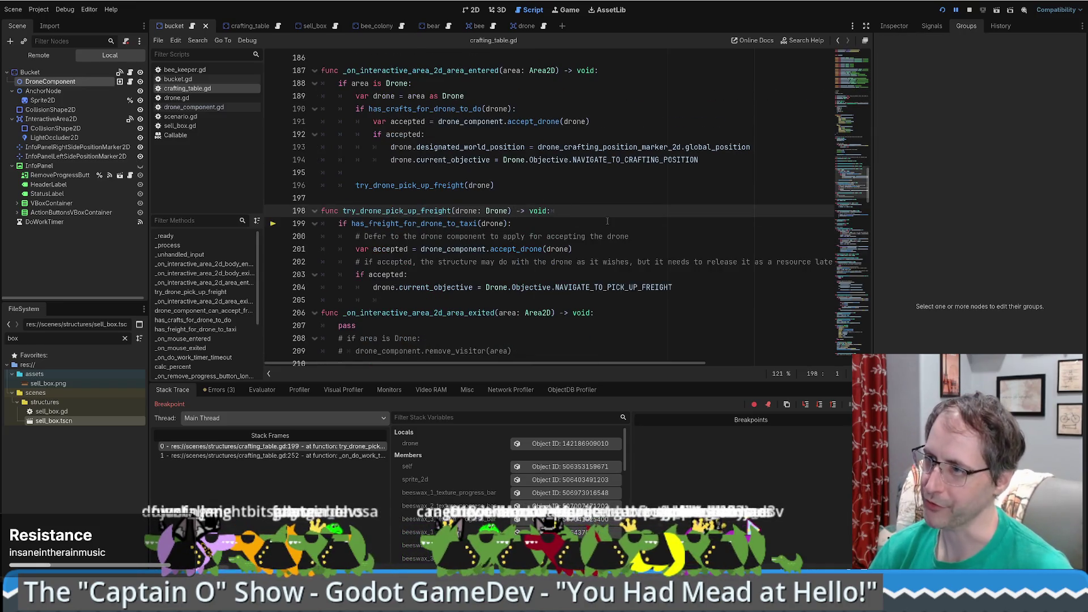
{"action": "left_click", "coordinate": [447, 224]}
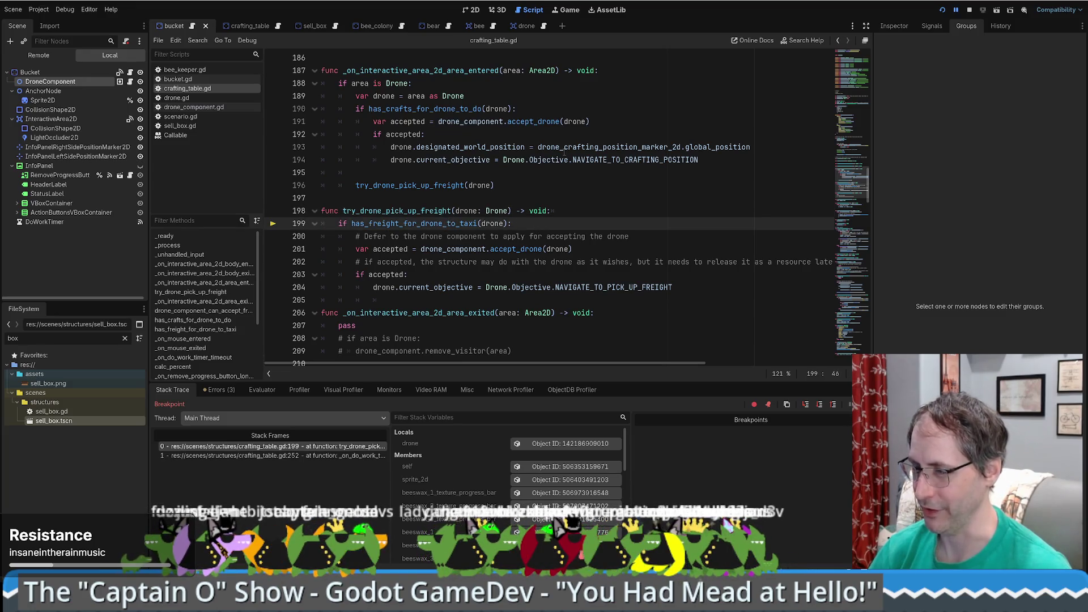
{"action": "key", "text": "F12"}
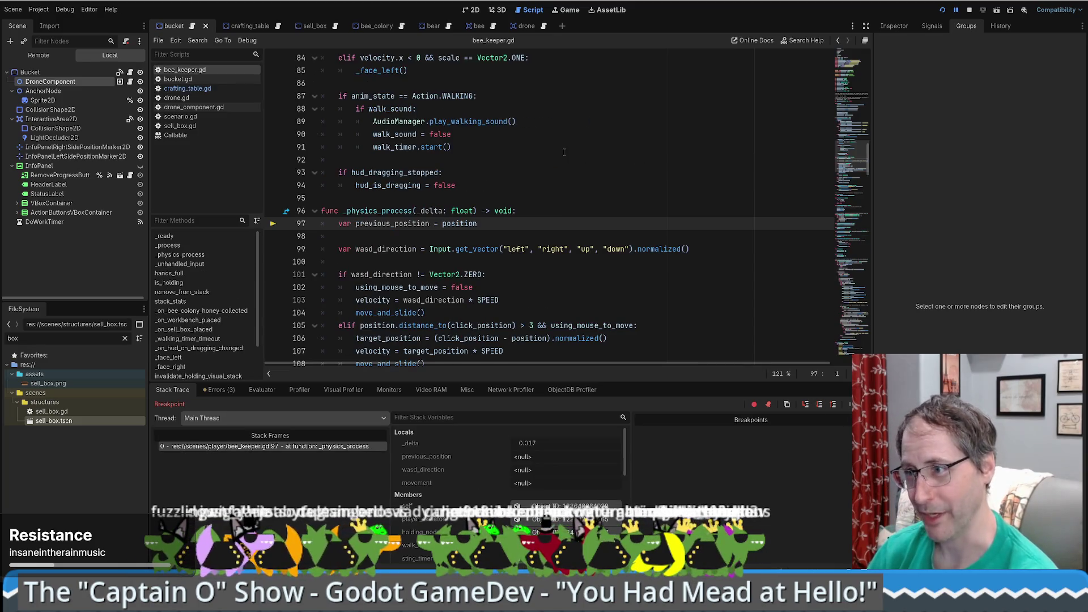
Resume and restart the game, start gameplay, place a honey extractor, and take its beeswax
{"action": "key", "text": "F12"}
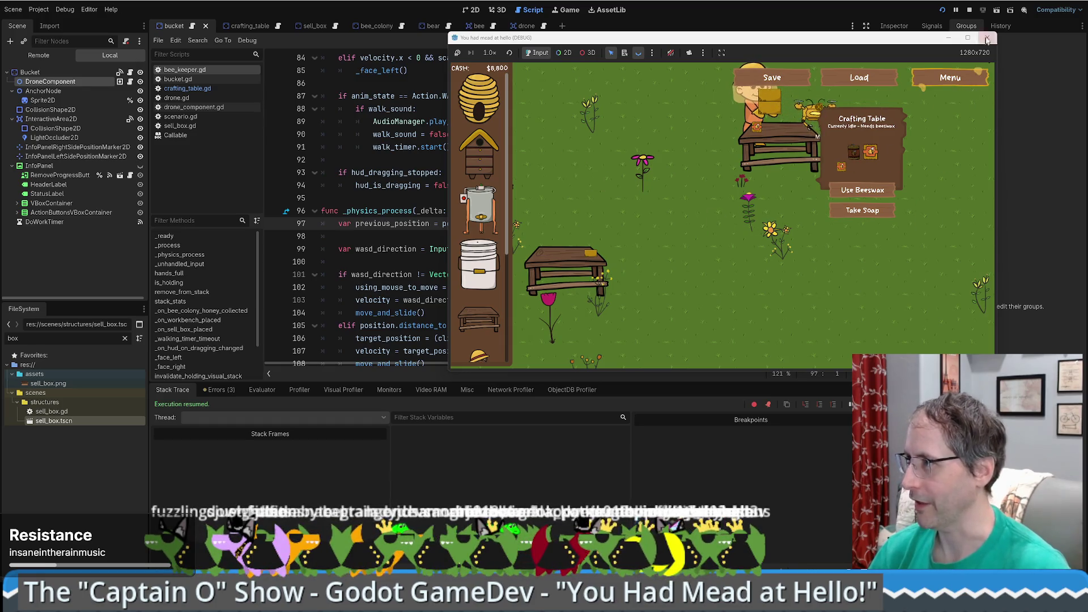
{"action": "key", "text": "F5"}
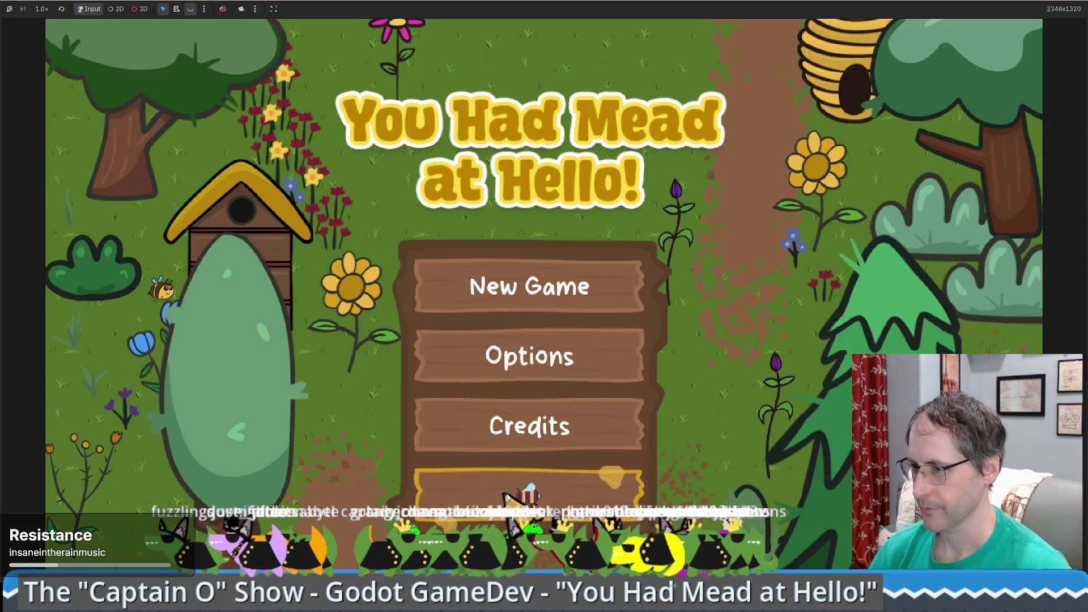
{"action": "left_click", "coordinate": [518, 498]}
{"action": "key", "text": "Right"}
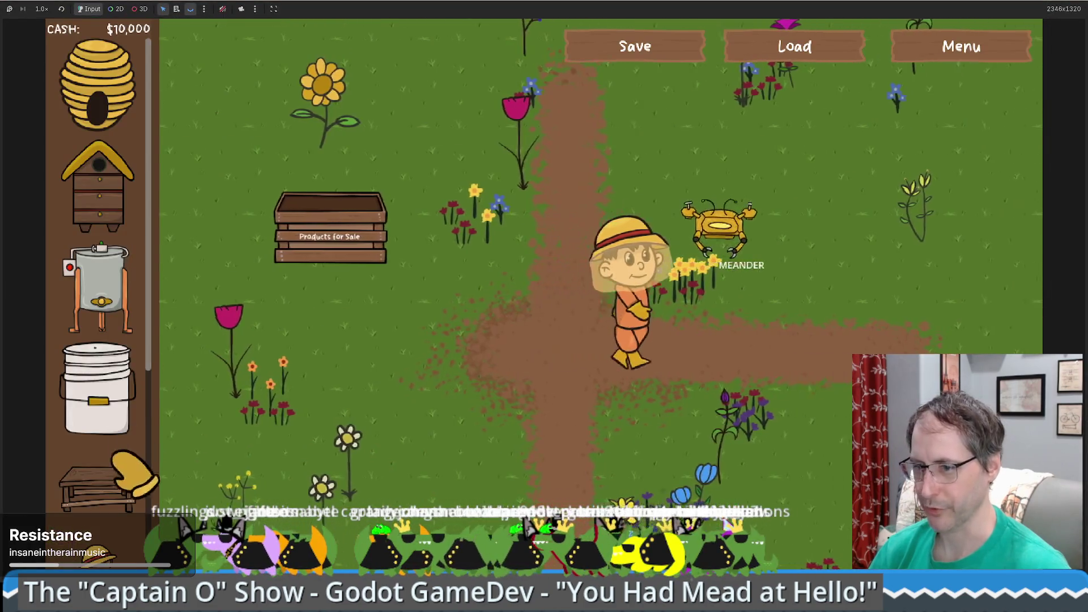
{"action": "mouse_move", "coordinate": [99, 289]}
{"action": "left_mouse_down"}
{"action": "mouse_move", "coordinate": [563, 425]}
{"action": "mouse_move", "coordinate": [729, 418]}
{"action": "left_mouse_up"}
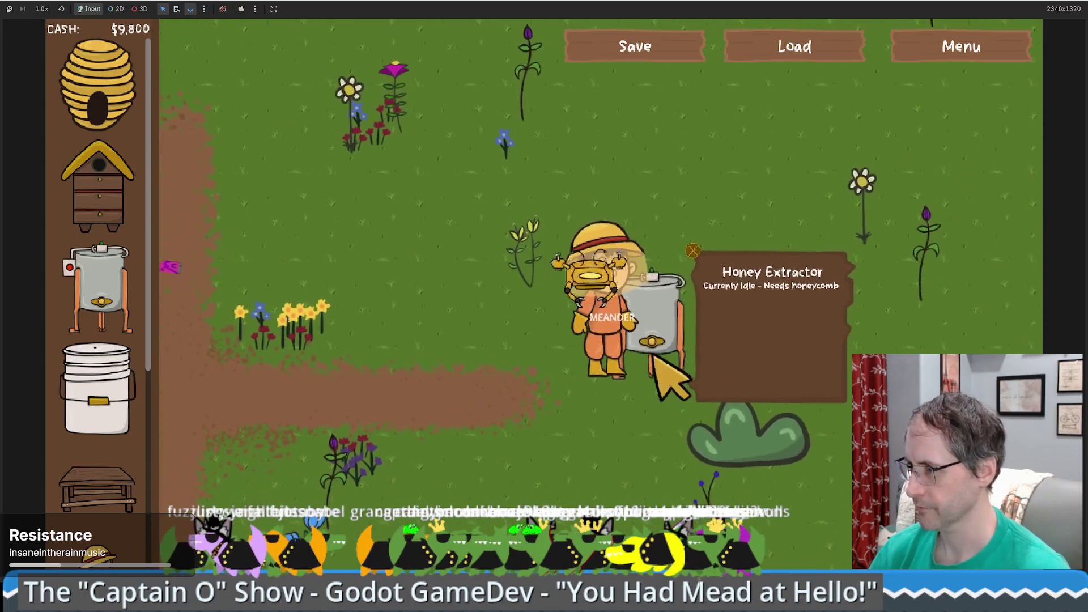
{"action": "left_click", "coordinate": [655, 358]}
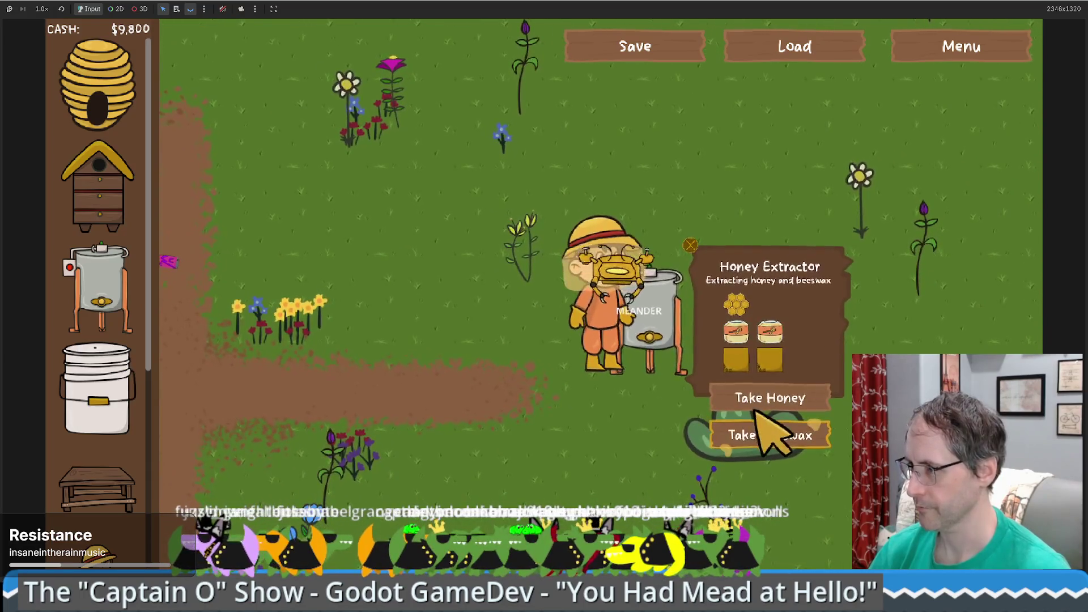
{"action": "left_click", "coordinate": [762, 436]}
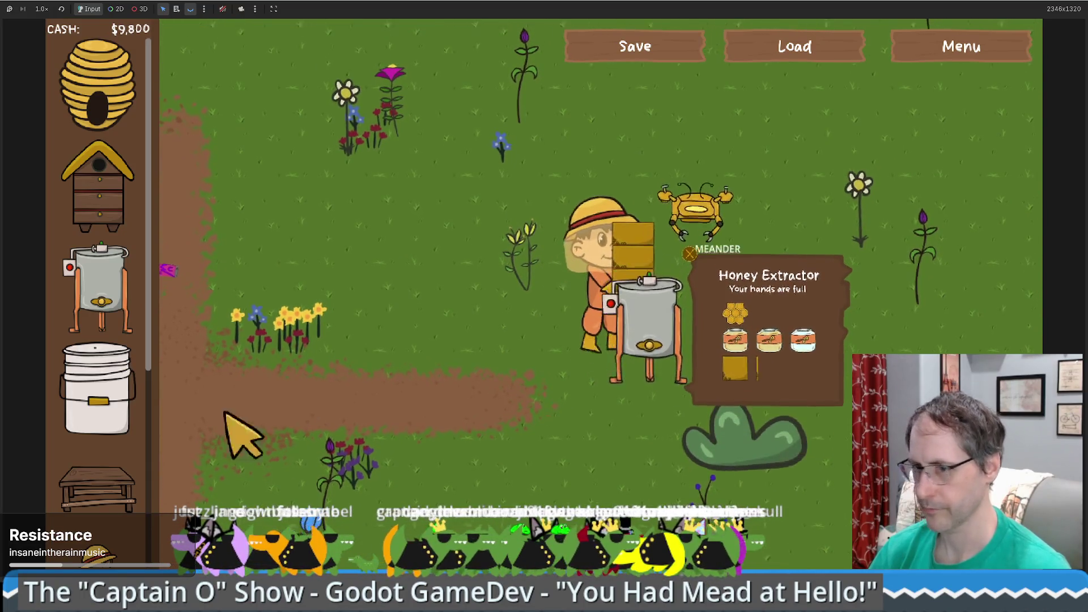
Place three crafting tables, load beeswax into one, then move the game aside and return to the editor
{"action": "mouse_move", "coordinate": [98, 488]}
{"action": "left_mouse_down"}
{"action": "mouse_move", "coordinate": [235, 461]}
{"action": "mouse_move", "coordinate": [717, 232]}
{"action": "mouse_move", "coordinate": [712, 178]}
{"action": "mouse_move", "coordinate": [765, 213]}
{"action": "left_mouse_up"}
{"action": "left_click_drag", "start_coordinate": [98, 487], "coordinate": [527, 530]}
{"action": "left_click_drag", "start_coordinate": [516, 491], "coordinate": [811, 444]}
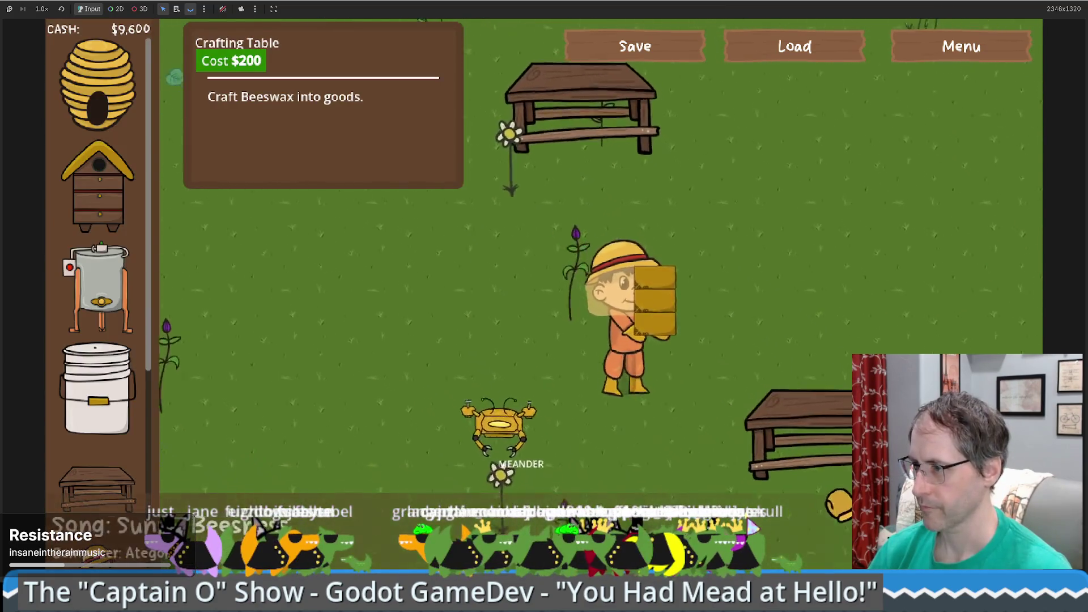
{"action": "left_click", "coordinate": [739, 432]}
{"action": "left_click", "coordinate": [804, 459]}
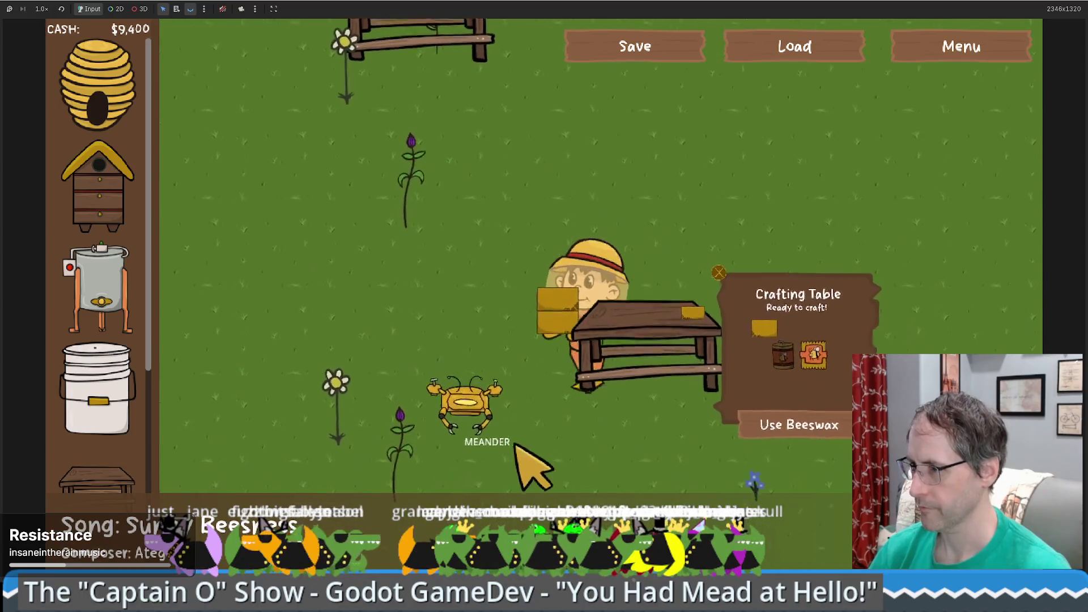
{"action": "mouse_move", "coordinate": [555, 406]}
{"action": "left_mouse_down"}
{"action": "mouse_move", "coordinate": [629, 340]}
{"action": "mouse_move", "coordinate": [547, 402]}
{"action": "mouse_move", "coordinate": [561, 411]}
{"action": "left_mouse_up"}
{"action": "left_click", "coordinate": [423, 398]}
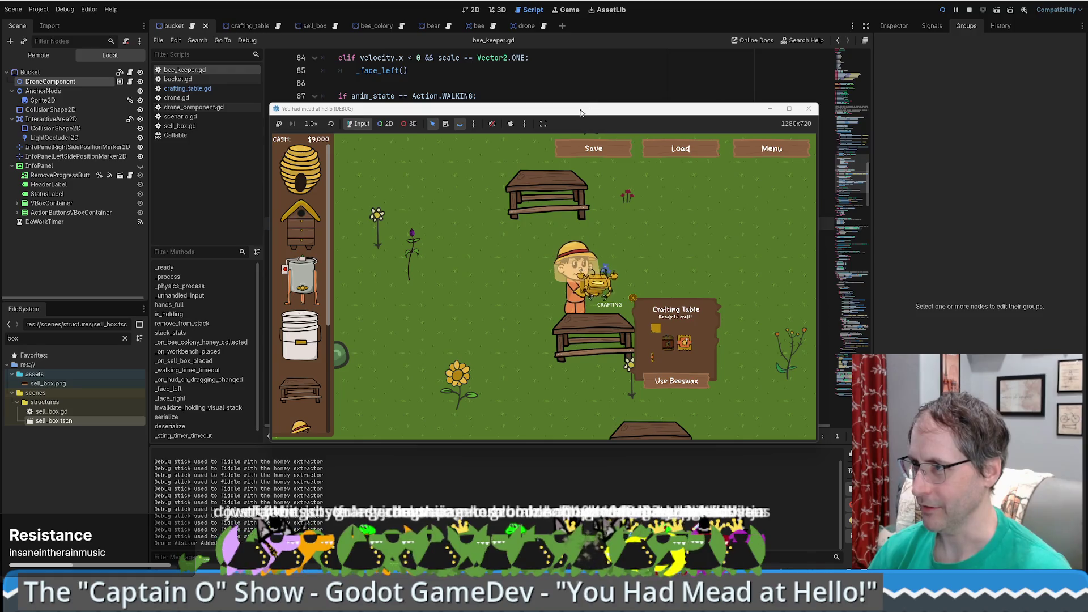
{"action": "mouse_move", "coordinate": [578, 109]}
{"action": "left_mouse_down"}
{"action": "mouse_move", "coordinate": [848, 41]}
{"action": "mouse_move", "coordinate": [401, 41]}
{"action": "mouse_move", "coordinate": [804, 40]}
{"action": "mouse_move", "coordinate": [314, 18]}
{"action": "mouse_move", "coordinate": [339, 16]}
{"action": "left_mouse_up"}
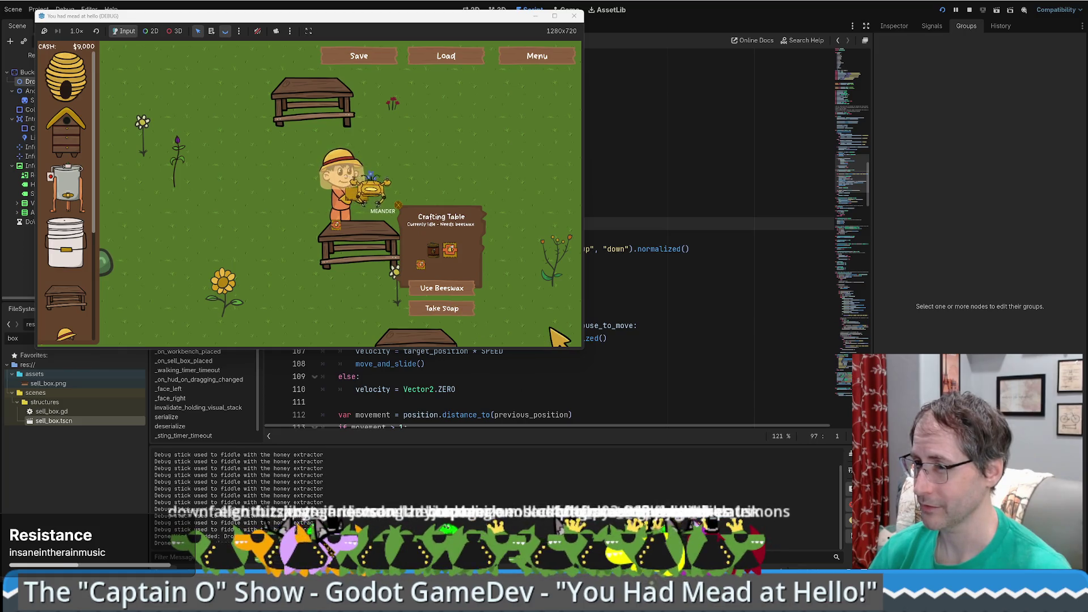
{"action": "left_click", "coordinate": [708, 332]}
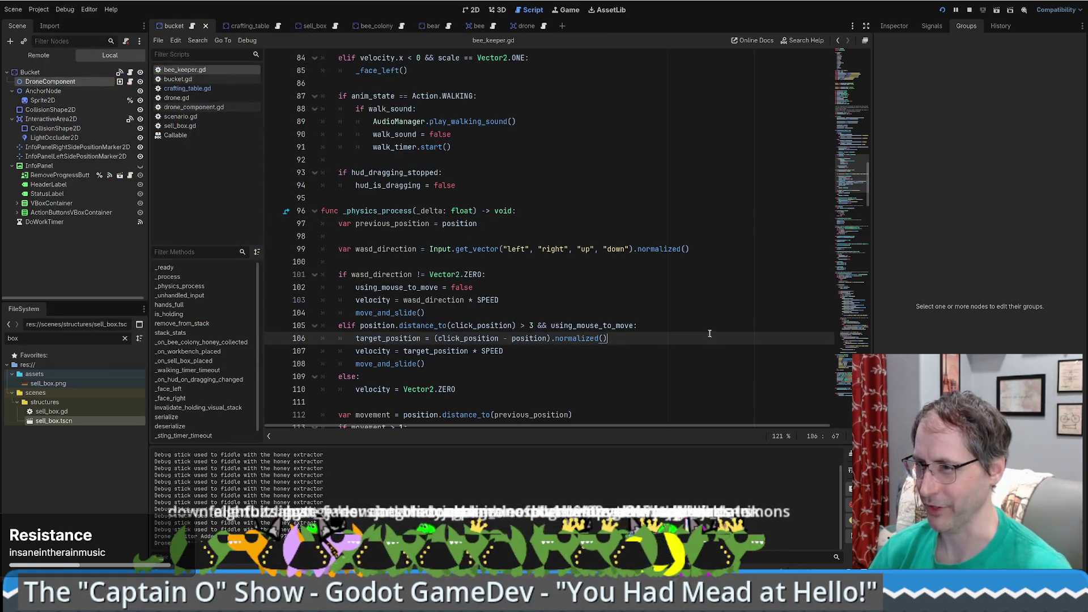
Find other uses of try_drone_pick_up_freight in crafting_table.gd and set a breakpoint on line 252
{"action": "key", "text": "ctrl+Home"}
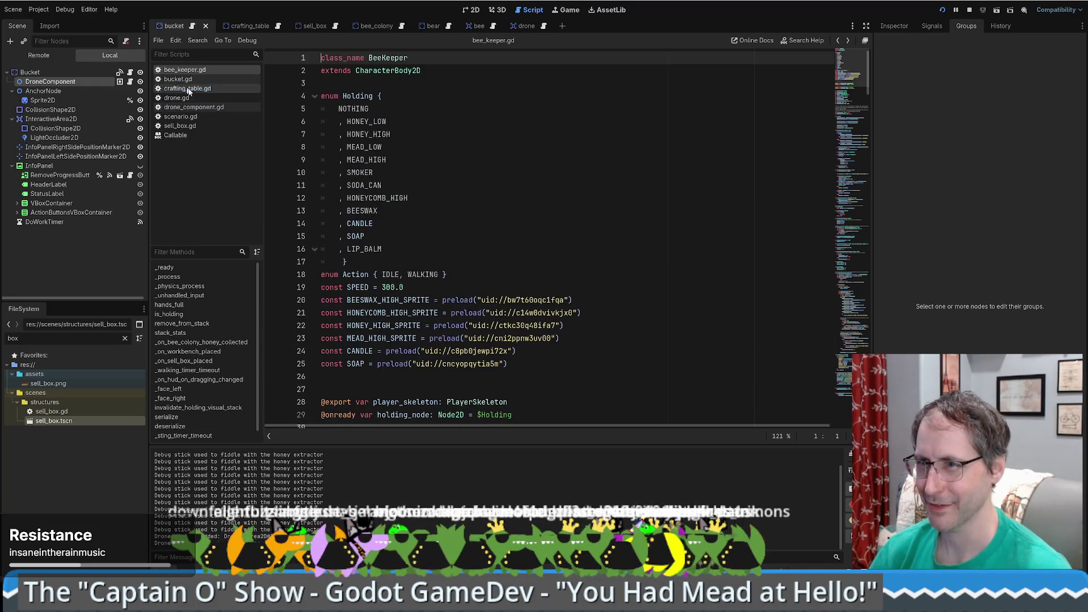
{"action": "left_click", "coordinate": [271, 28]}
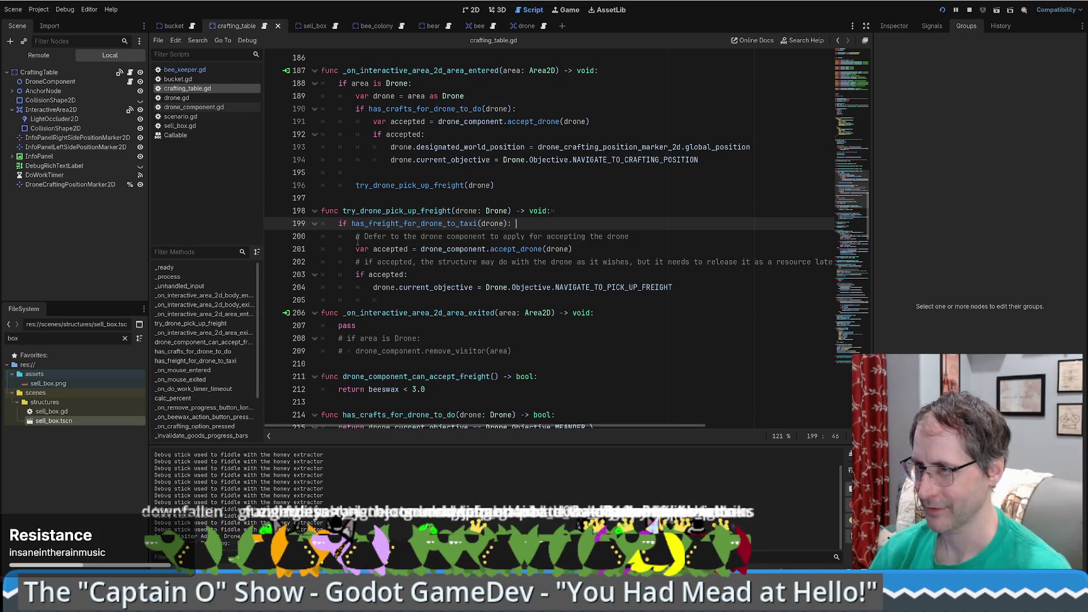
{"action": "scroll", "coordinate": [363, 244], "scroll_direction": "up", "scroll_amount": 5}
{"action": "double_click", "coordinate": [372, 401]}
{"action": "key", "text": "ctrl+f"}
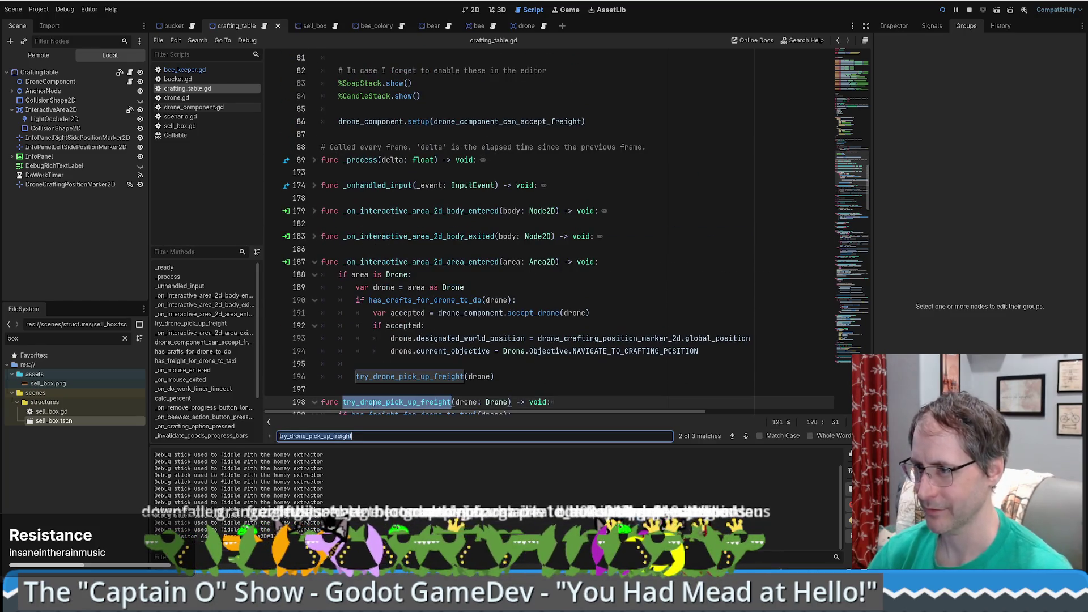
{"action": "key", "text": "Return"}
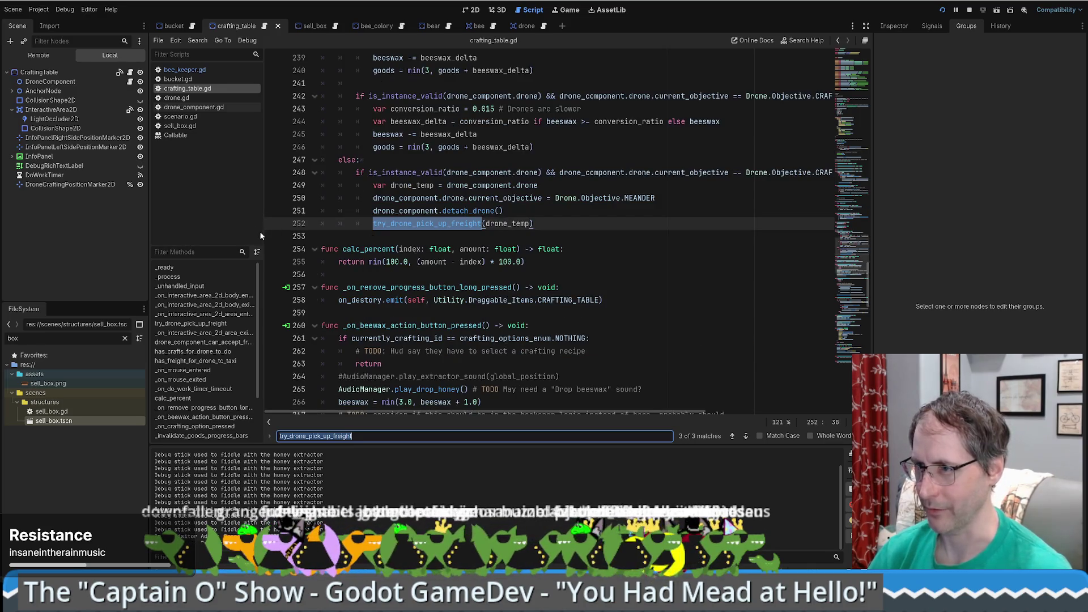
{"action": "left_click", "coordinate": [273, 225]}
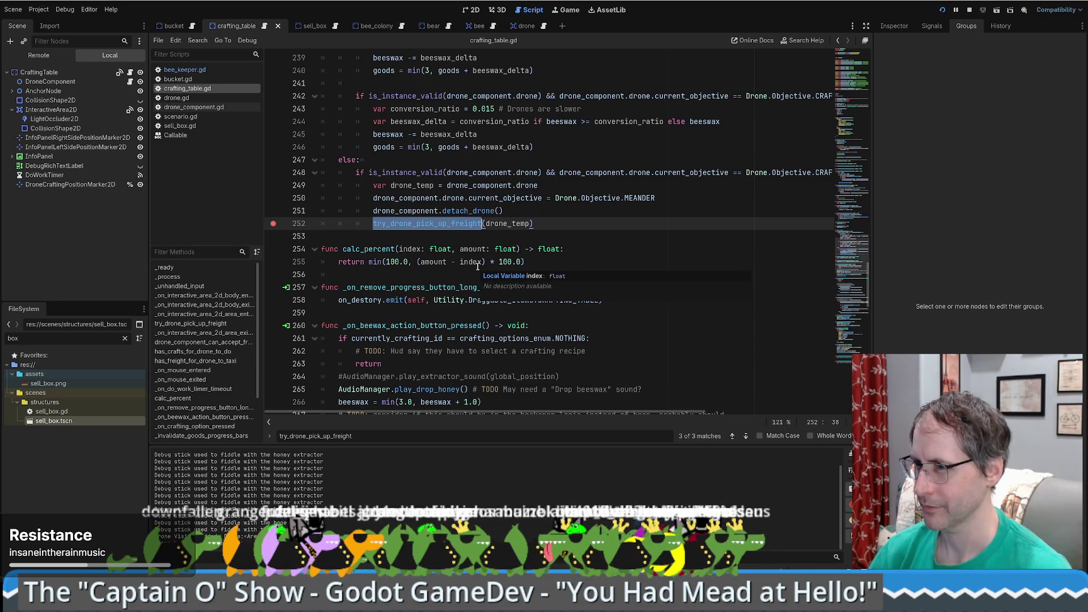
Trace try_drone_pick_up_freight through has_freight_for_drone_to_taxi to get_valid_goods_destination in drone_component.gd
{"action": "left_click", "coordinate": [425, 224], "text": "ctrl"}
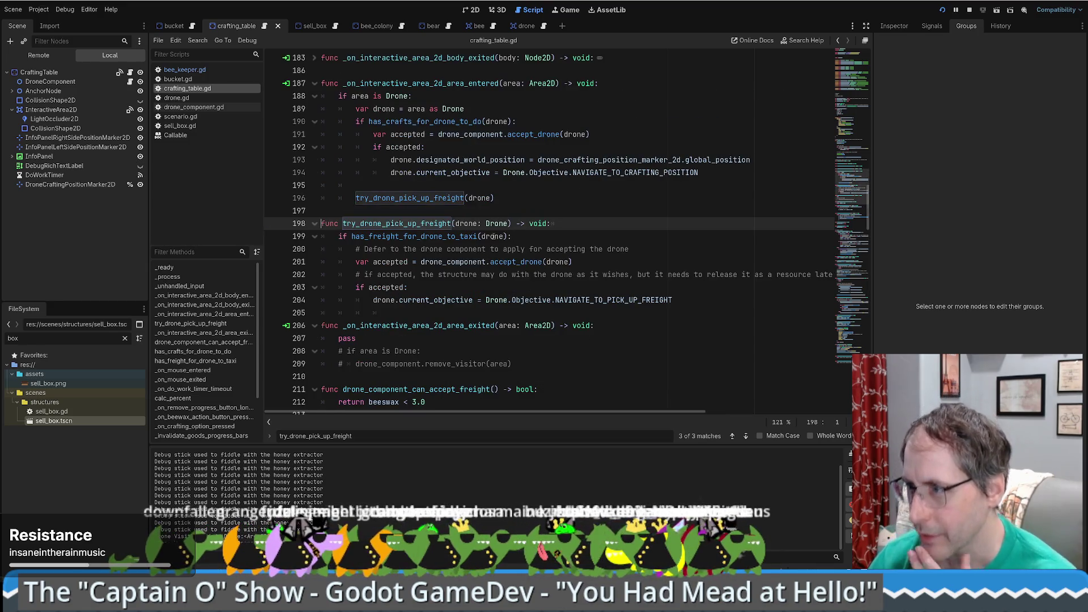
{"action": "left_click", "coordinate": [382, 237]}
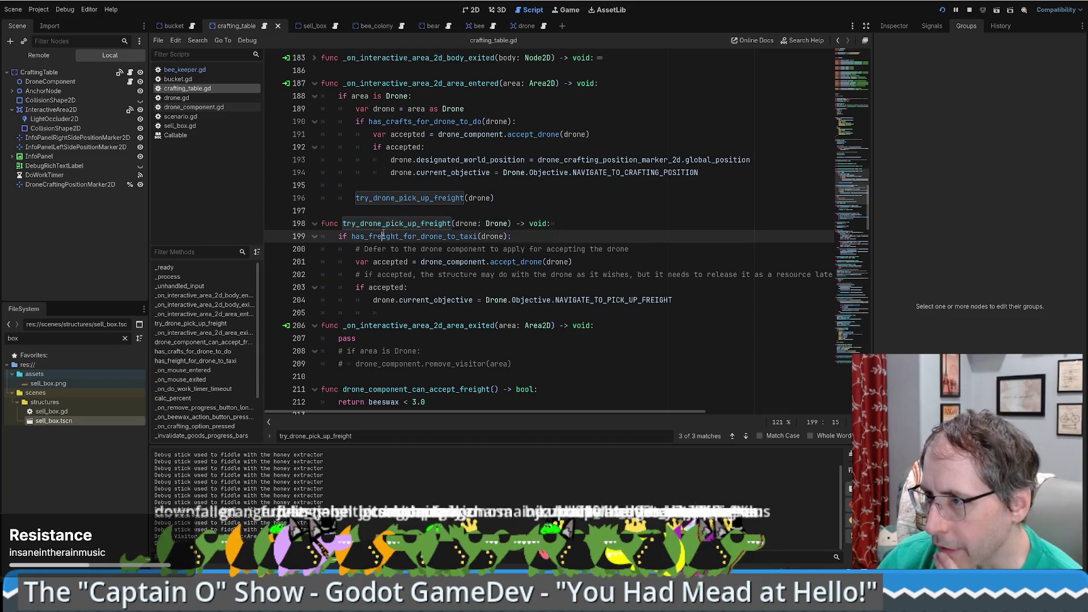
{"action": "left_click", "coordinate": [443, 237], "text": "ctrl"}
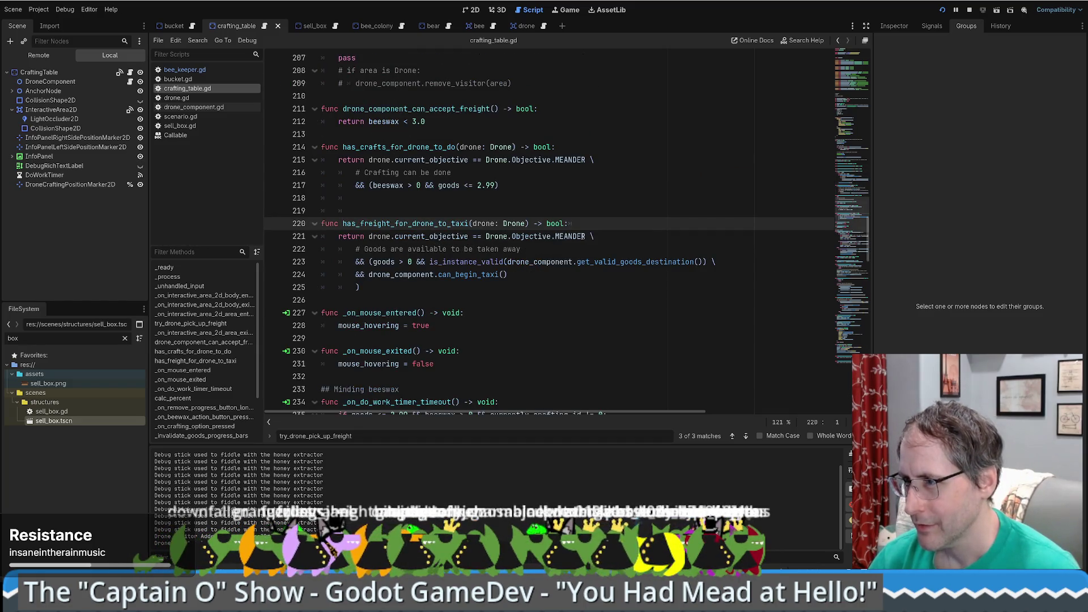
{"action": "scroll", "coordinate": [572, 232], "scroll_direction": "up", "scroll_amount": 8}
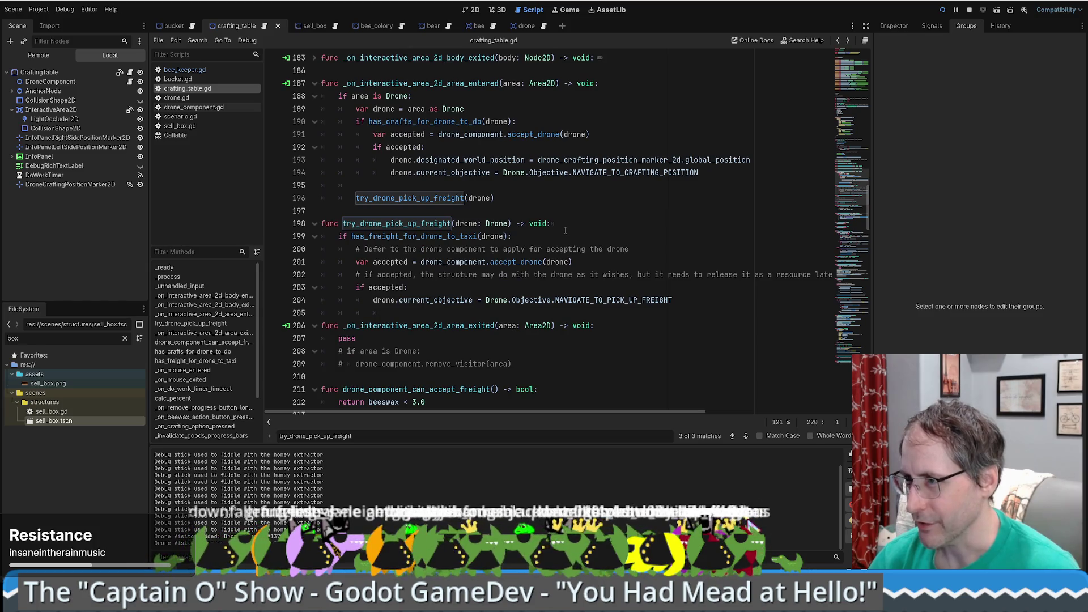
{"action": "key", "text": "F3"}
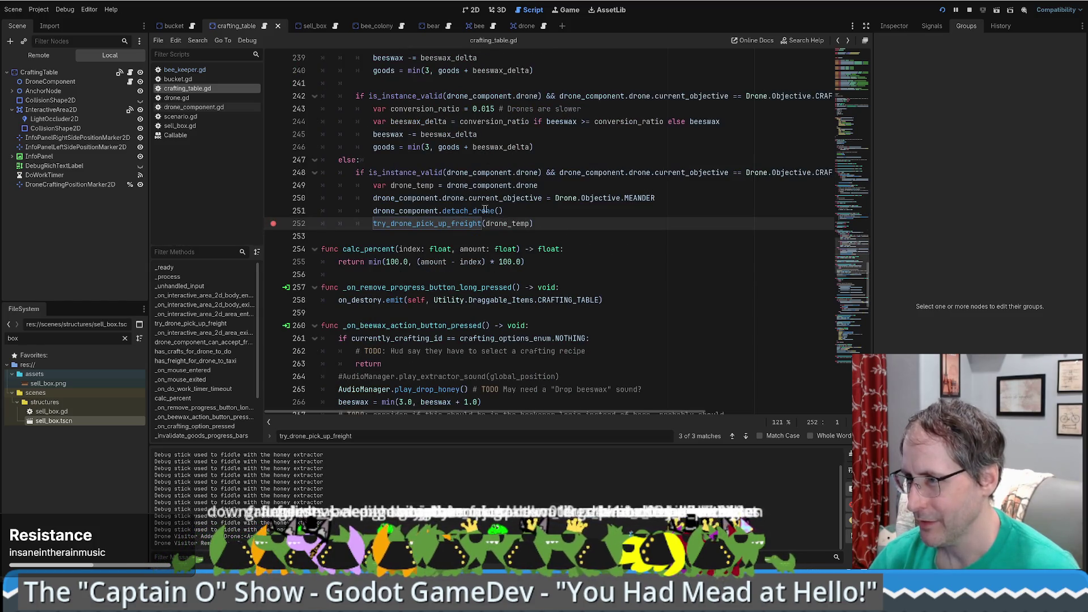
{"action": "key", "text": "alt+Left"}
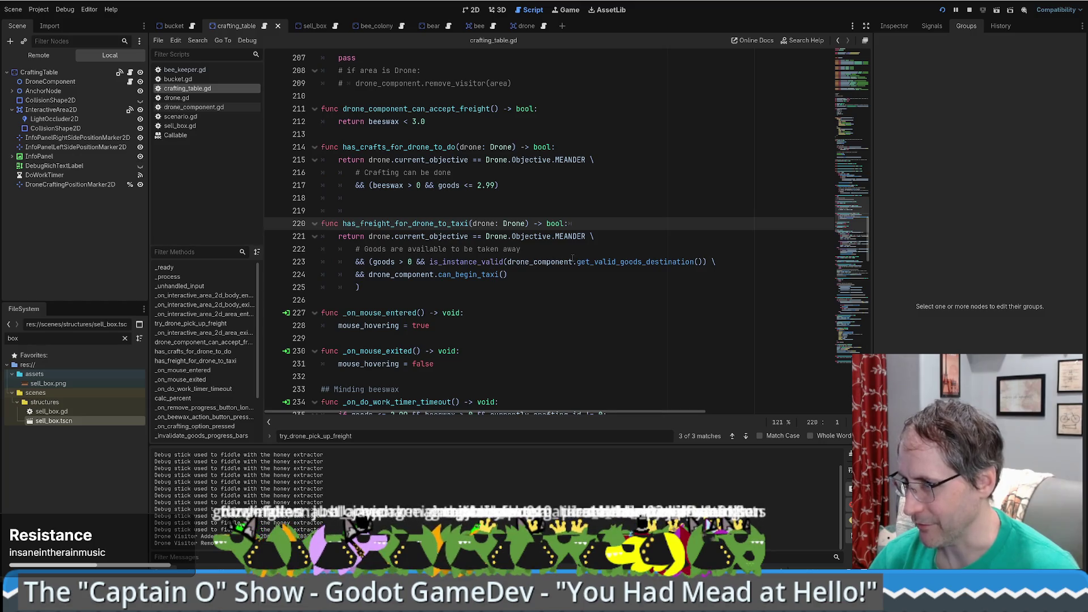
{"action": "key", "text": "ctrl"}
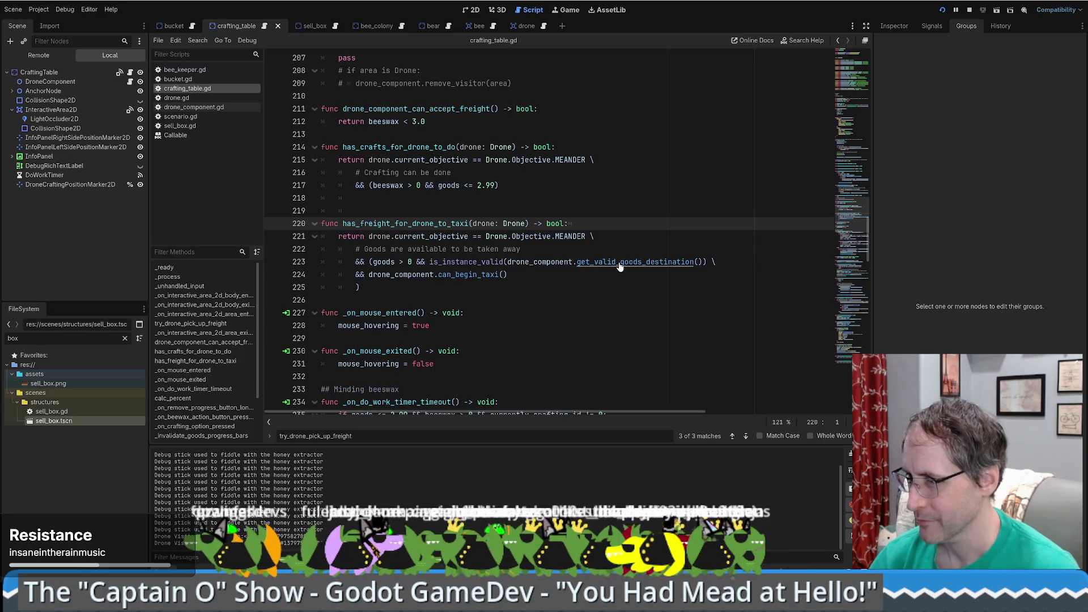
{"action": "left_click", "coordinate": [620, 267], "text": "ctrl"}
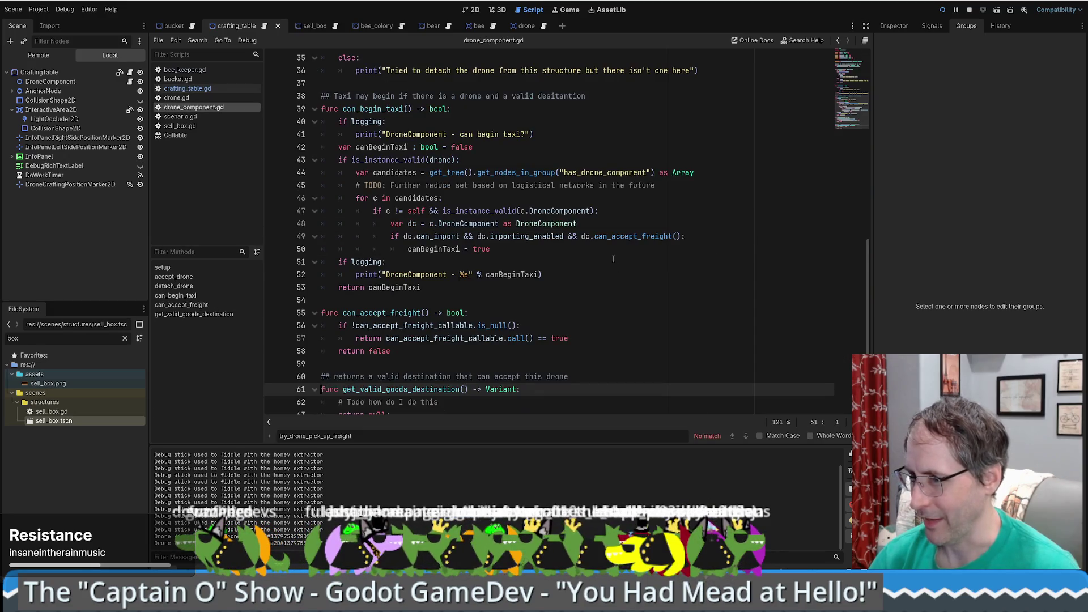
Delete the get_valid_goods_destination stub (lines 60–64) from drone_component.gd
{"action": "scroll", "coordinate": [612, 259], "scroll_direction": "down", "scroll_amount": 1}
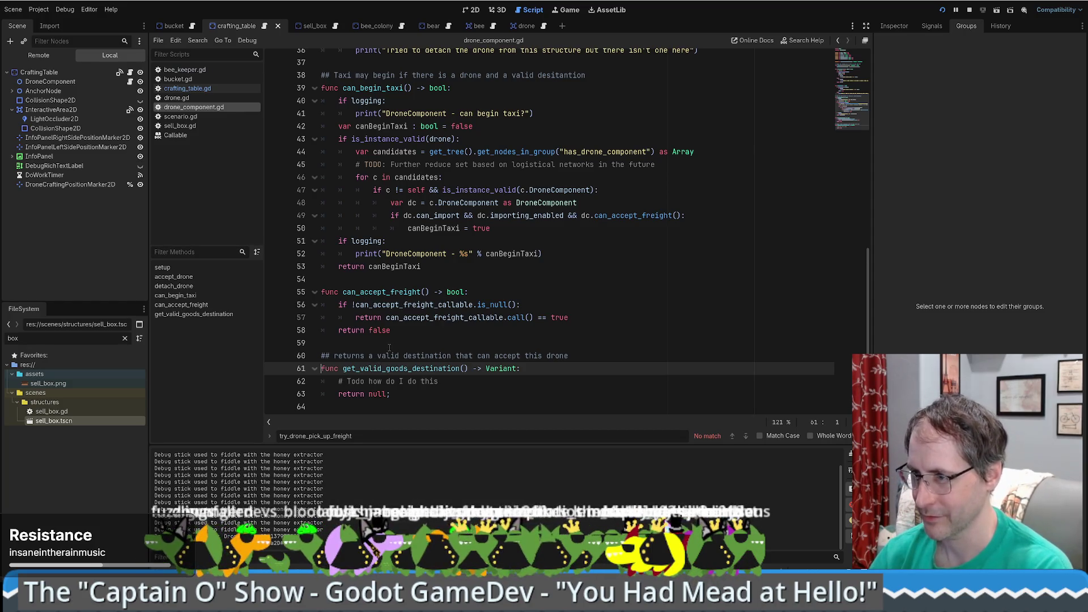
{"action": "left_click_drag", "start_coordinate": [389, 348], "coordinate": [431, 405]}
{"action": "key", "text": "BackSpace"}
{"action": "scroll", "coordinate": [440, 348], "scroll_direction": "up", "scroll_amount": 10}
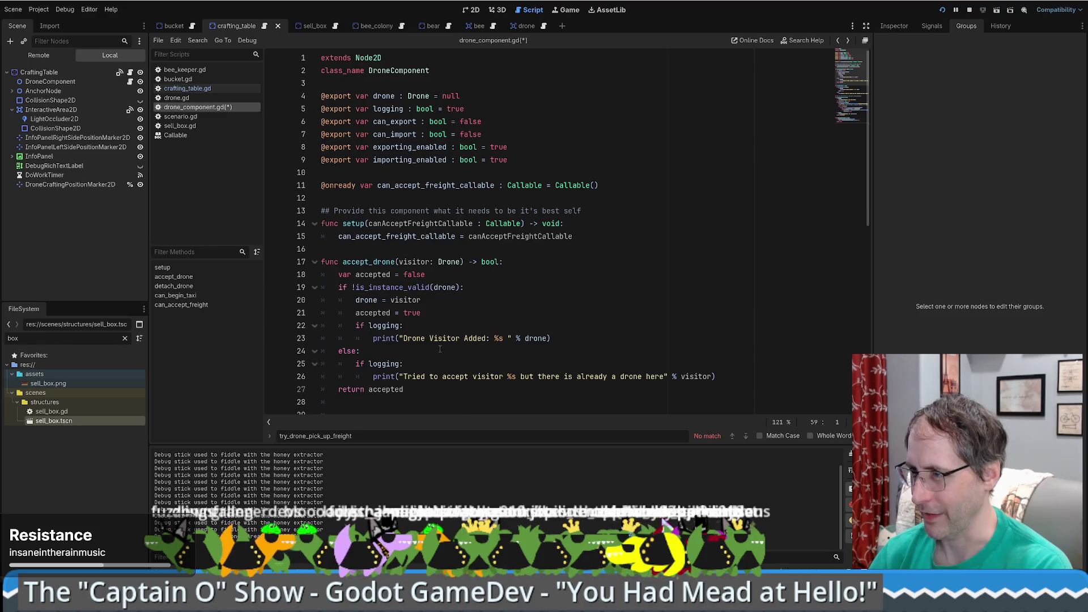
On line 223, delete the is_instance_valid destination clause and the parentheses around goods > 0
{"action": "key", "text": "alt+Left"}
{"action": "left_click_drag", "start_coordinate": [416, 261], "coordinate": [702, 261]}
{"action": "key", "text": "BackSpace"}
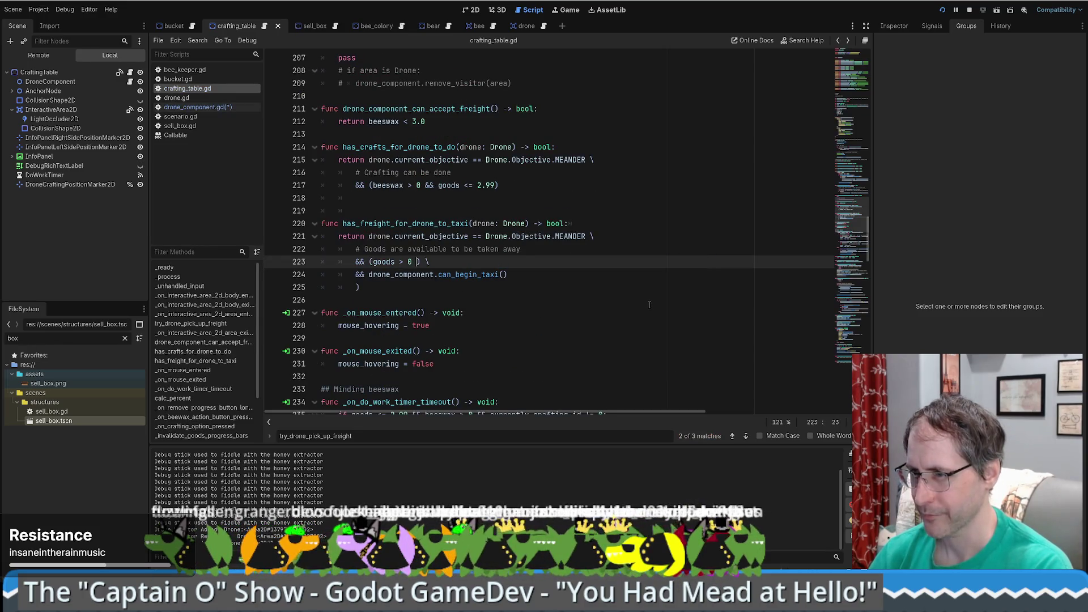
{"action": "key", "text": "Delete"}
{"action": "left_click", "coordinate": [372, 261]}
{"action": "key", "text": "BackSpace"}
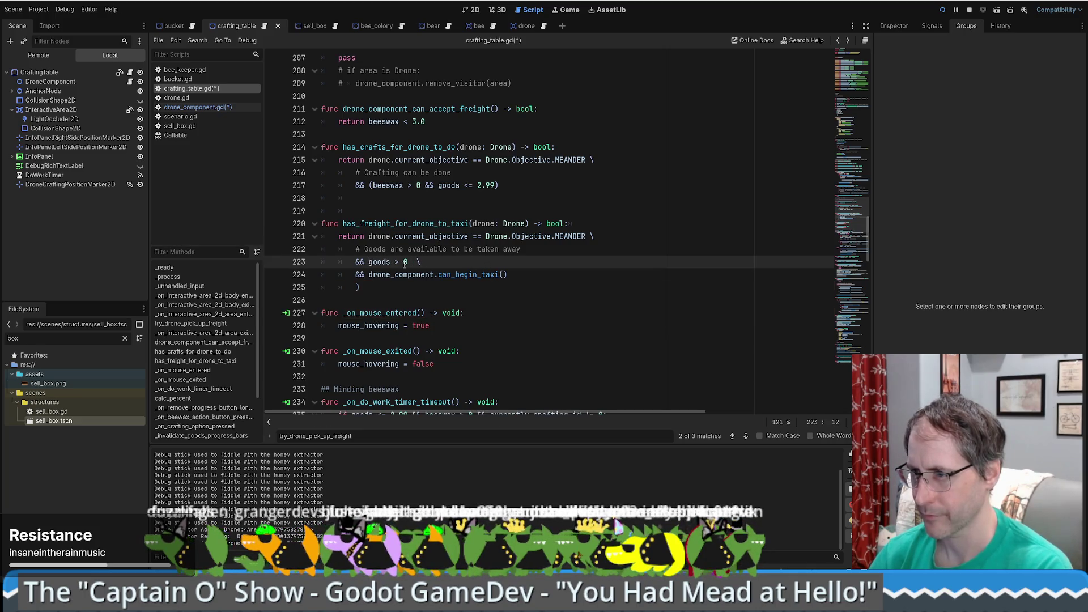
Check the can_begin_taxi definition, remove the doubled backslash on line 224, and save
{"action": "left_click", "coordinate": [493, 275], "text": "ctrl"}
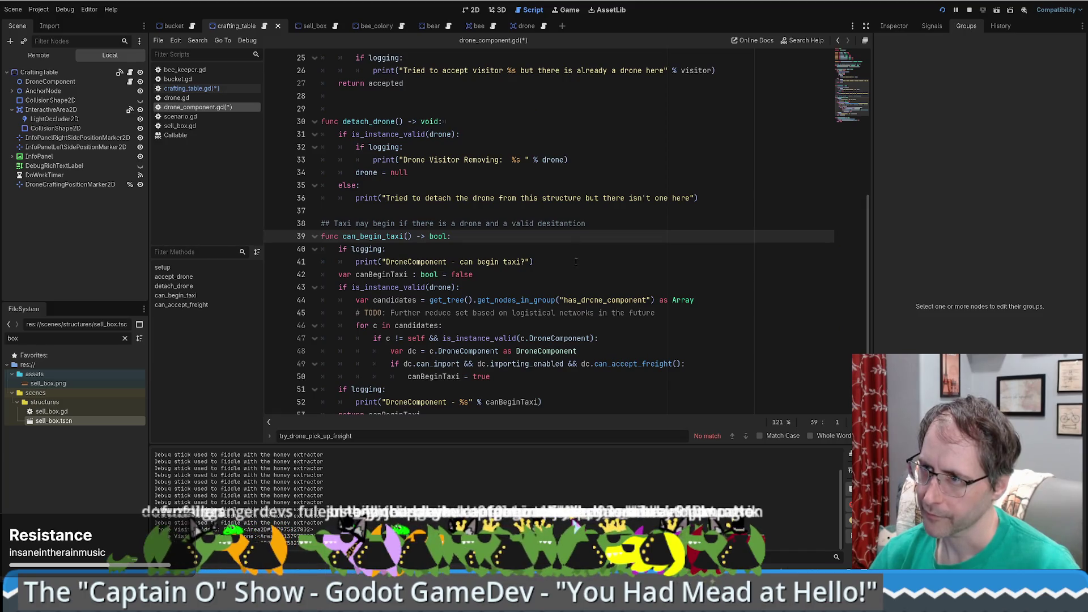
{"action": "key", "text": "ctrl+End"}
{"action": "key", "text": "alt+Left"}
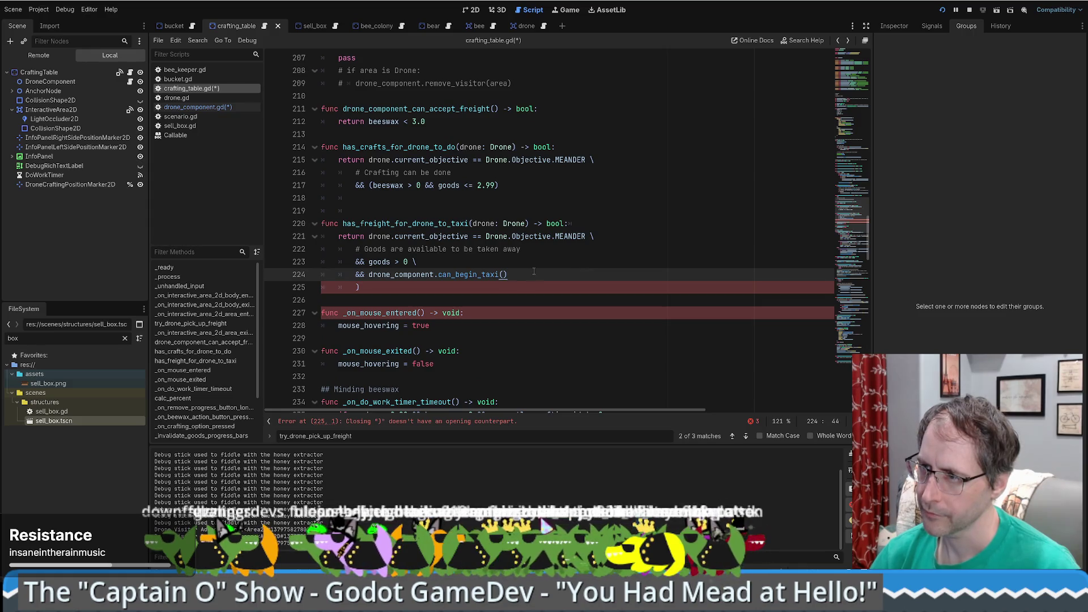
{"action": "type", "text": "\\\\"}
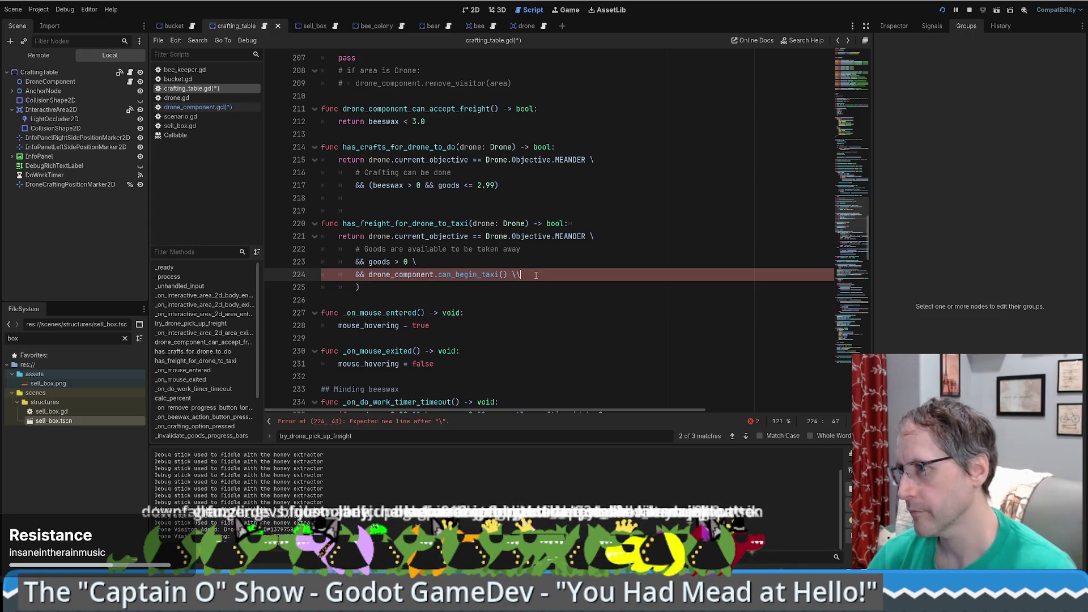
{"action": "key", "text": "BackSpace"}
{"action": "key", "text": "ctrl+s"}
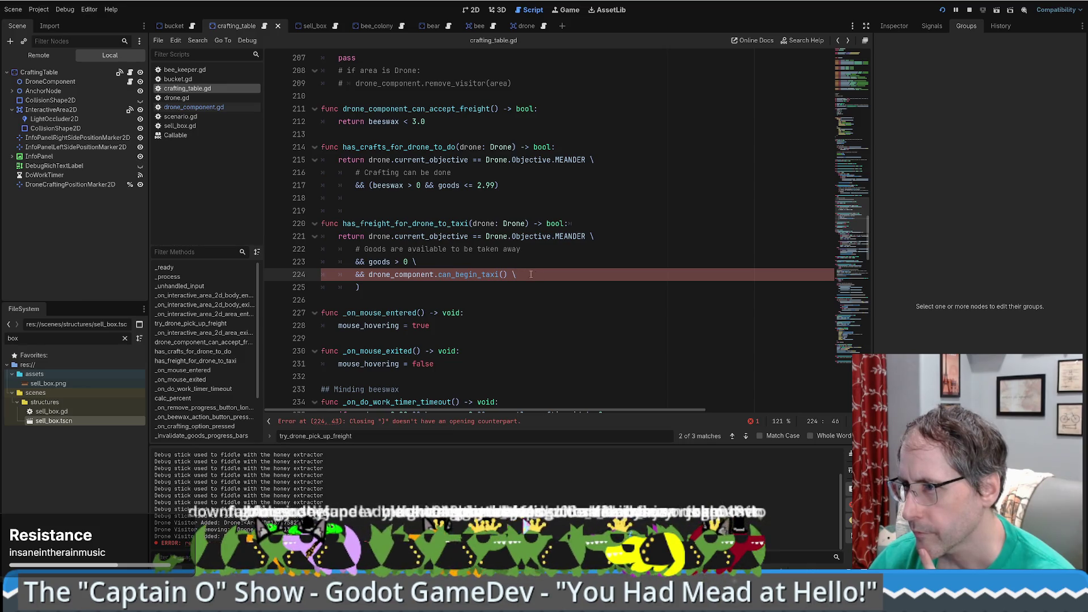
Fix the closing bracket on line 225 and the trailing backslash on line 224, then save crafting_table.gd
{"action": "left_click", "coordinate": [381, 288]}
{"action": "key", "text": "BackSpace"}
{"action": "type", "text": "]"}
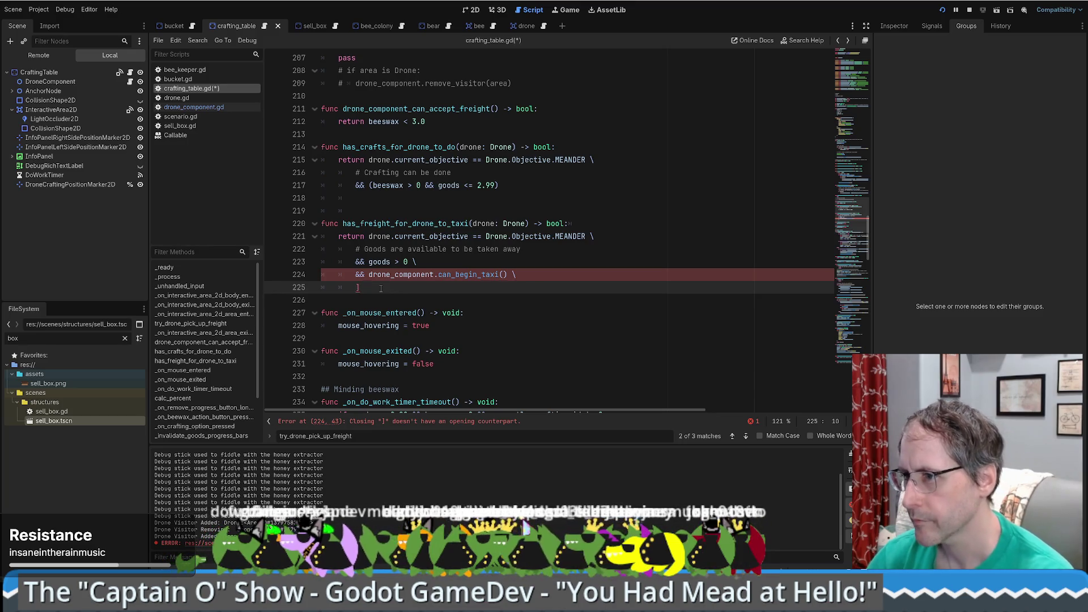
{"action": "left_click", "coordinate": [522, 275]}
{"action": "key", "text": "BackSpace"}
{"action": "key", "text": "BackSpace"}
{"action": "key", "text": "ctrl+s"}
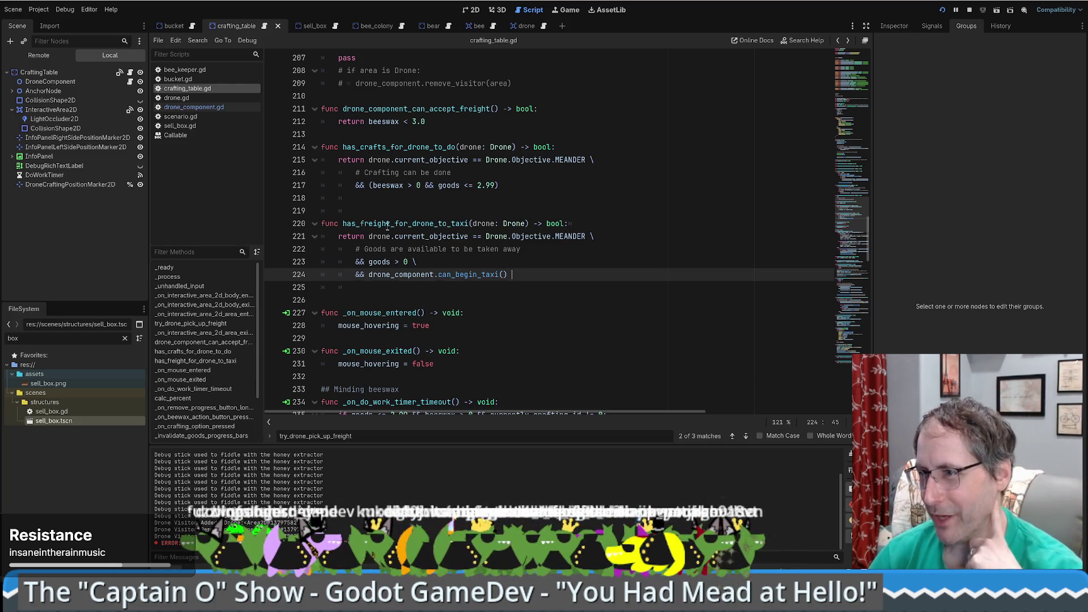
Review the MEANDER, goods > 0 and can_begin_taxi checks, then run the project
{"action": "left_click_drag", "start_coordinate": [396, 236], "coordinate": [570, 236]}
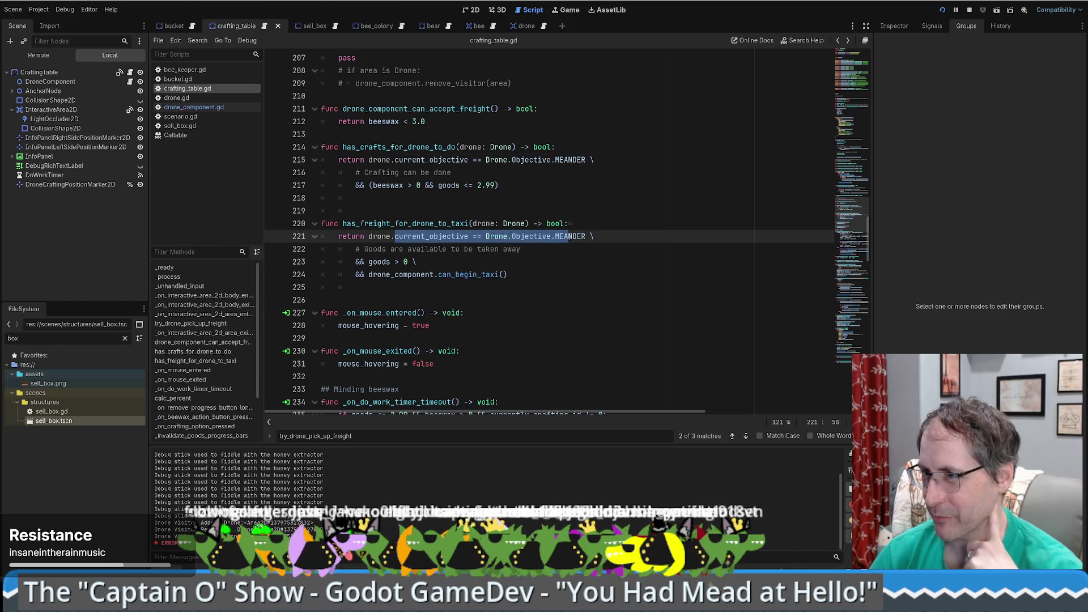
{"action": "left_click_drag", "start_coordinate": [356, 262], "coordinate": [417, 262]}
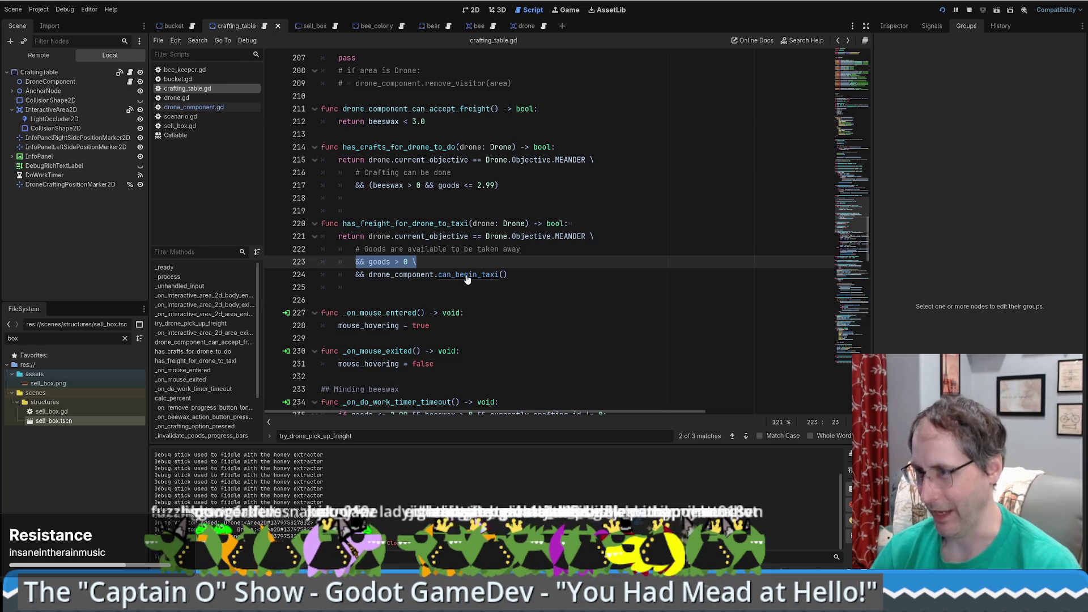
{"action": "left_click", "coordinate": [466, 278], "text": "ctrl"}
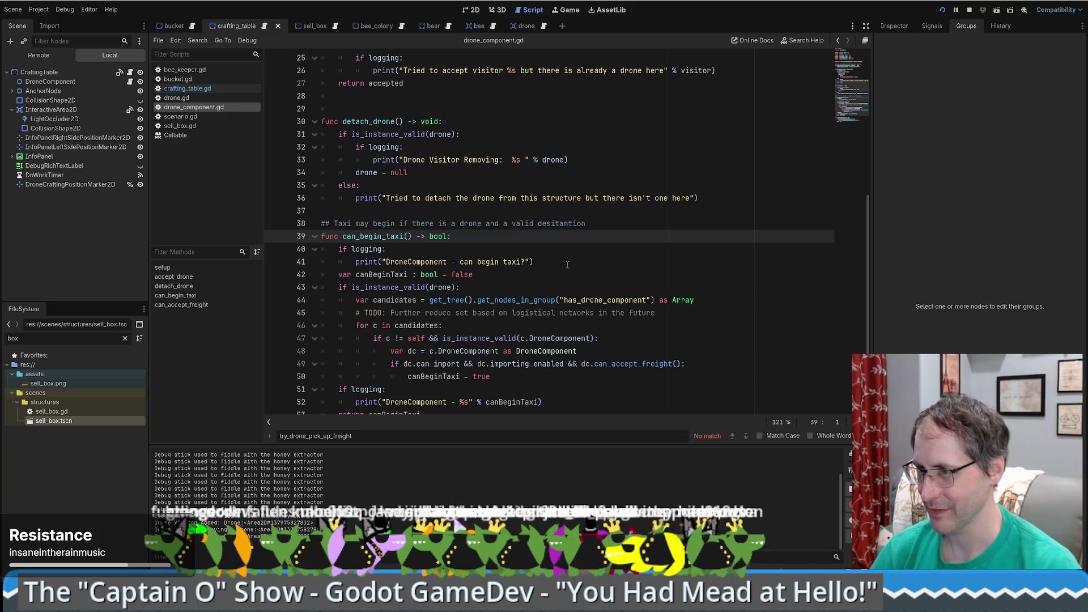
{"action": "scroll", "coordinate": [569, 263], "scroll_direction": "down", "scroll_amount": 1}
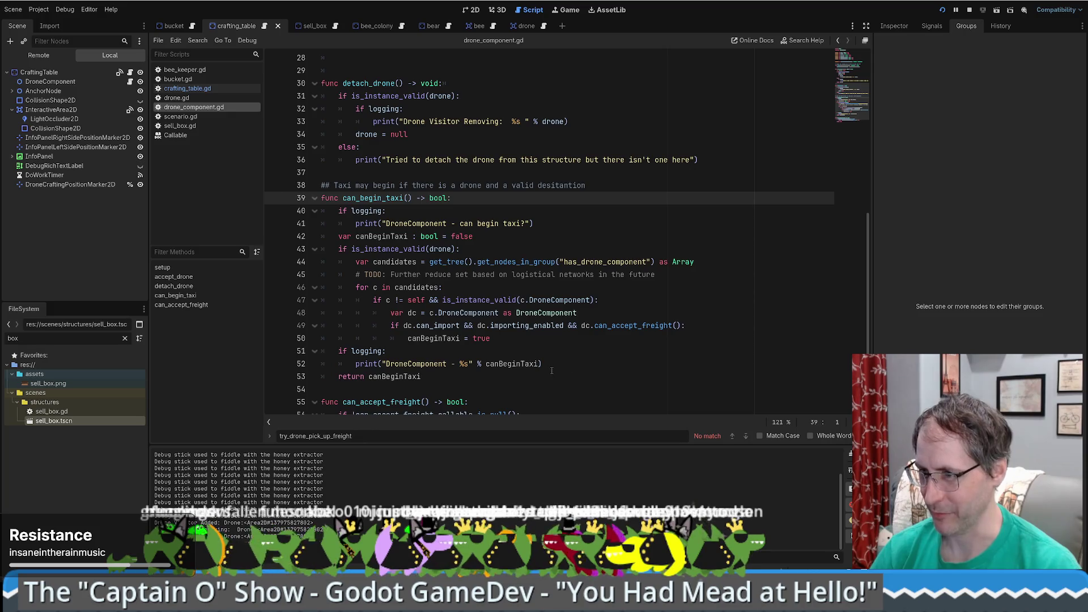
{"action": "scroll", "coordinate": [552, 370], "scroll_direction": "down", "scroll_amount": 1}
{"action": "key", "text": "alt+Left"}
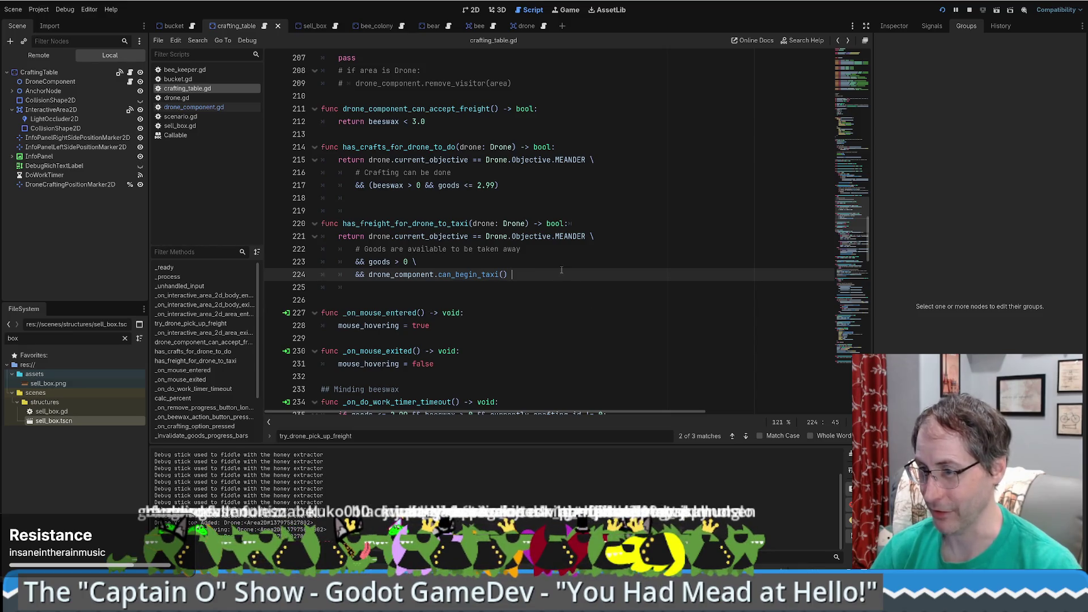
{"action": "left_click", "coordinate": [970, 10]}
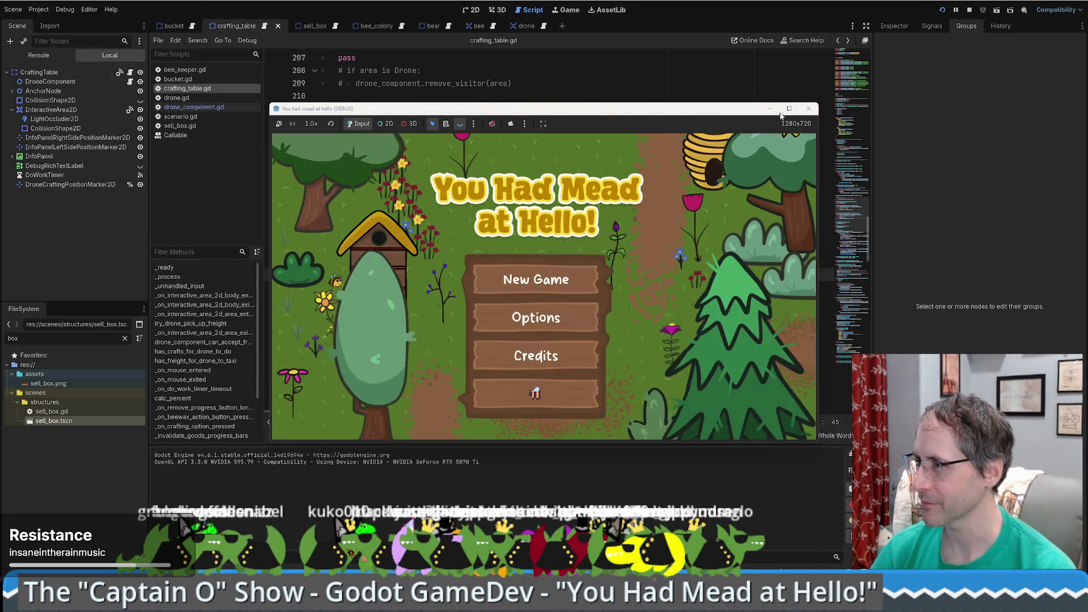
Enlarge the game window, start a new game, place a Honey Extractor, and take beeswax twice
{"action": "left_click", "coordinate": [789, 108]}
{"action": "left_click", "coordinate": [529, 284]}
{"action": "mouse_move", "coordinate": [173, 304]}
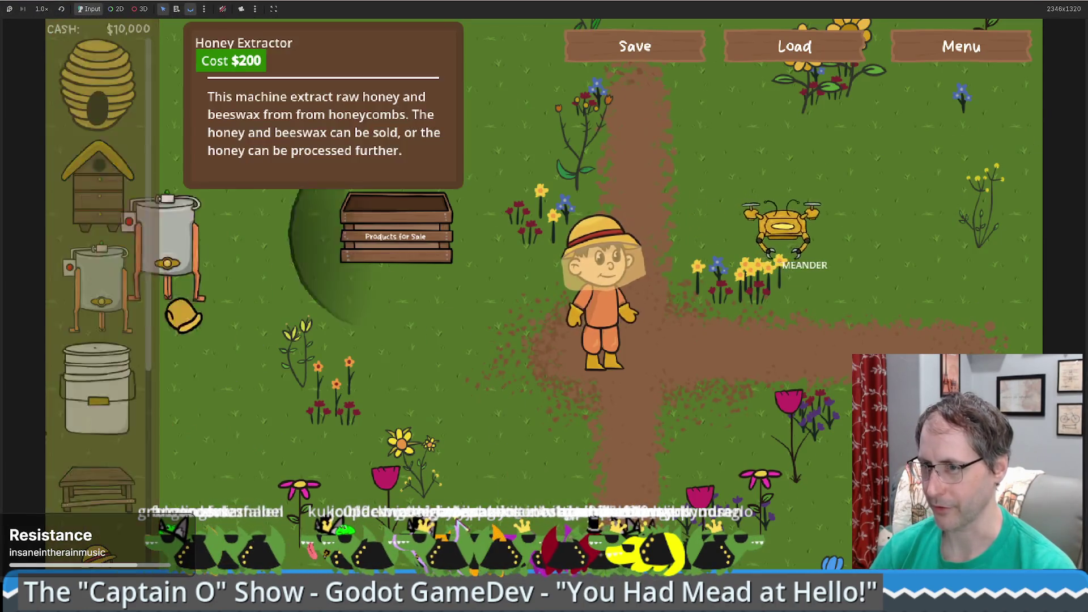
{"action": "left_click_drag", "start_coordinate": [176, 306], "coordinate": [703, 404]}
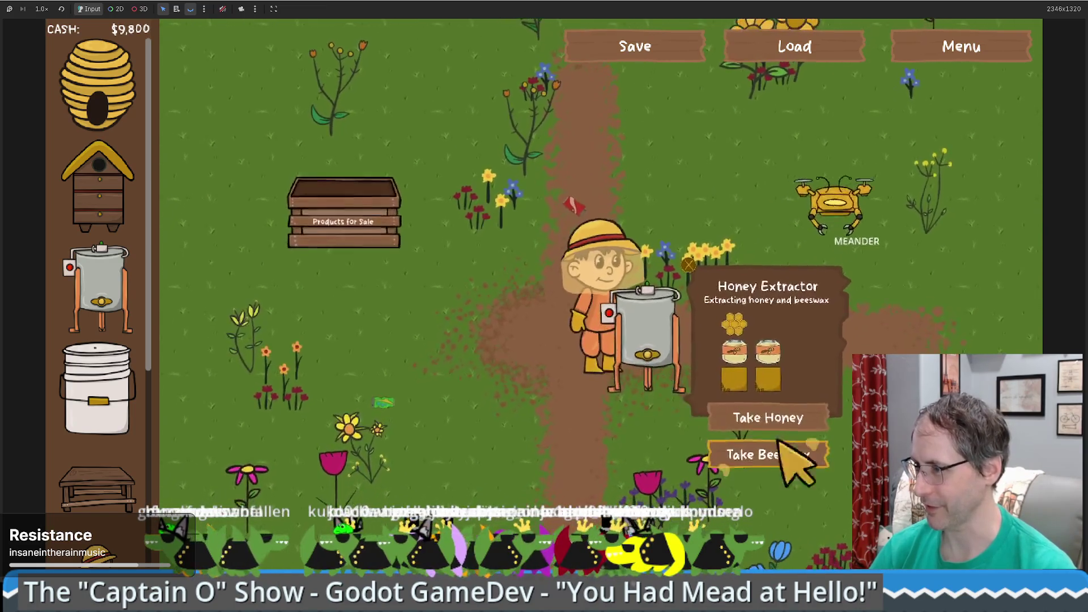
{"action": "left_click", "coordinate": [782, 447]}
{"action": "left_click", "coordinate": [731, 451]}
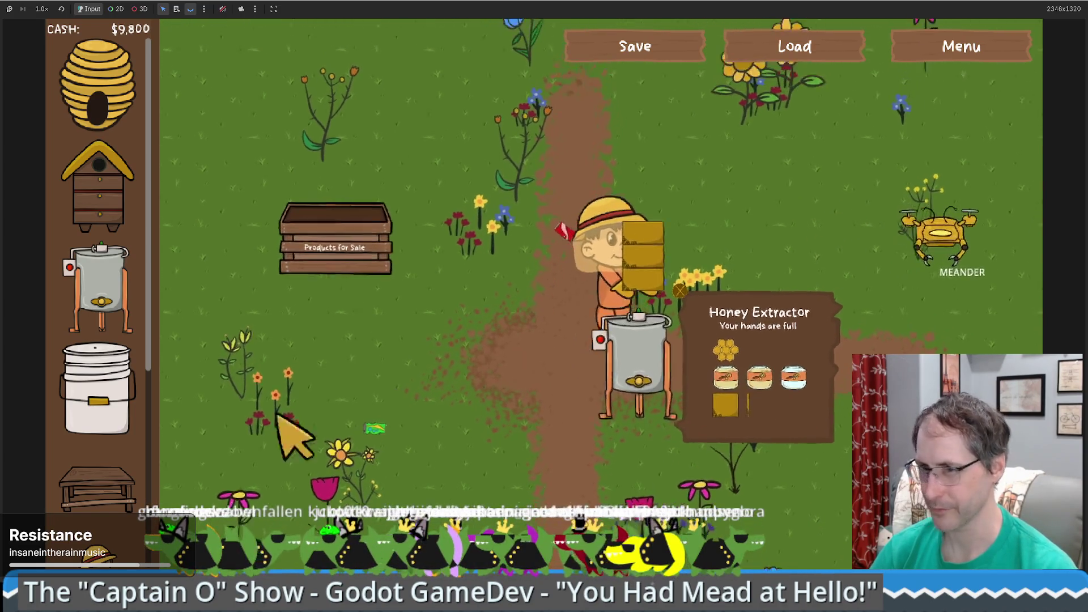
Walk the player around and place two Crafting Tables in the field
{"action": "key", "text": "d"}
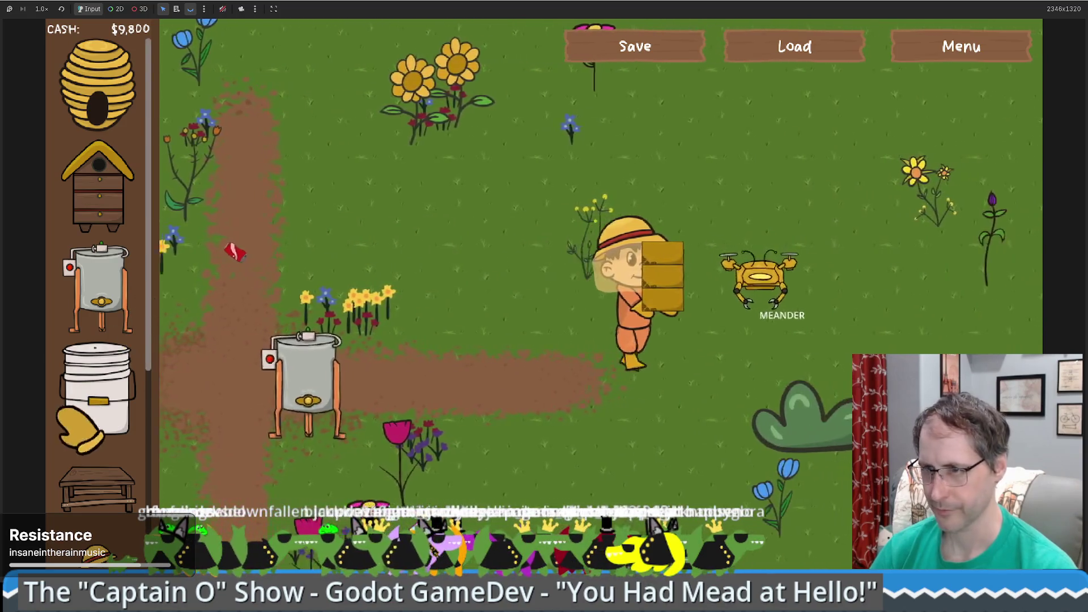
{"action": "key", "text": "s"}
{"action": "mouse_move", "coordinate": [97, 487]}
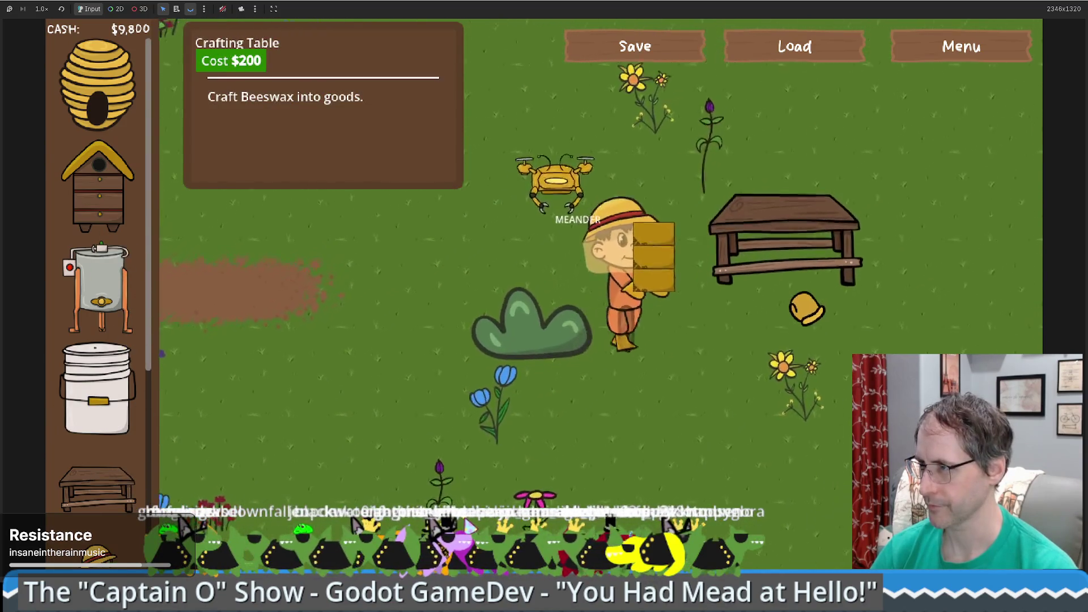
{"action": "left_click", "coordinate": [794, 255]}
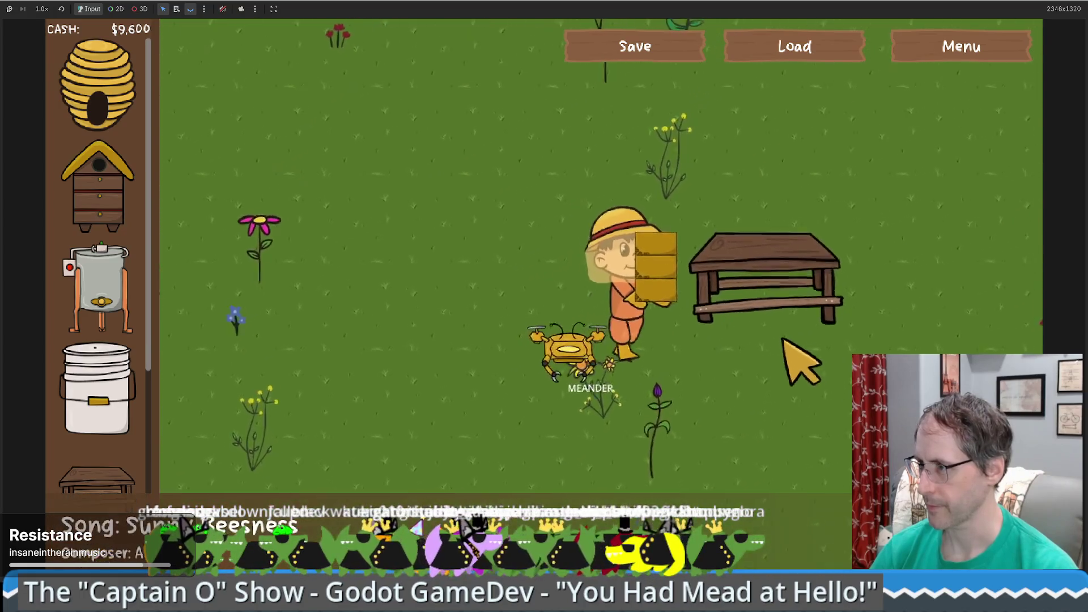
{"action": "key", "text": "a"}
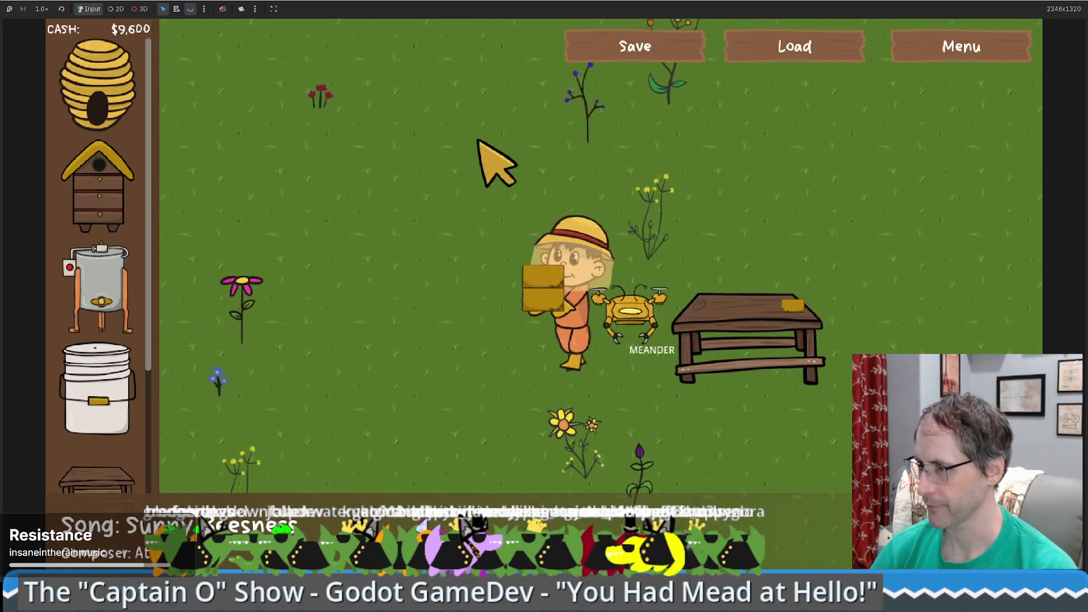
{"action": "key", "text": "w"}
{"action": "mouse_move", "coordinate": [99, 482]}
{"action": "left_click", "coordinate": [720, 210]}
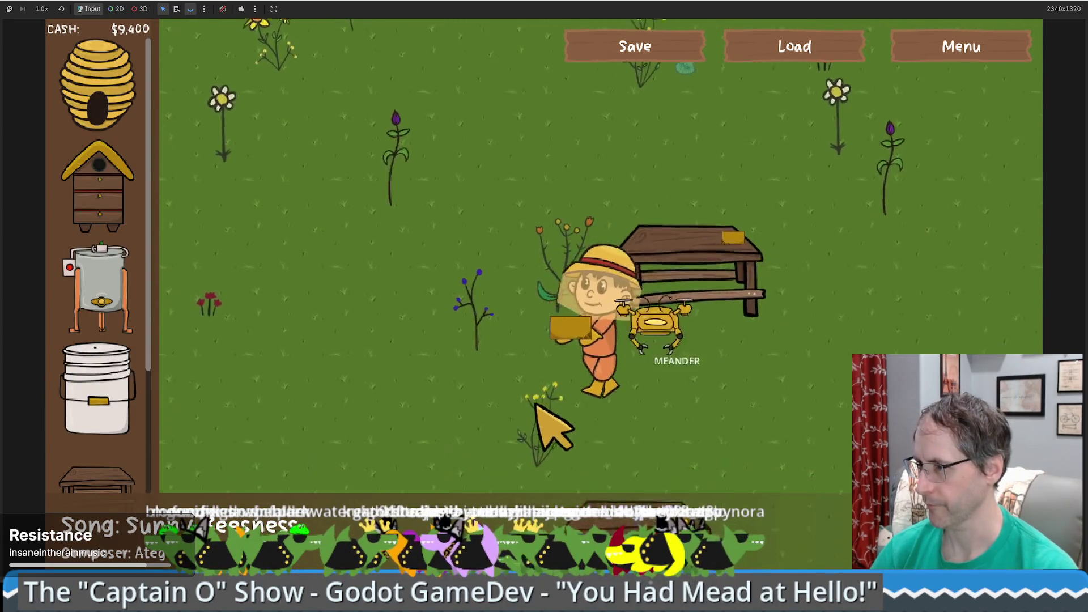
Walk down and back up, then open the game's Settings menu
{"action": "key", "text": "s"}
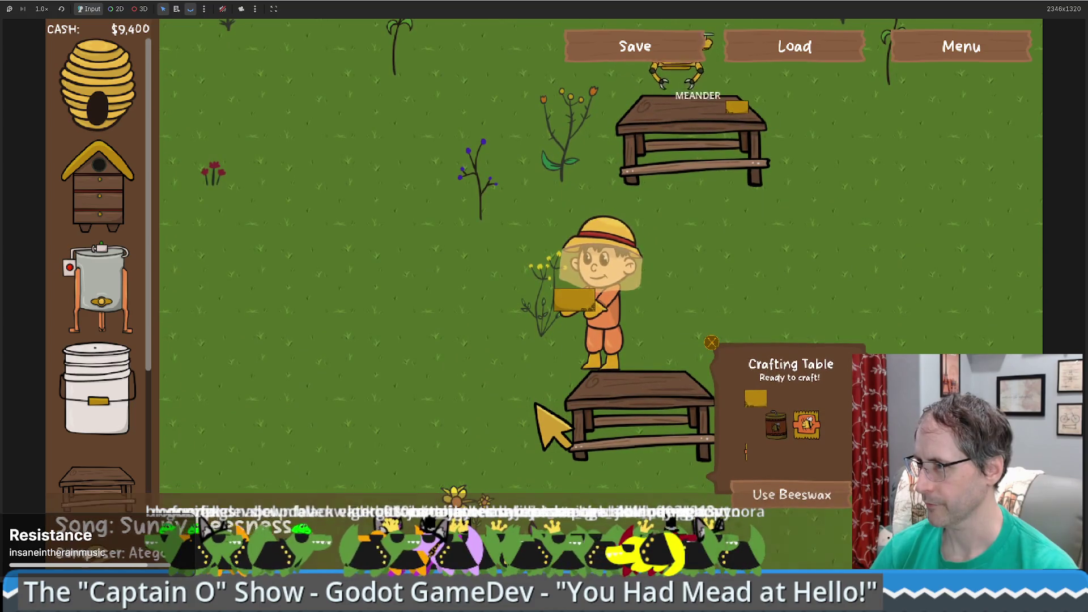
{"action": "key", "text": "w"}
{"action": "key", "text": "w"}
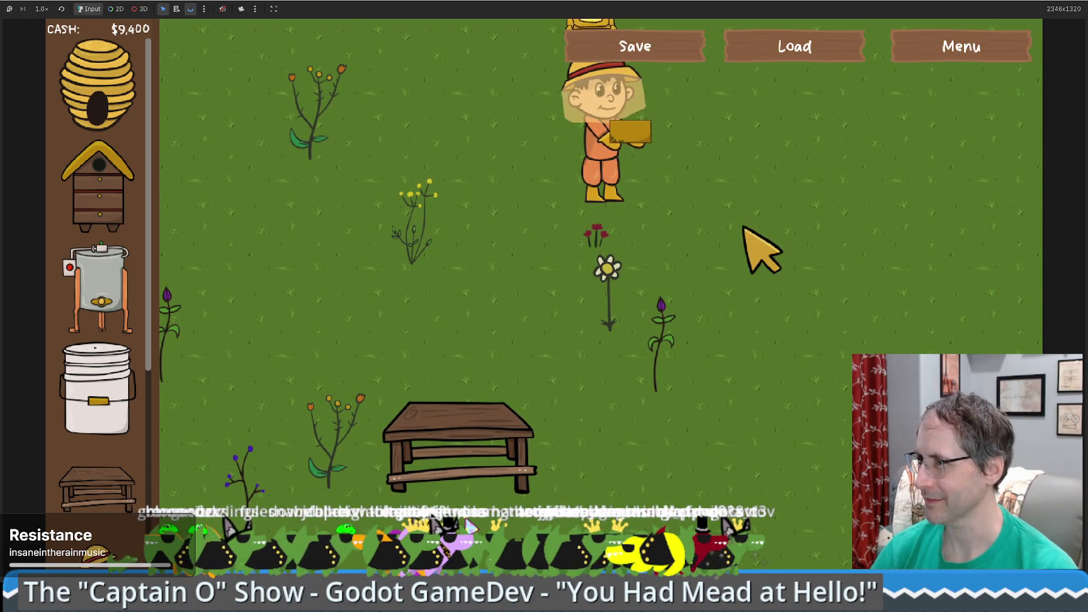
{"action": "left_click", "coordinate": [998, 46]}
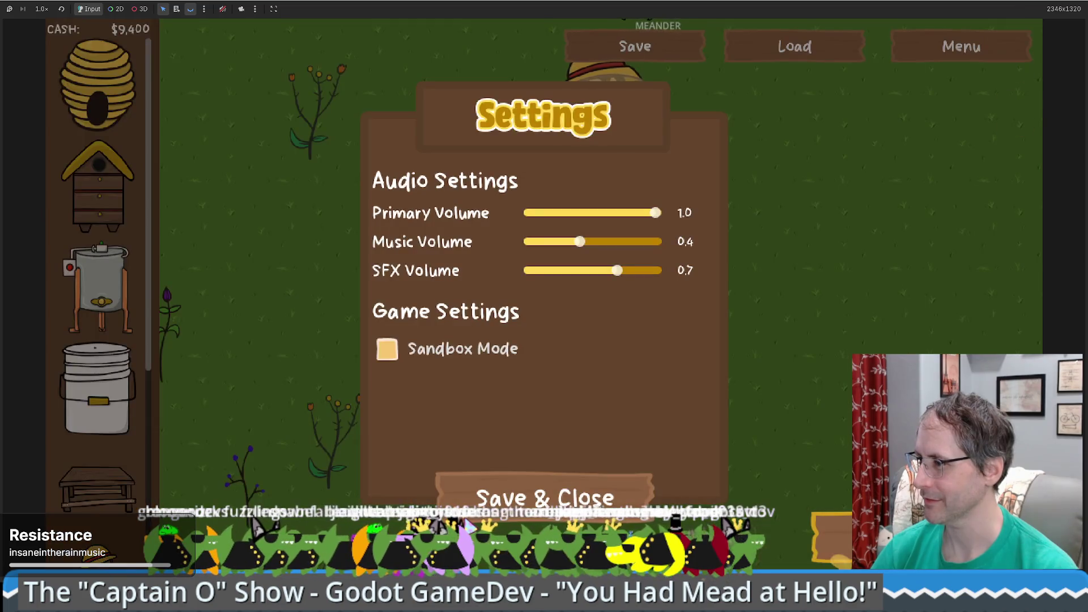
Restart with a fresh new game, place a Honey Extractor, and take its beeswax
{"action": "left_click", "coordinate": [816, 535]}
{"action": "left_click", "coordinate": [530, 286]}
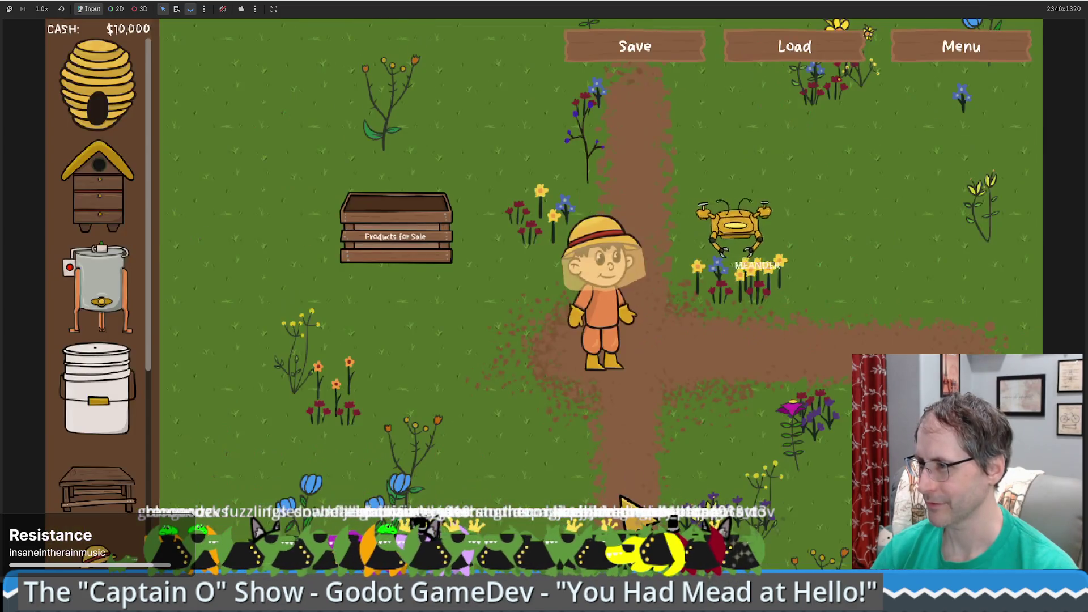
{"action": "left_click_drag", "start_coordinate": [102, 295], "coordinate": [716, 412]}
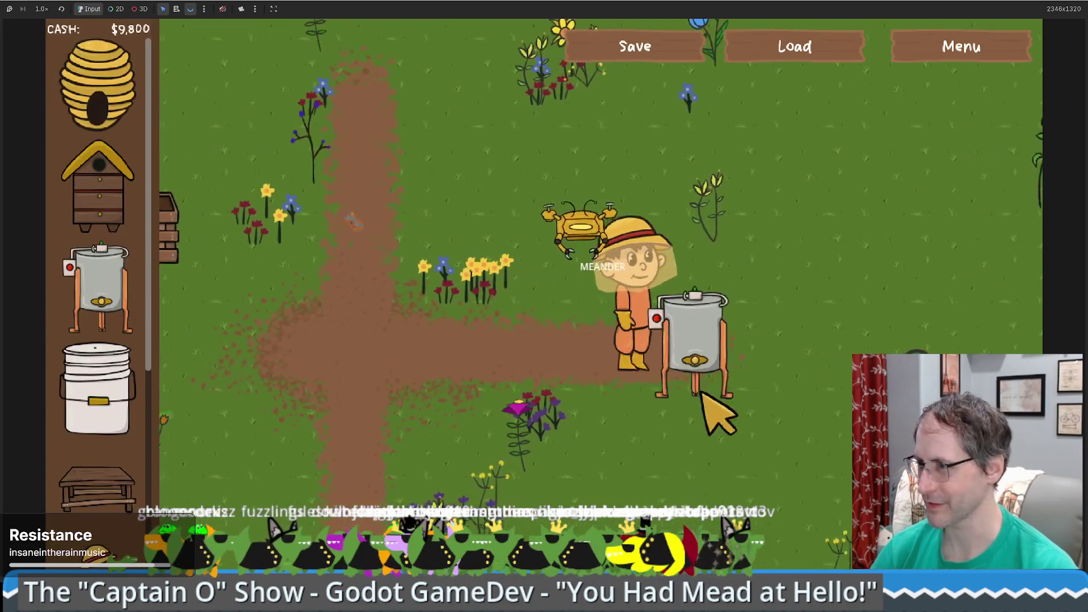
{"action": "left_click", "coordinate": [639, 381]}
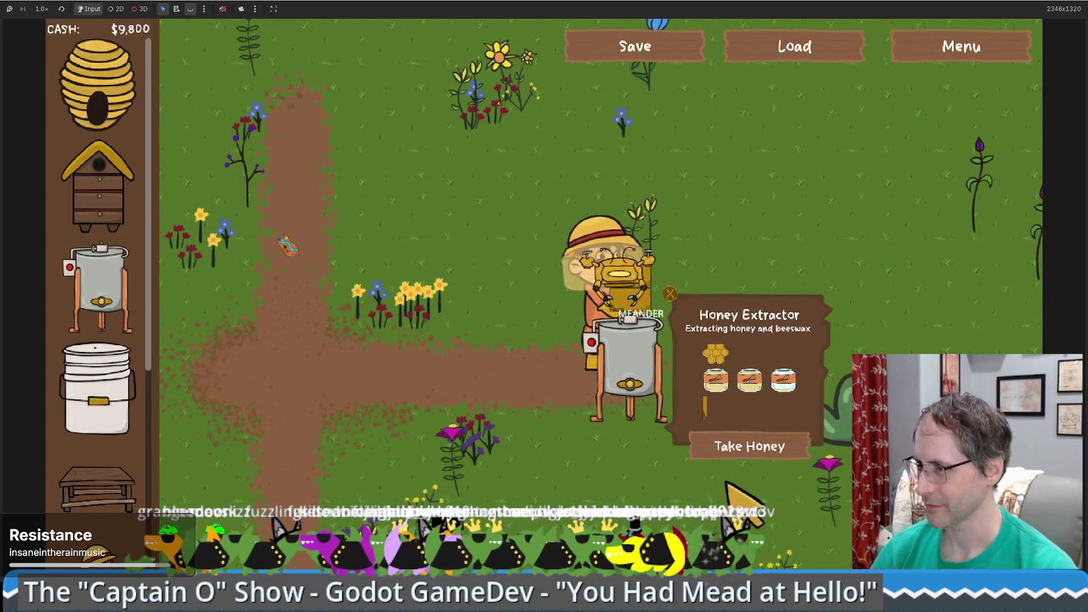
{"action": "left_click", "coordinate": [732, 482]}
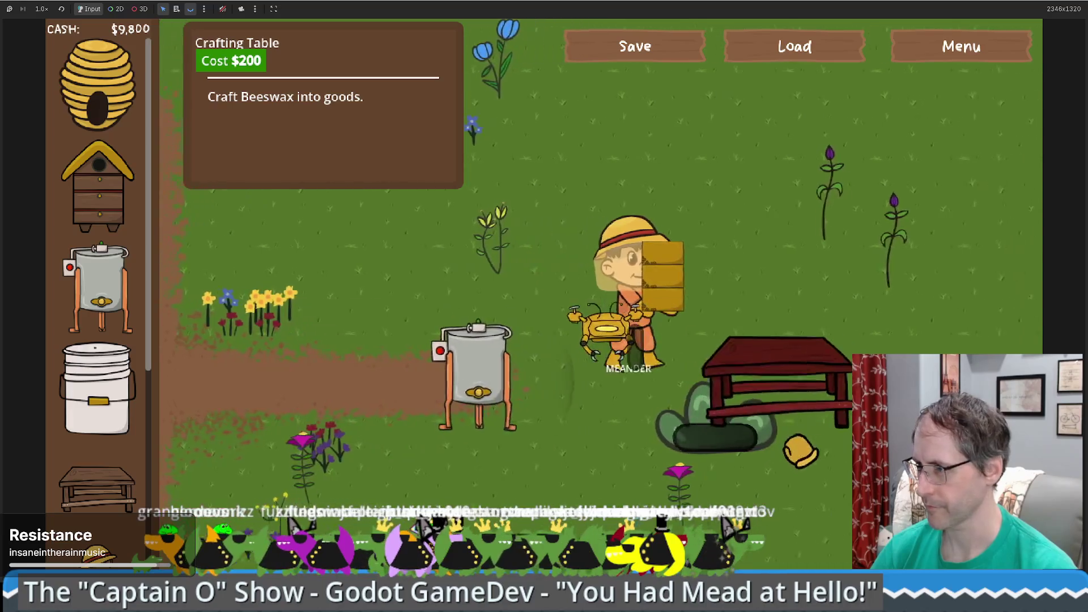
Place more crafting tables and feed them beeswax until the line 252 breakpoint hits
{"action": "left_click", "coordinate": [801, 436]}
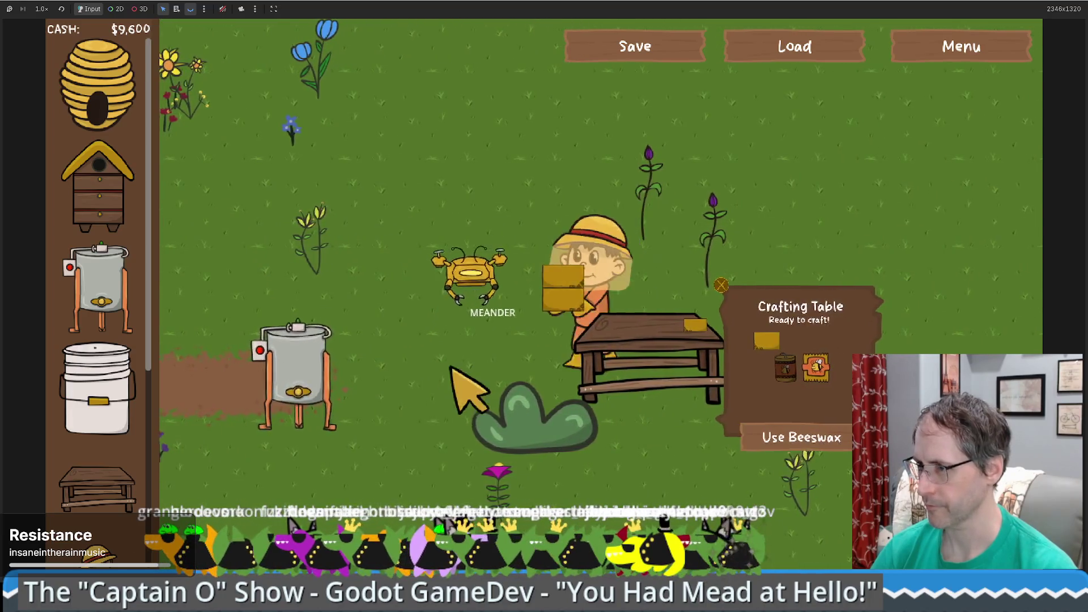
{"action": "mouse_move", "coordinate": [96, 488]}
{"action": "left_mouse_down"}
{"action": "mouse_move", "coordinate": [782, 312]}
{"action": "mouse_move", "coordinate": [790, 360]}
{"action": "left_mouse_up"}
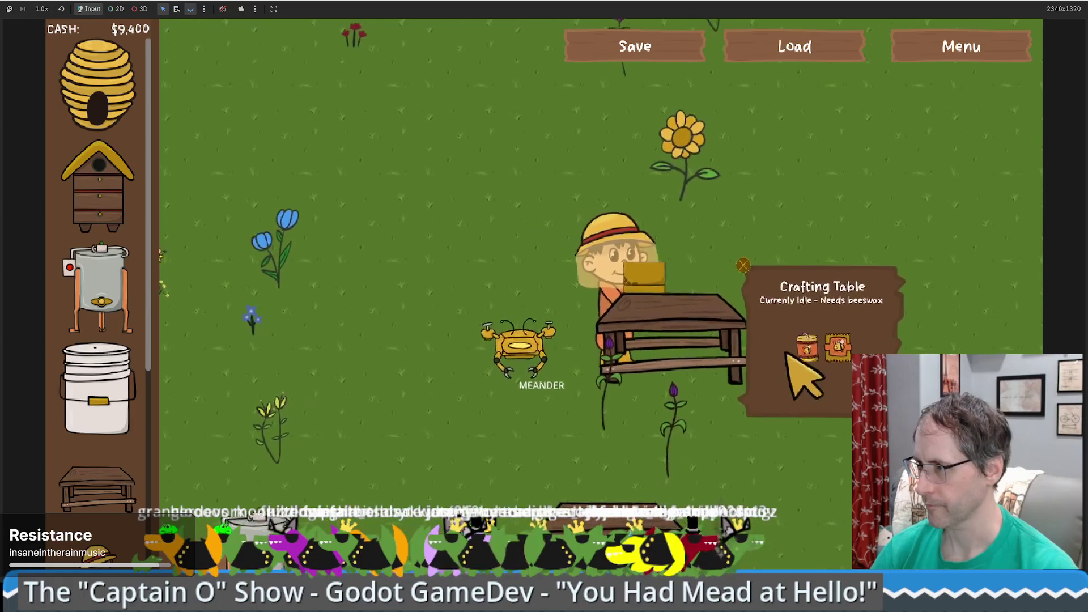
{"action": "left_click", "coordinate": [822, 422]}
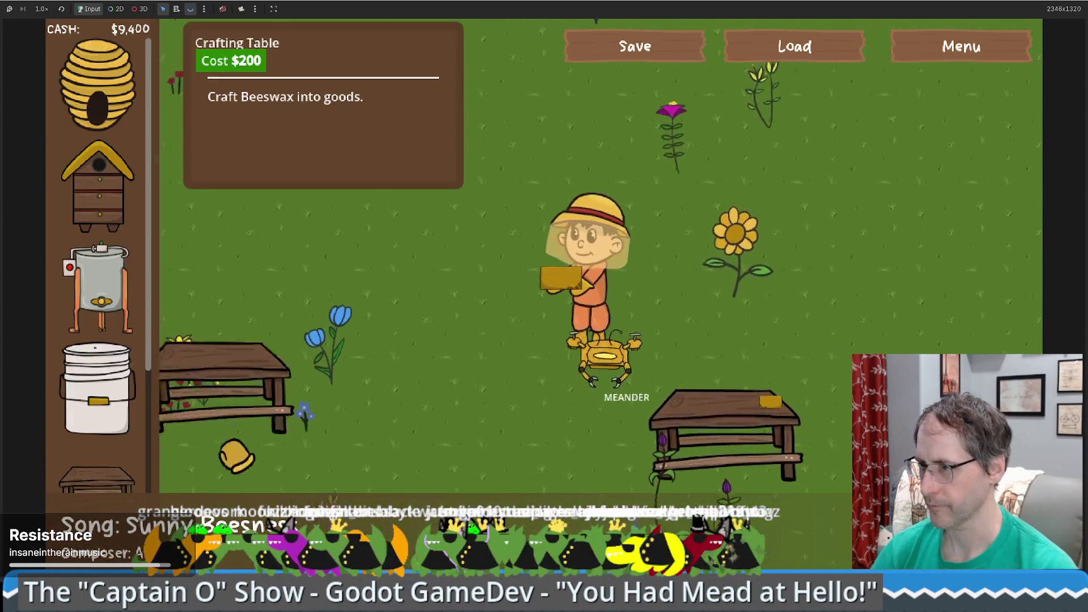
{"action": "left_click_drag", "start_coordinate": [97, 482], "coordinate": [726, 176]}
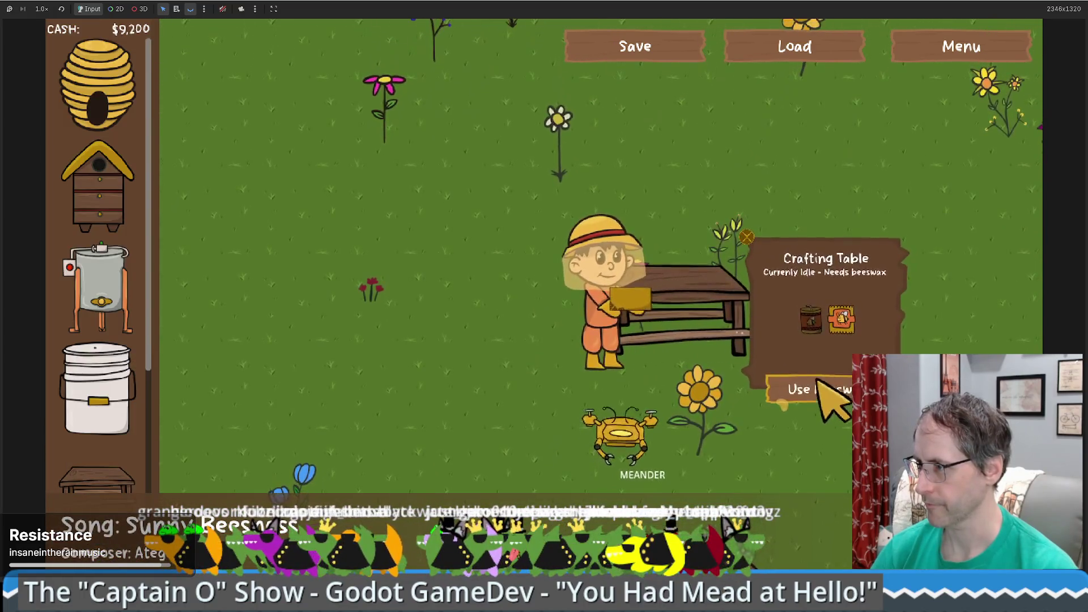
{"action": "left_click", "coordinate": [818, 388]}
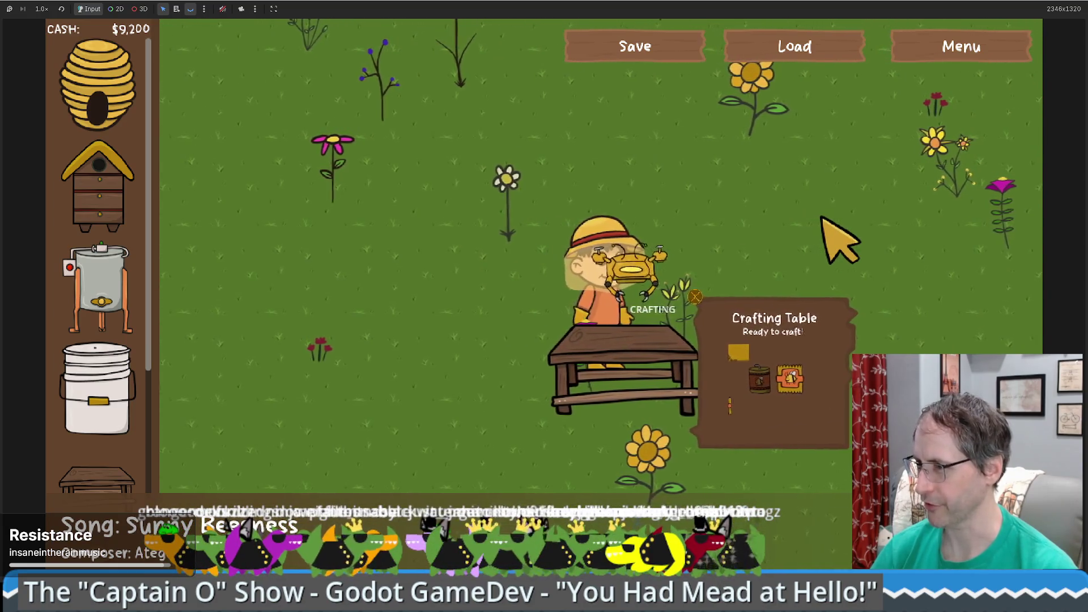
{"action": "mouse_move", "coordinate": [867, 12]}
{"action": "left_mouse_down"}
{"action": "mouse_move", "coordinate": [776, 50]}
{"action": "mouse_move", "coordinate": [808, 51]}
{"action": "mouse_move", "coordinate": [286, 77]}
{"action": "mouse_move", "coordinate": [385, 50]}
{"action": "mouse_move", "coordinate": [370, 50]}
{"action": "left_mouse_up"}
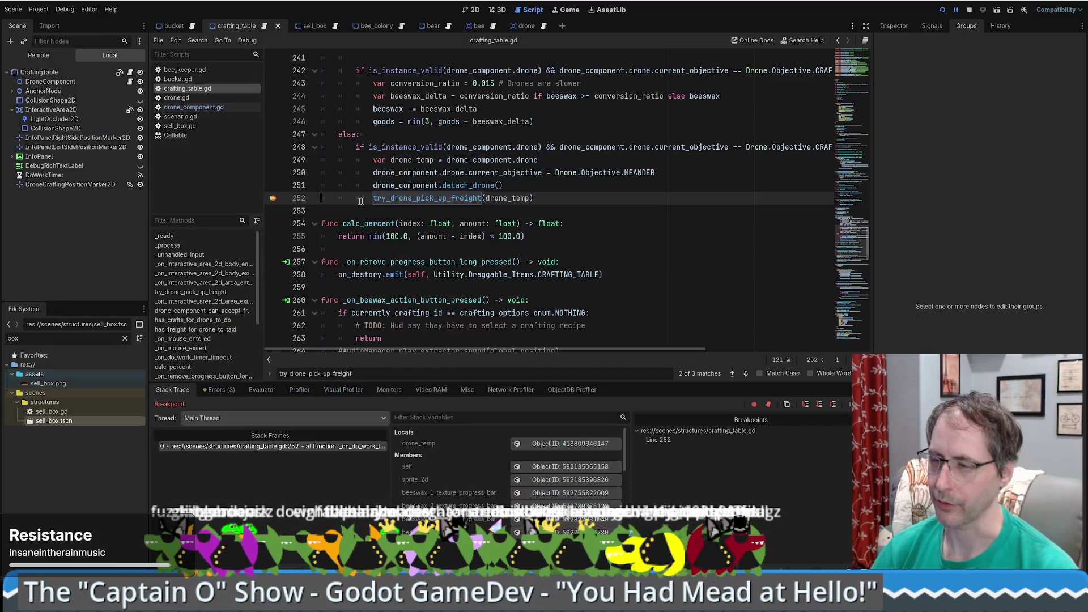
Remove the line 252 breakpoint and step into has_freight_for_drone_to_taxi
{"action": "left_click", "coordinate": [560, 196]}
{"action": "key", "text": "F9"}
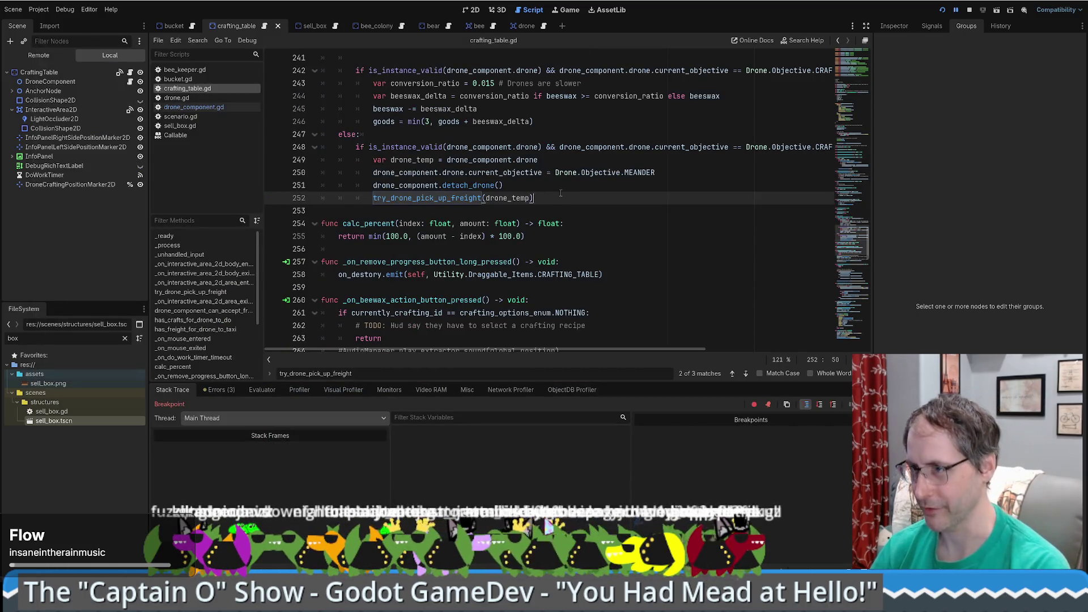
{"action": "key", "text": "F11"}
{"action": "key", "text": "F11"}
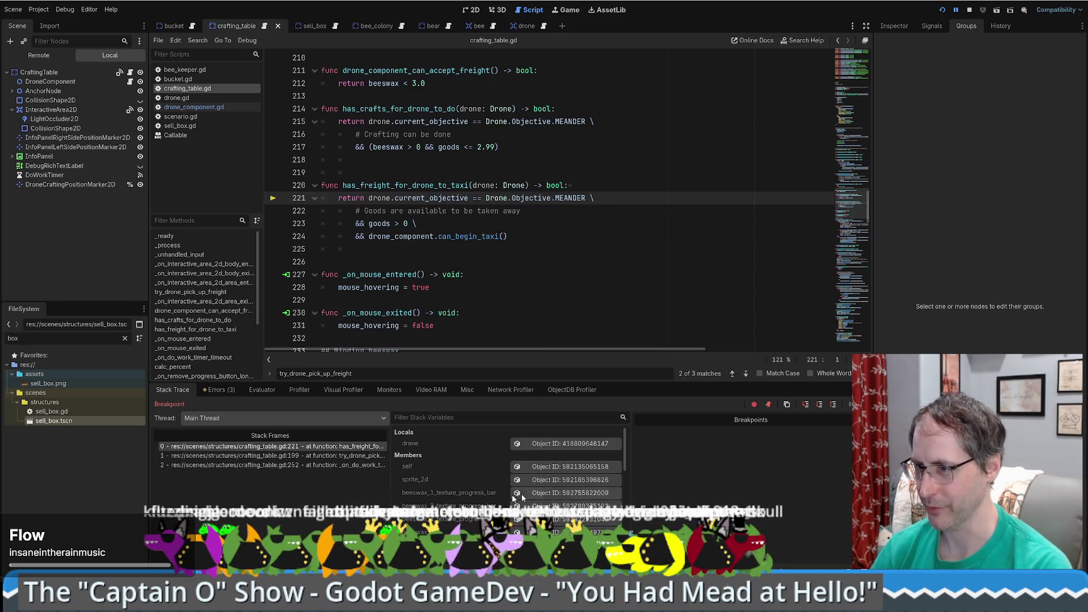
Inspect the paused drone's properties, expand its Objective constants, and select goods on line 223
{"action": "left_click", "coordinate": [566, 443]}
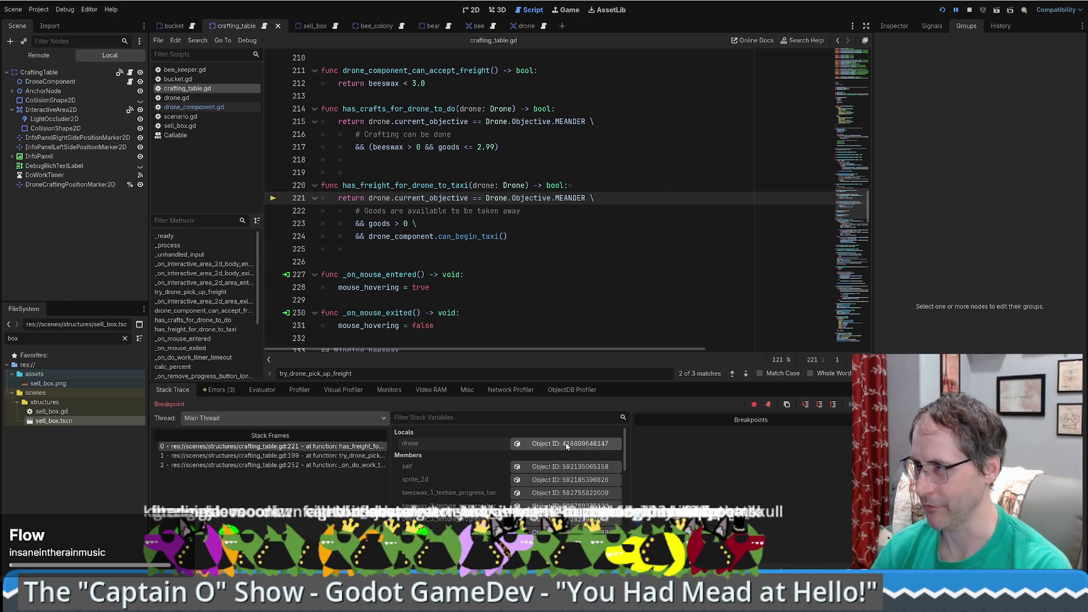
{"action": "left_click", "coordinate": [904, 31]}
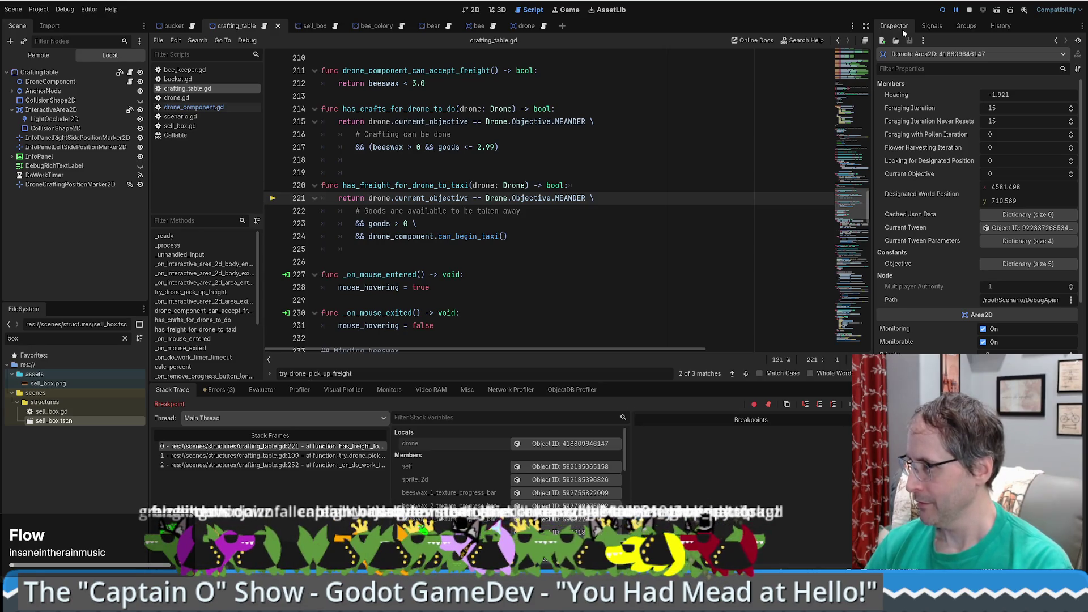
{"action": "left_click", "coordinate": [1014, 267]}
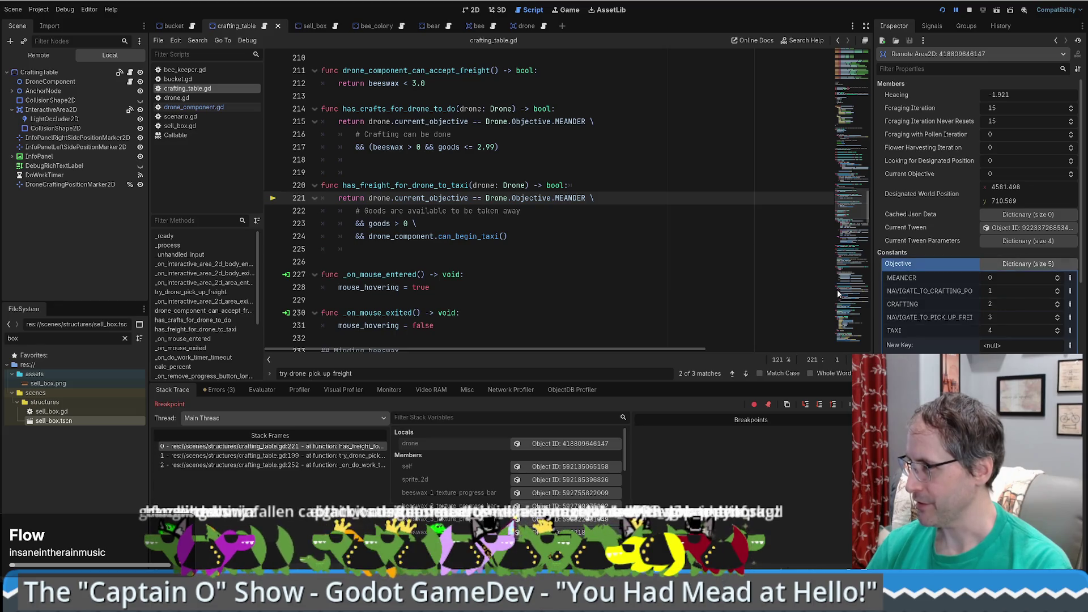
{"action": "left_click", "coordinate": [384, 224]}
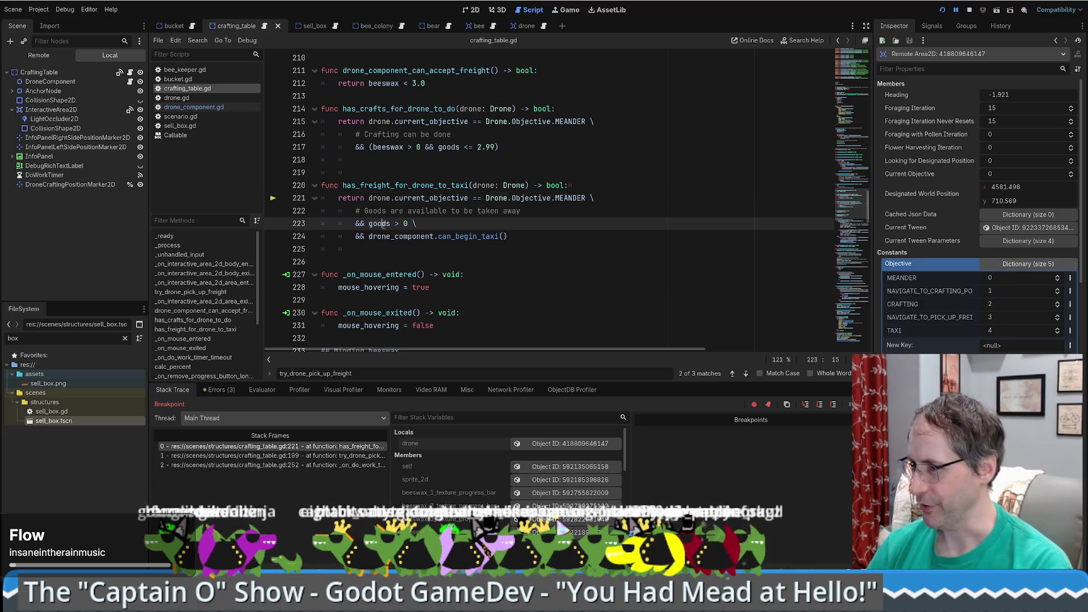
{"action": "double_click", "coordinate": [381, 223]}
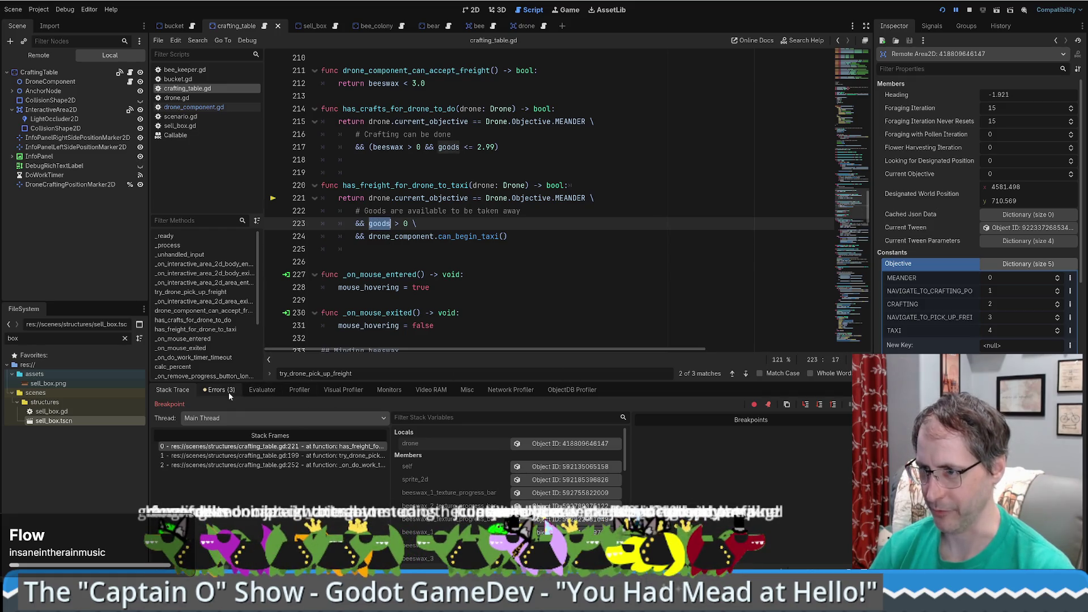
Evaluate goods in the Evaluator (result 1.0), then go to the can_begin_taxi definition
{"action": "left_click", "coordinate": [264, 390]}
{"action": "type", "text": "goods"}
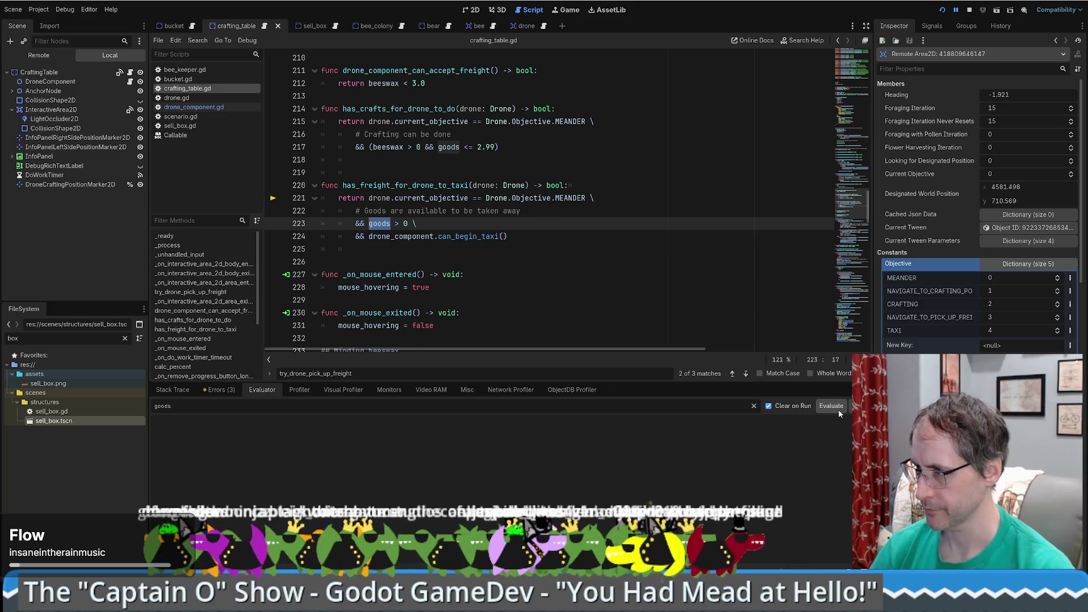
{"action": "left_click", "coordinate": [831, 407]}
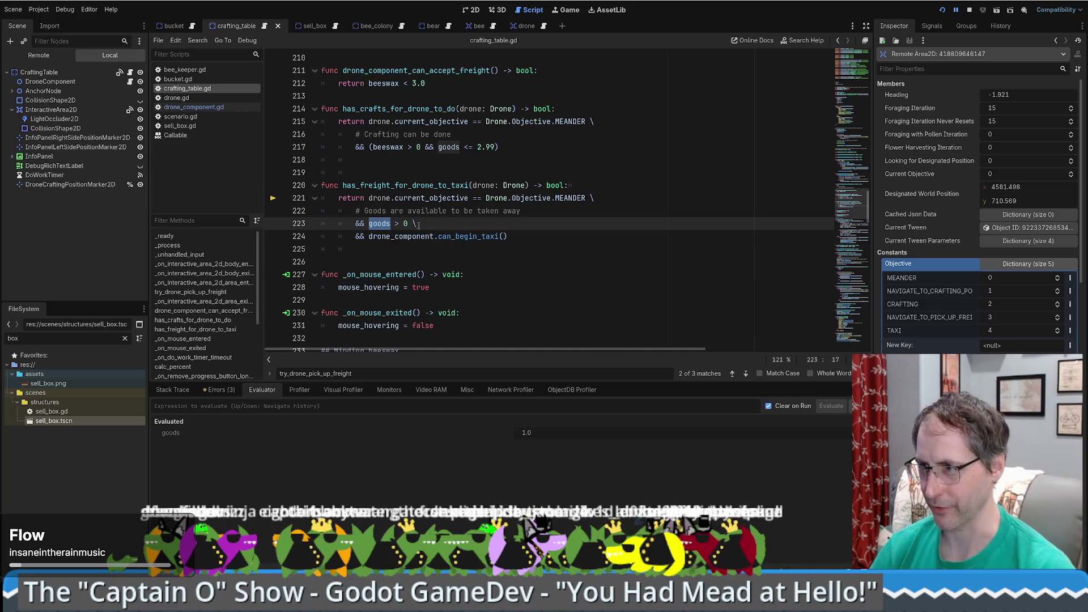
{"action": "key", "text": "End"}
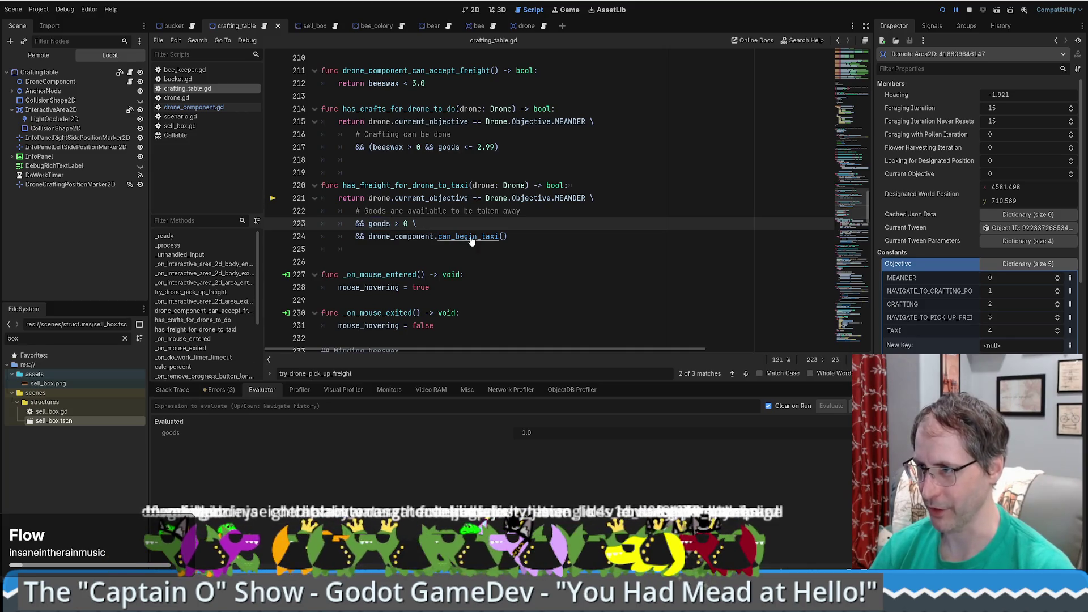
{"action": "left_click", "coordinate": [479, 235], "text": "ctrl"}
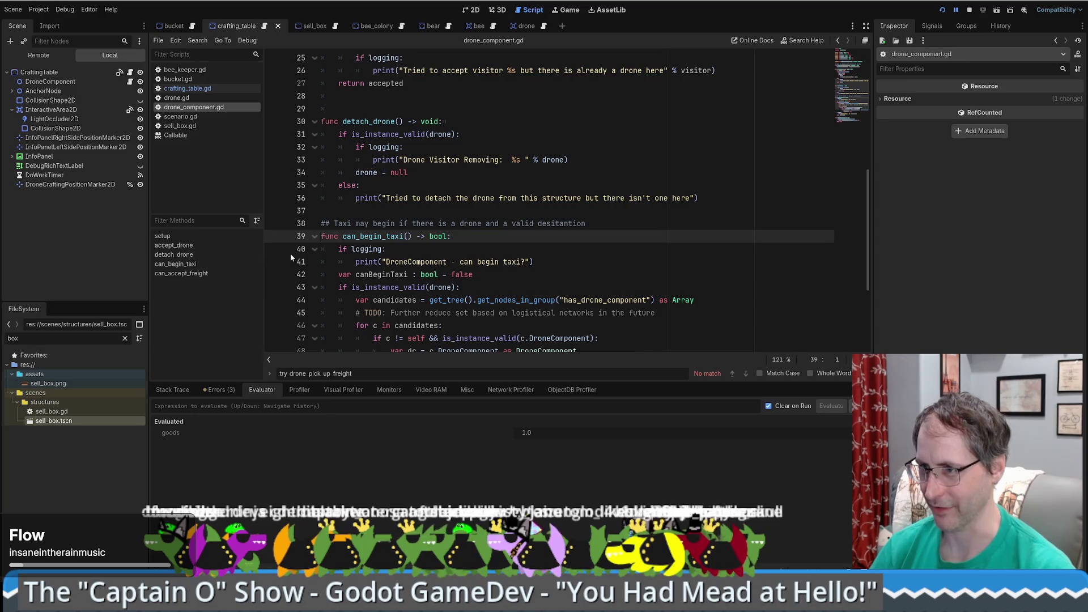
Add a breakpoint on line 40 of can_begin_taxi and continue until execution stops there
{"action": "left_click", "coordinate": [274, 249]}
{"action": "key", "text": "alt+Left"}
{"action": "key", "text": "alt+Left"}
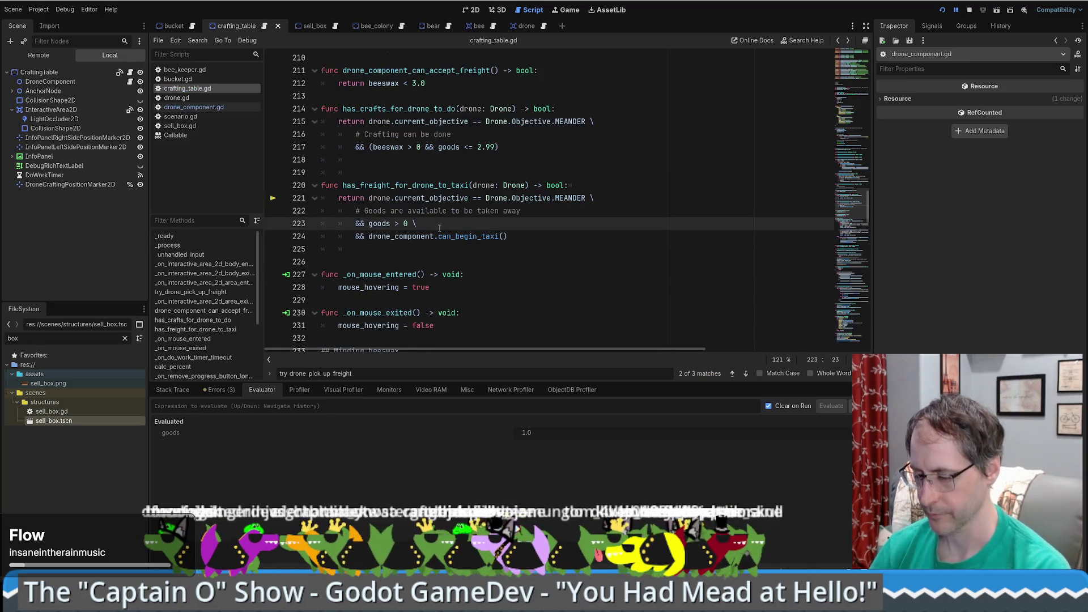
{"action": "key", "text": "F12"}
{"action": "left_click", "coordinate": [429, 196]}
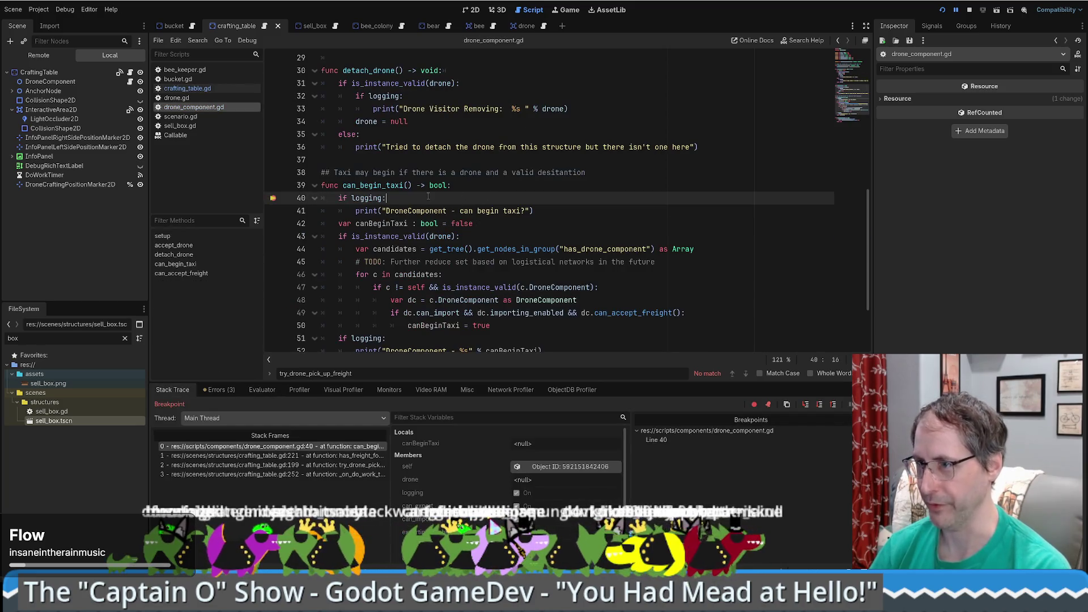
Step over lines 41, 42 and 43, then past the candidate loop to line 51
{"action": "key", "text": "F10"}
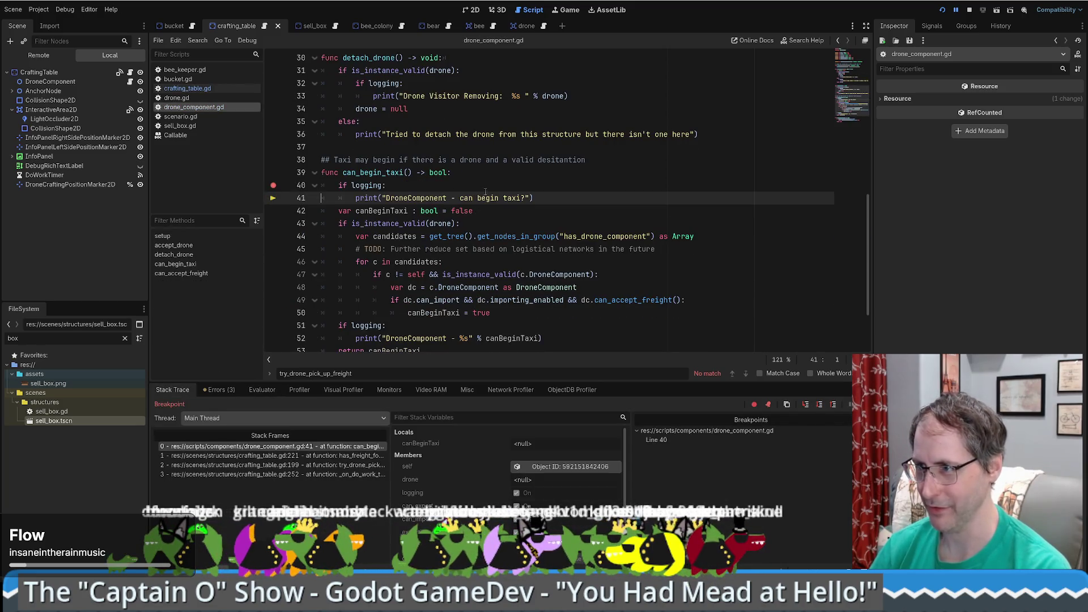
{"action": "key", "text": "F10"}
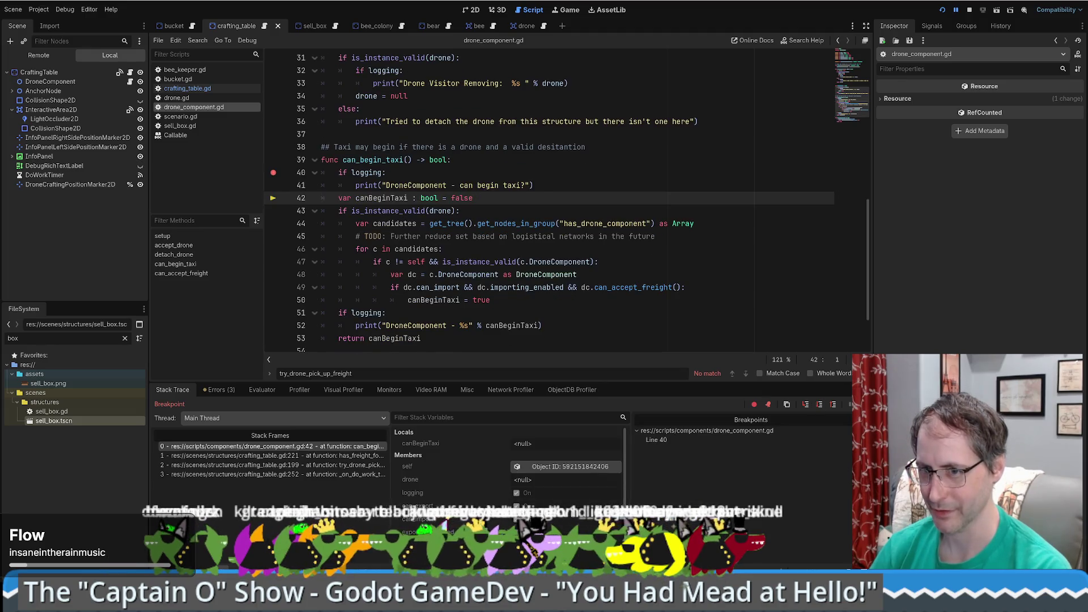
{"action": "key", "text": "alt+o"}
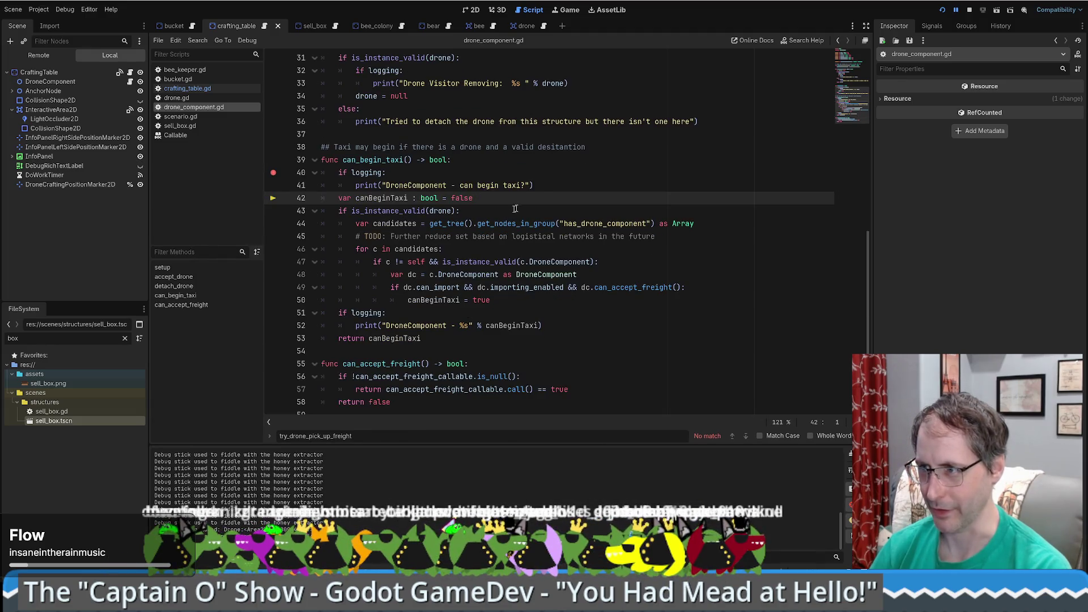
{"action": "key", "text": "F10"}
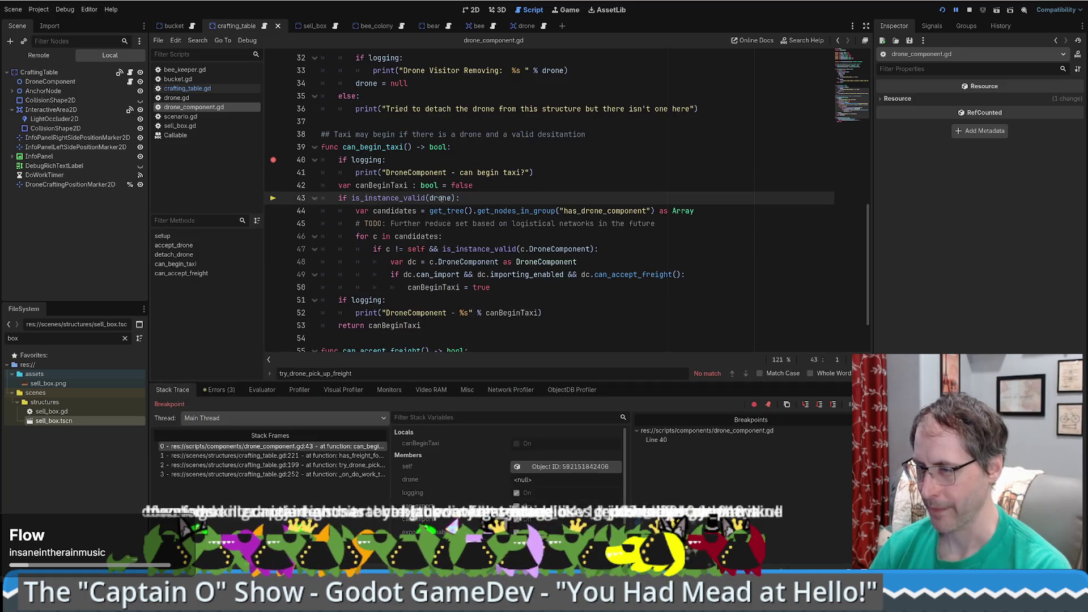
{"action": "key", "text": "F10"}
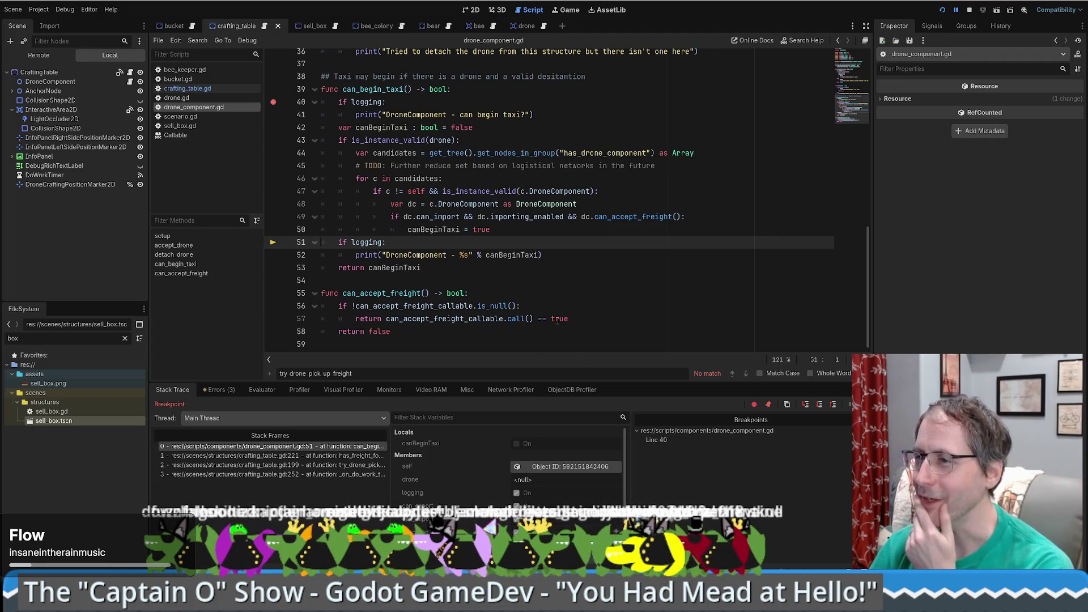
Look back up through can_begin_taxi, then return to crafting_table.gd at line 223
{"action": "scroll", "coordinate": [531, 286], "scroll_direction": "up", "scroll_amount": 2}
{"action": "key", "text": "Up"}
{"action": "key", "text": "Up"}
{"action": "key", "text": "Up"}
{"action": "mouse_move", "coordinate": [531, 286]}
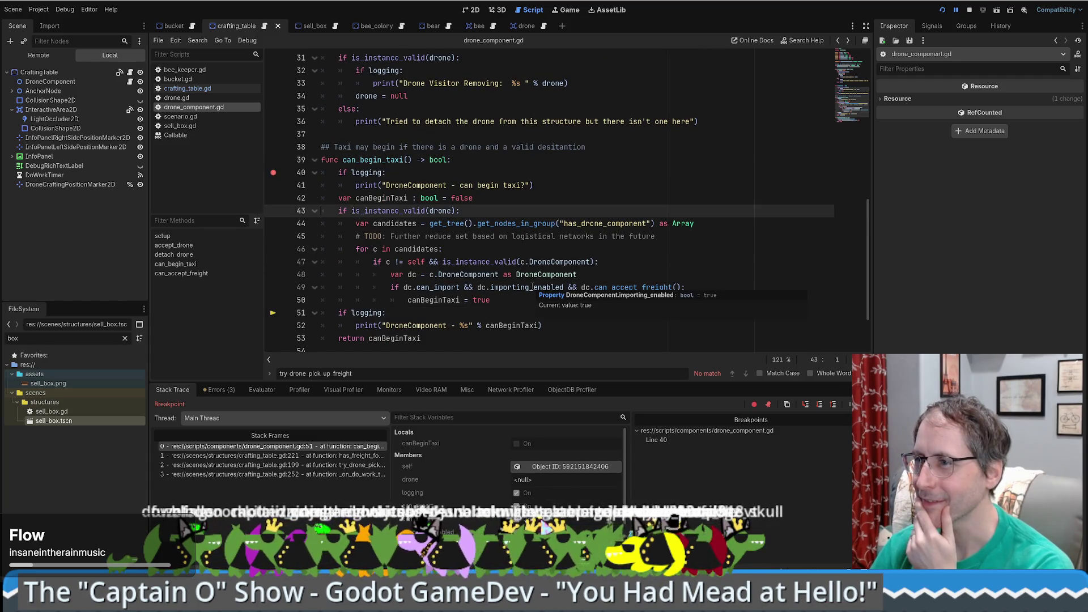
{"action": "key", "text": "Up"}
{"action": "key", "text": "Up"}
{"action": "key", "text": "Up"}
{"action": "scroll", "coordinate": [531, 286], "scroll_direction": "up", "scroll_amount": 10}
{"action": "key", "text": "alt+Left"}
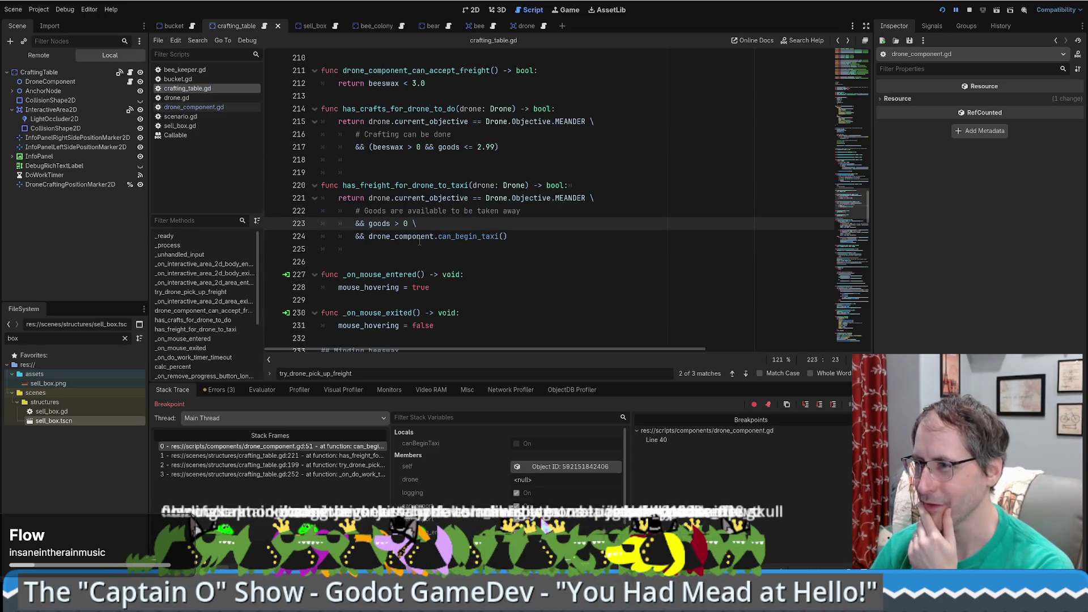
{"action": "mouse_move", "coordinate": [410, 236]}
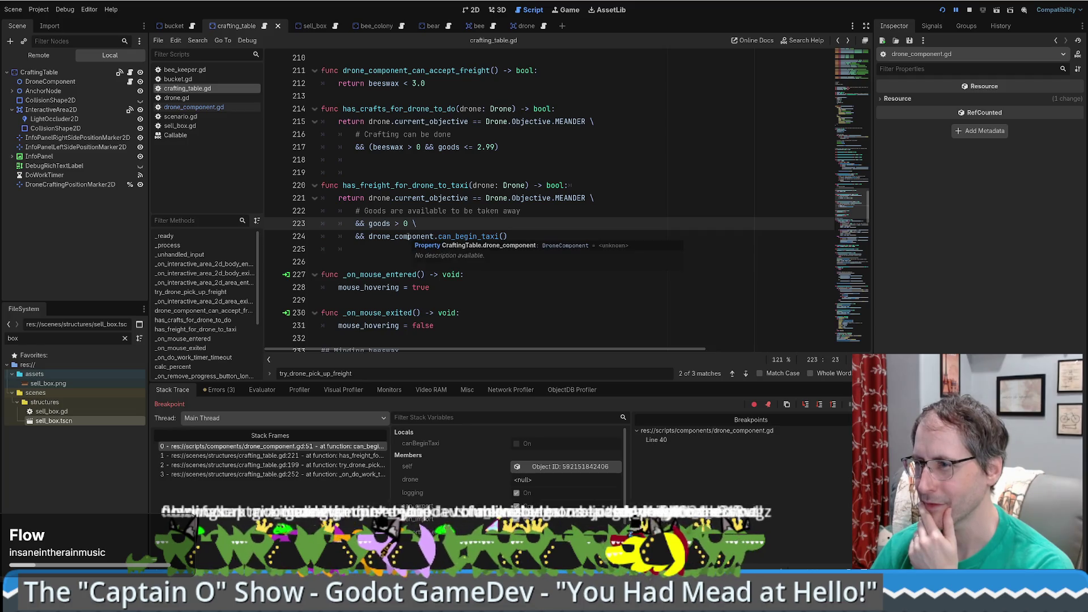
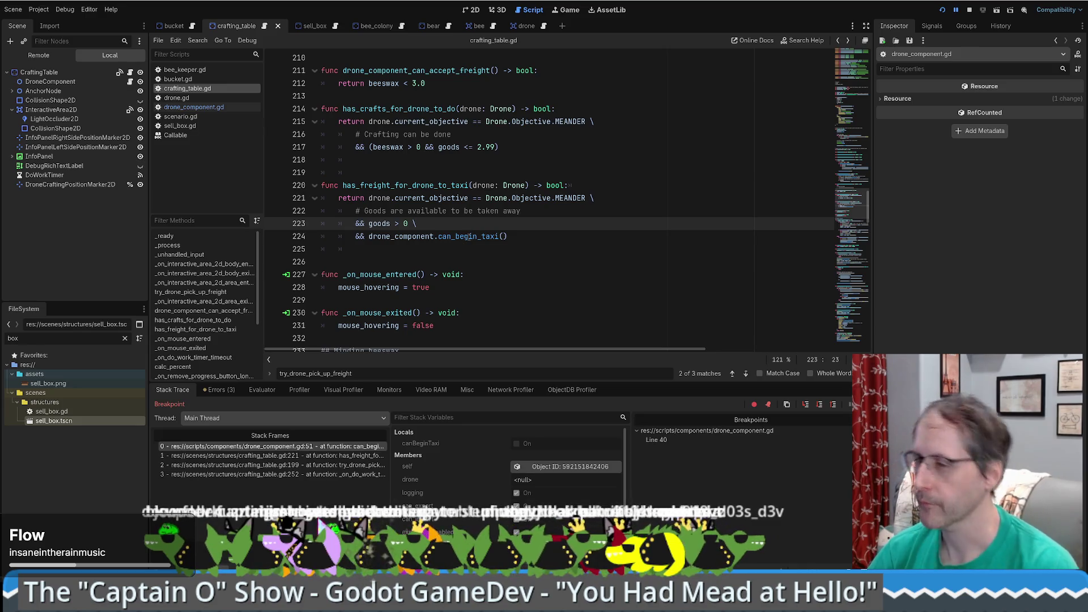
Open can_begin_taxi's definition and delete the 'if is_instance_valid(drone):' check on line 43
{"action": "left_click", "coordinate": [470, 236], "text": "ctrl"}
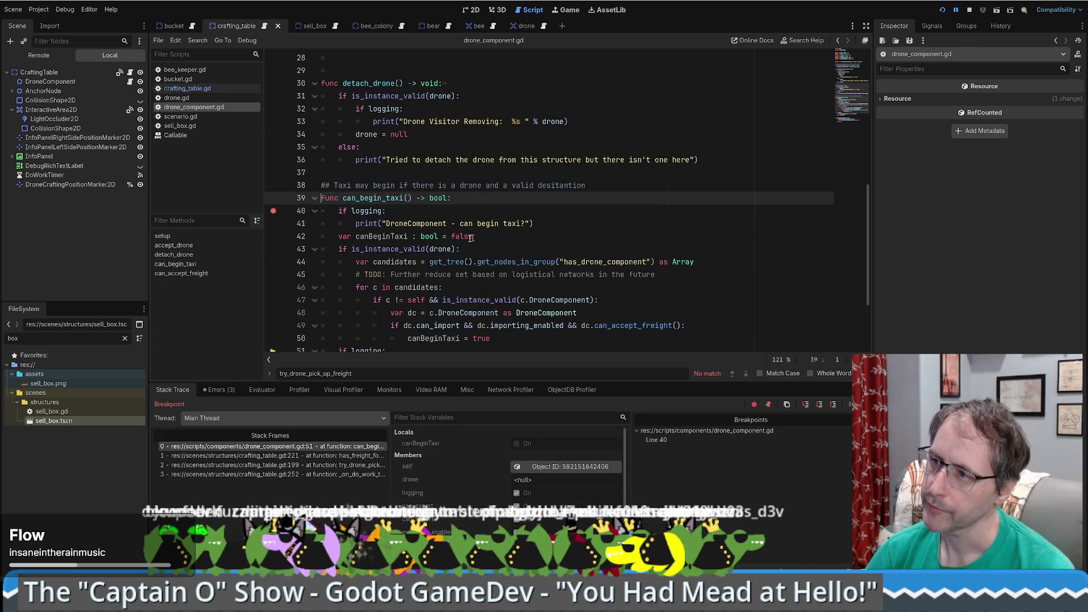
{"action": "double_click", "coordinate": [445, 251]}
{"action": "scroll", "coordinate": [549, 242], "scroll_direction": "down", "scroll_amount": 2}
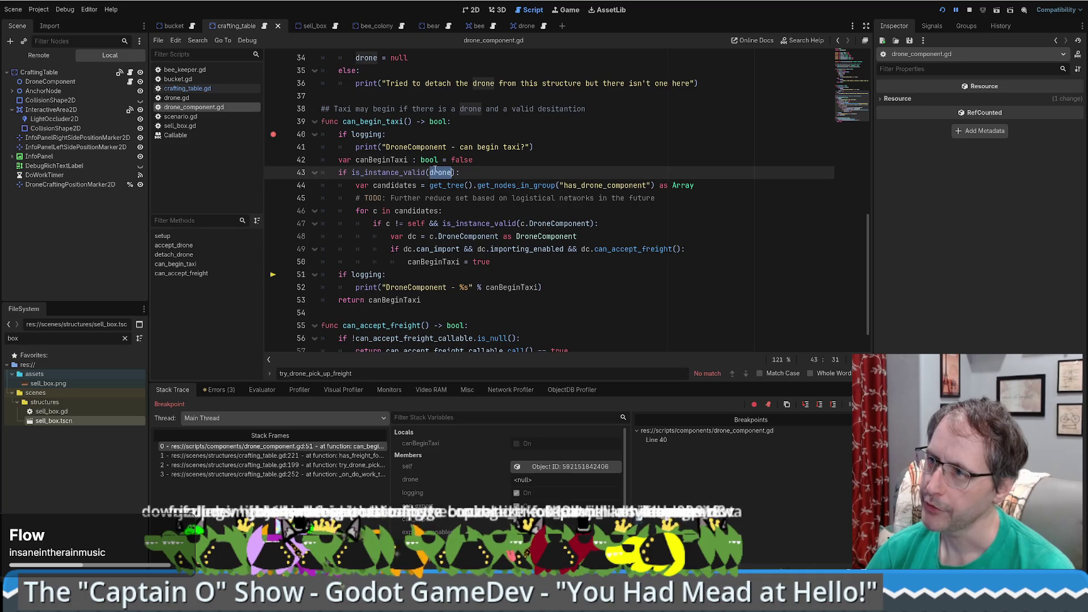
{"action": "mouse_move", "coordinate": [527, 185]}
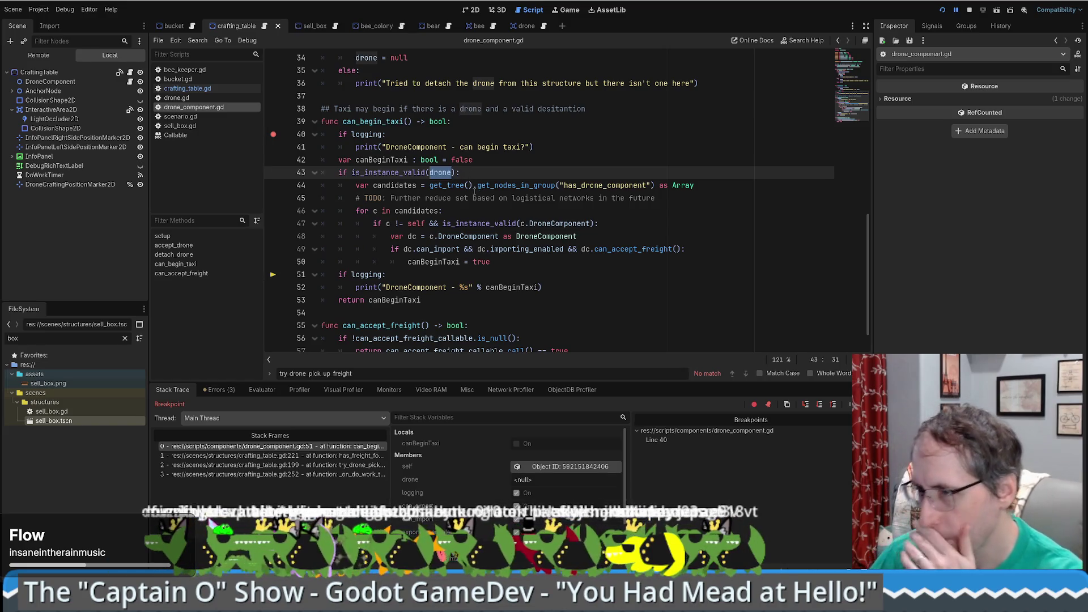
{"action": "mouse_move", "coordinate": [492, 224]}
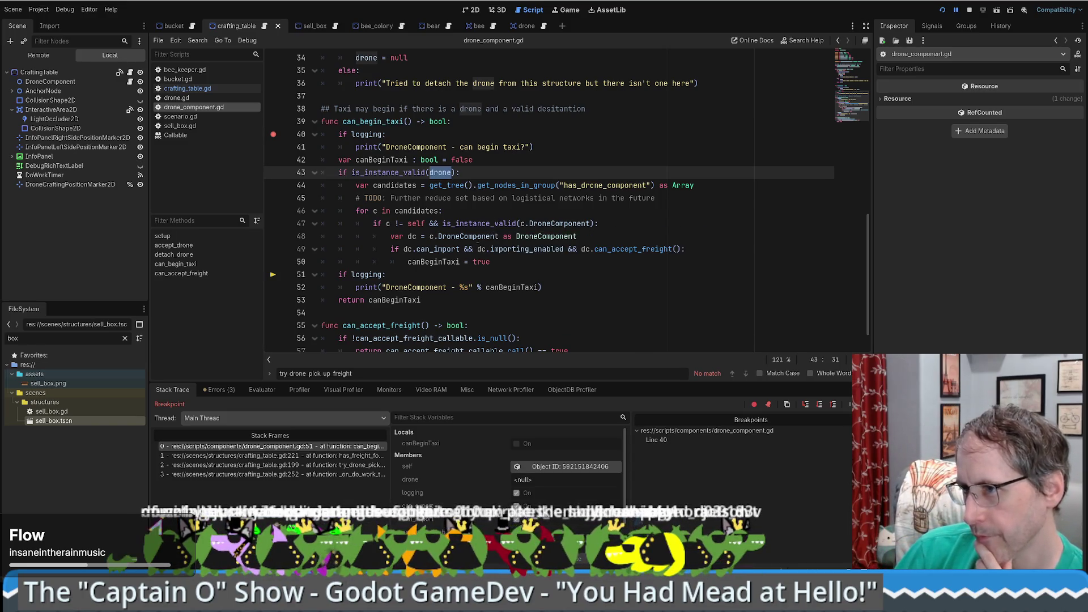
{"action": "left_click_drag", "start_coordinate": [340, 172], "coordinate": [461, 172]}
{"action": "key", "text": "BackSpace"}
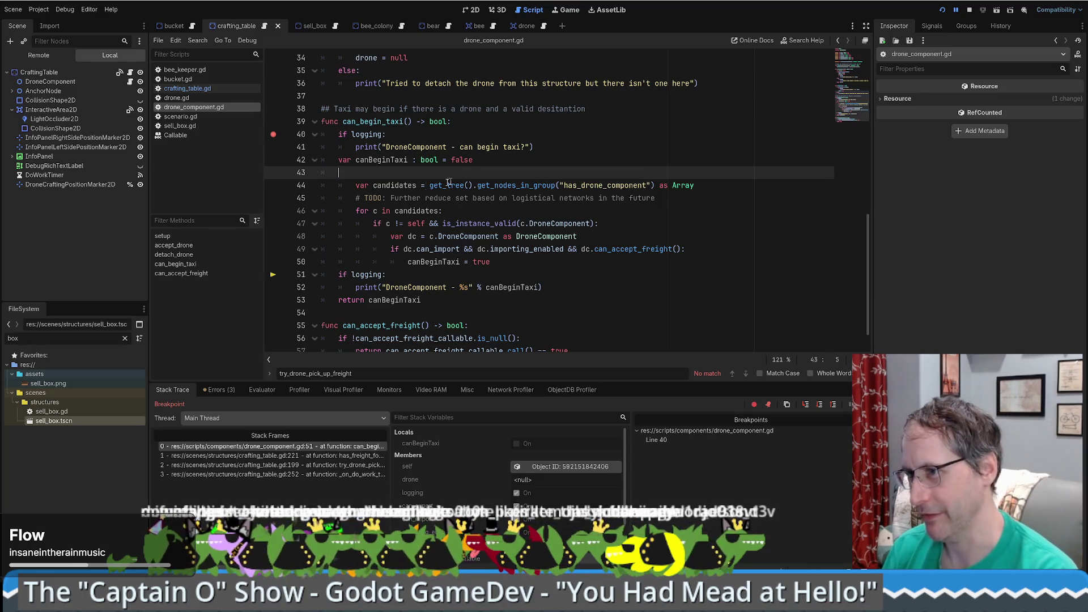
Unindent the candidate loop on lines 44–50 and drop 'drone and a' from the line 38 comment
{"action": "mouse_move", "coordinate": [322, 186]}
{"action": "left_mouse_down"}
{"action": "mouse_move", "coordinate": [510, 250]}
{"action": "mouse_move", "coordinate": [524, 265]}
{"action": "left_mouse_up"}
{"action": "key", "text": "shift+Tab"}
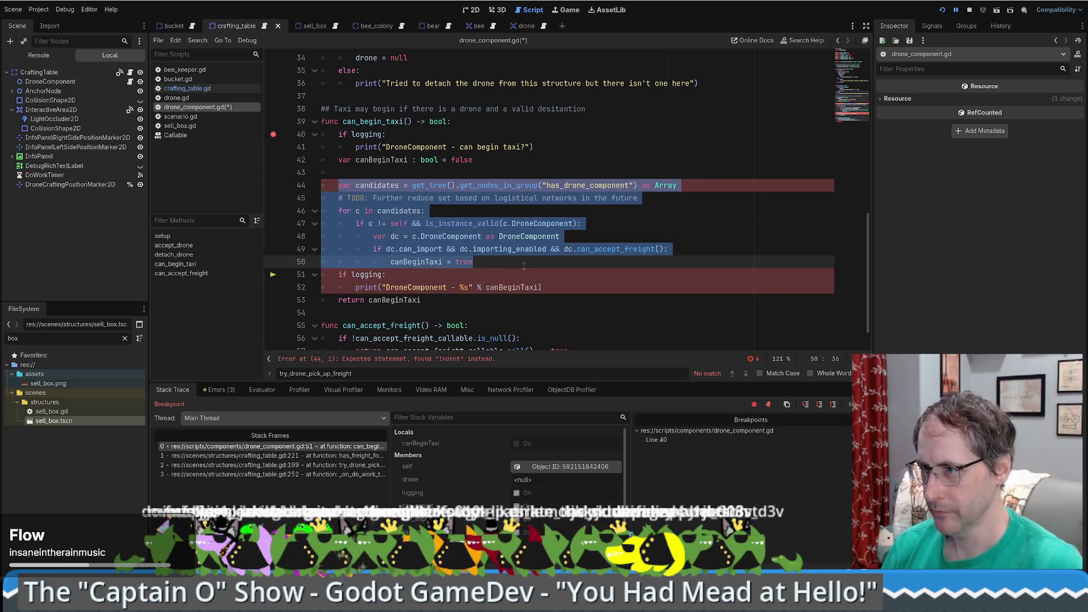
{"action": "left_click", "coordinate": [523, 265]}
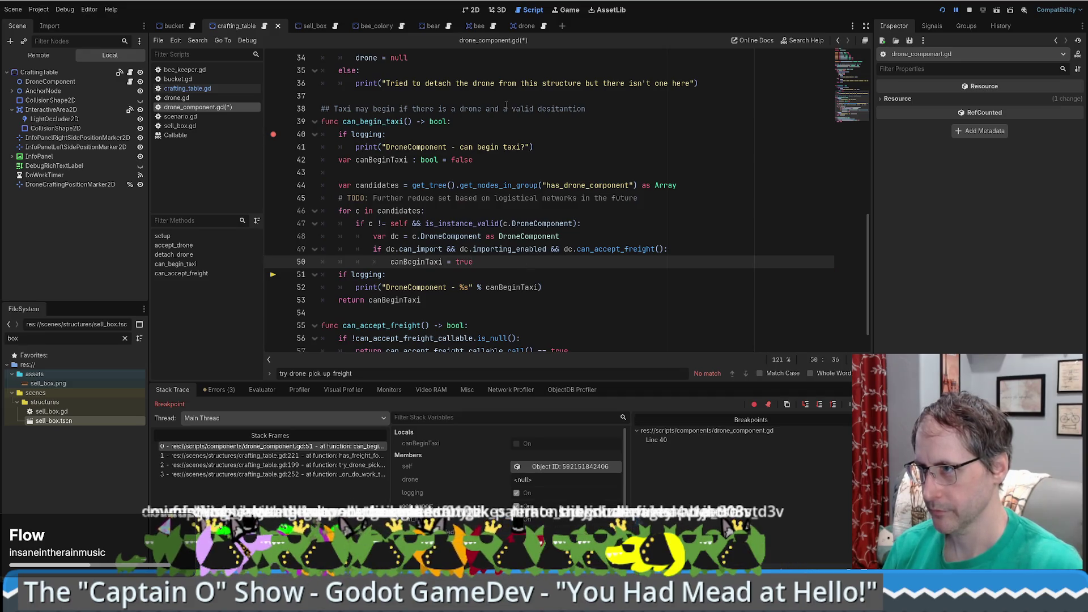
{"action": "left_click_drag", "start_coordinate": [460, 107], "coordinate": [503, 108]}
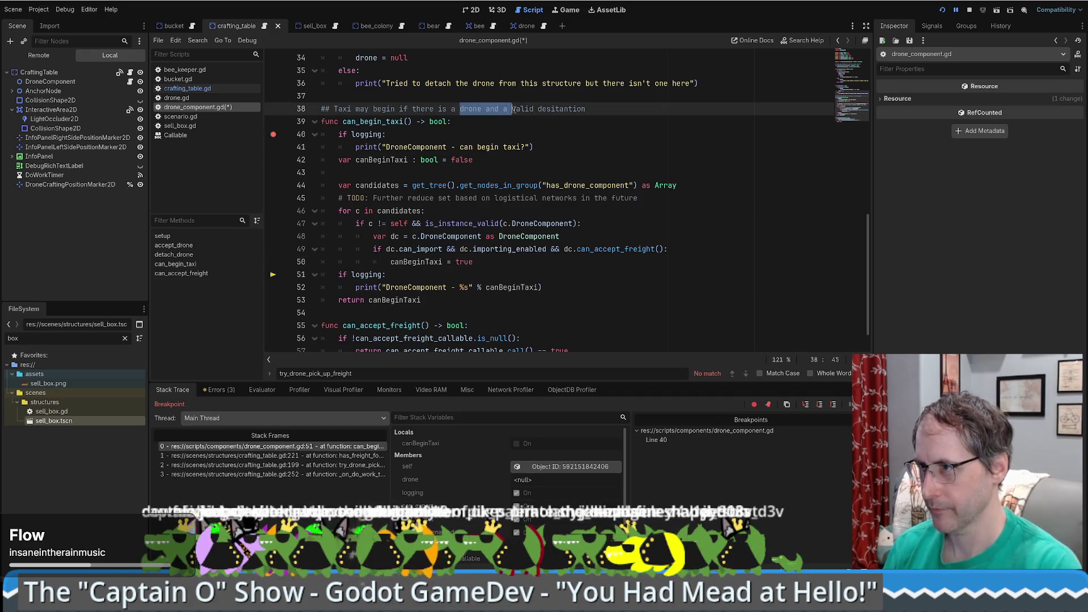
{"action": "key", "text": "BackSpace"}
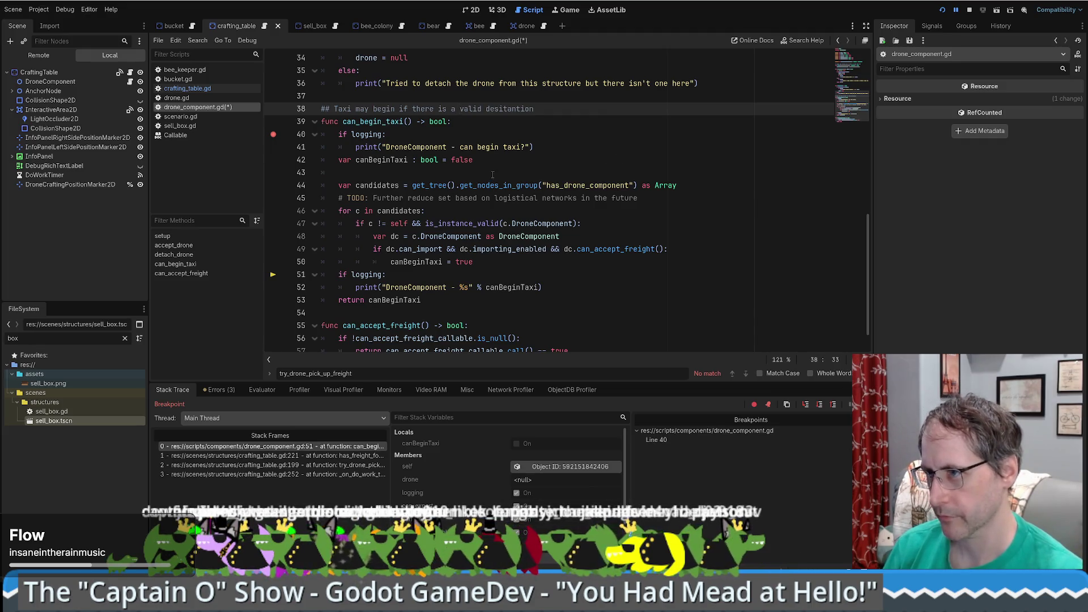
Remove the blank line 43, then navigate back to try_drone_pick_up_freight in crafting_table.gd
{"action": "left_click", "coordinate": [499, 161]}
{"action": "key", "text": "Delete"}
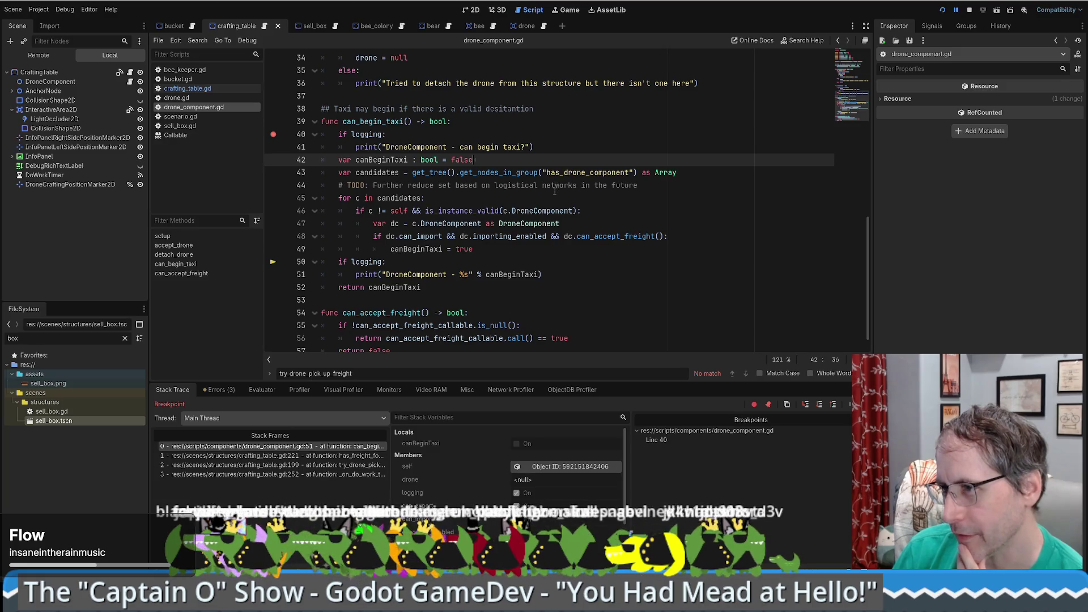
{"action": "key", "text": "alt+Left"}
{"action": "key", "text": "alt+Left"}
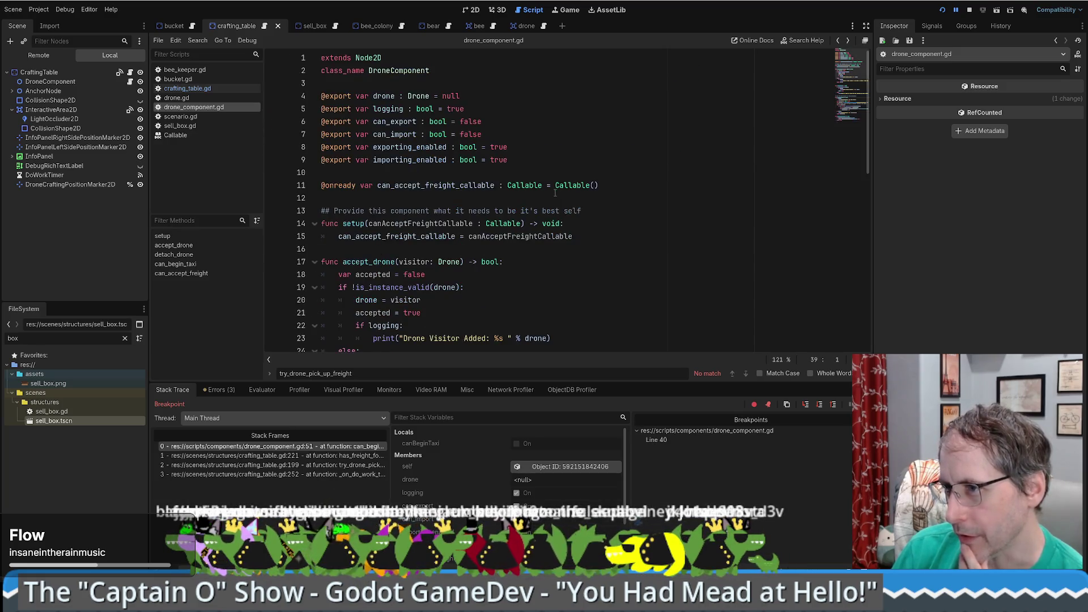
{"action": "key", "text": "alt+Left"}
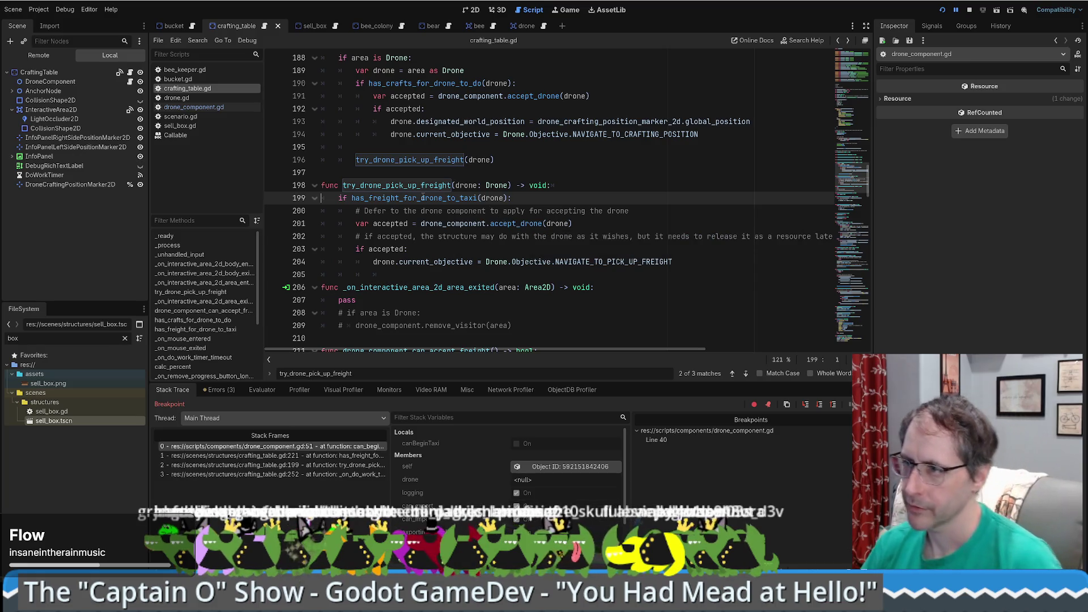
{"action": "left_click", "coordinate": [420, 200], "text": "ctrl"}
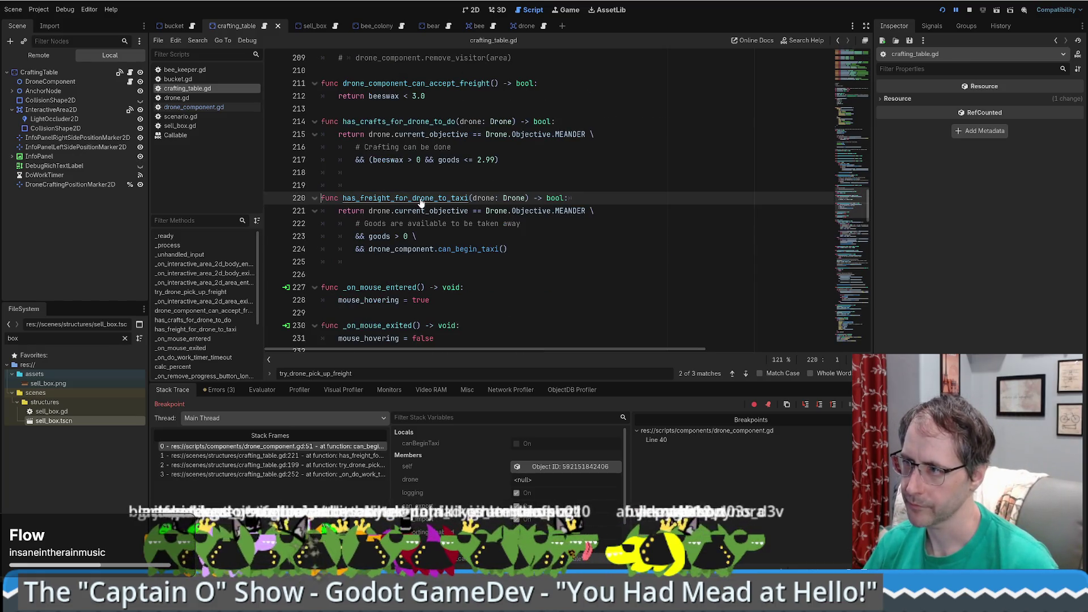
{"action": "left_click", "coordinate": [471, 253], "text": "ctrl"}
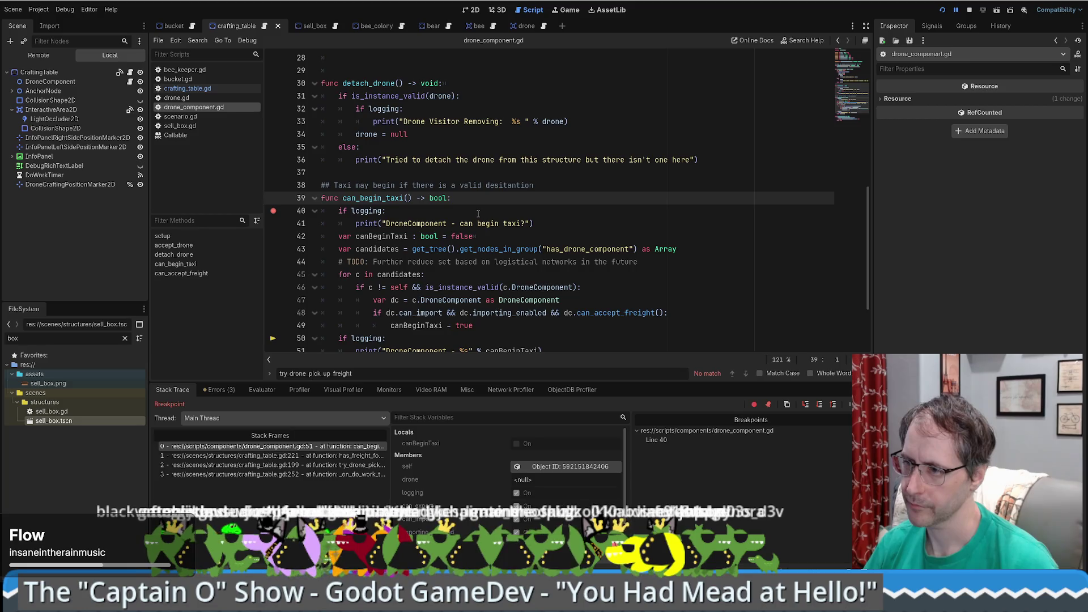
{"action": "scroll", "coordinate": [478, 214], "scroll_direction": "down", "scroll_amount": 2}
{"action": "key", "text": "alt+Left"}
{"action": "key", "text": "alt+Left"}
{"action": "key", "text": "alt+Left"}
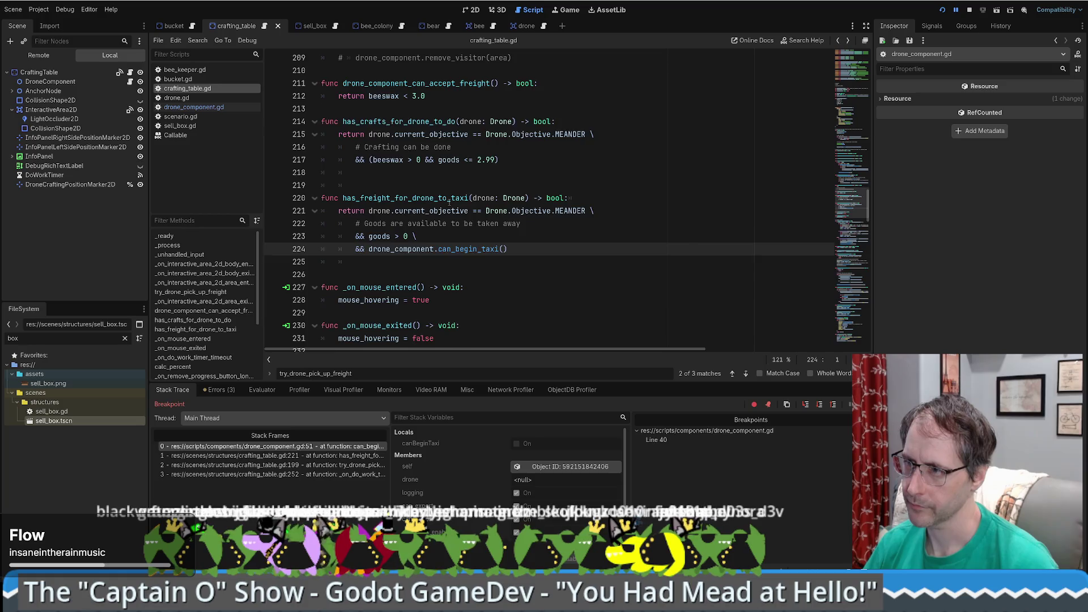
{"action": "key", "text": "alt+Left"}
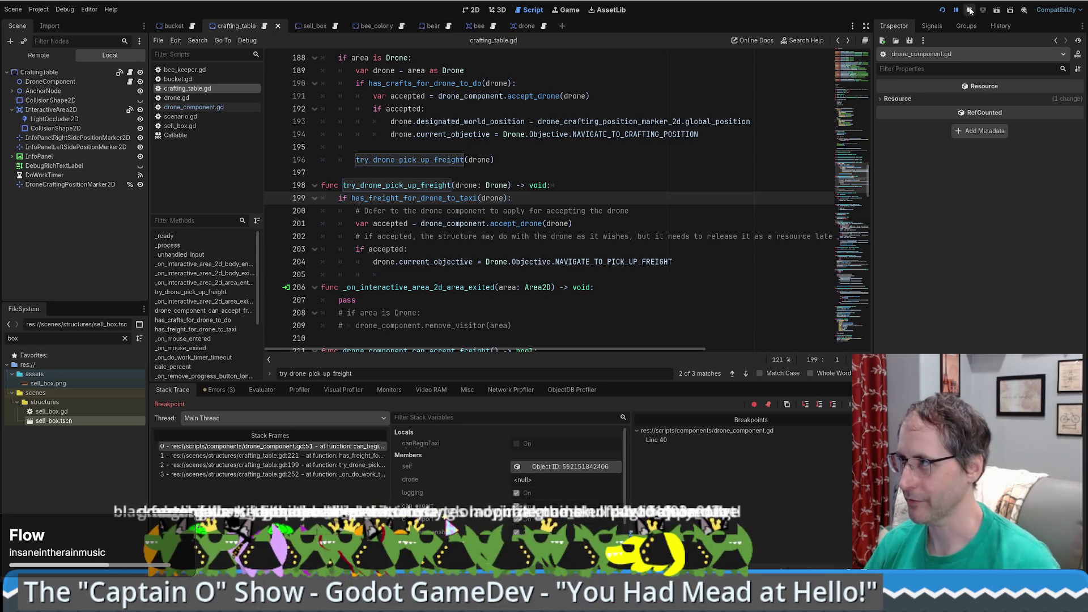
Restart the scene, start play, place a Honey Extractor and Crafting Table, and use the beeswax
{"action": "left_click", "coordinate": [944, 11]}
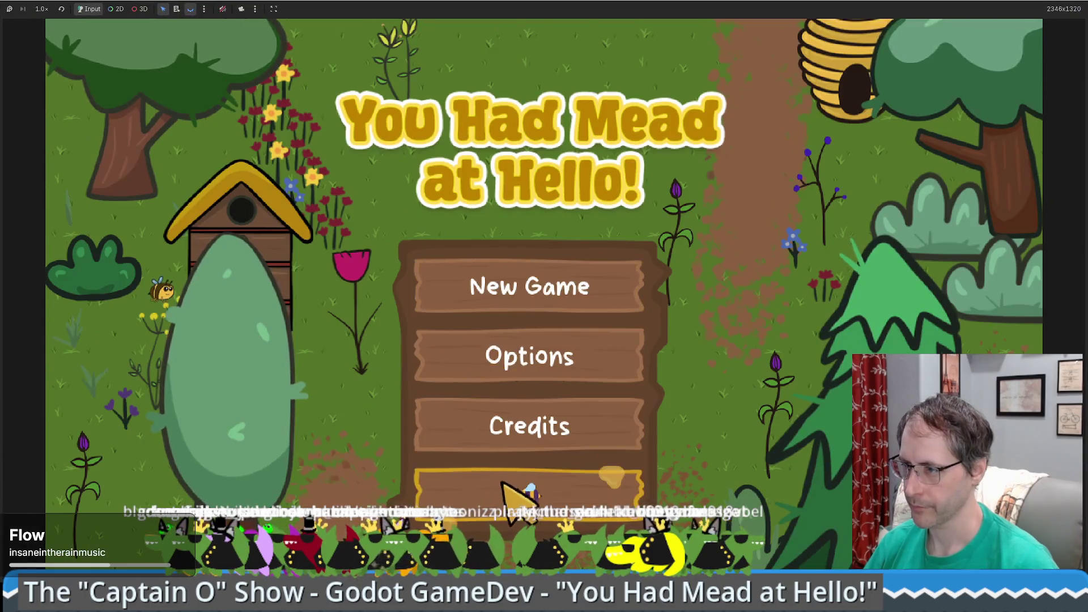
{"action": "left_click", "coordinate": [496, 272]}
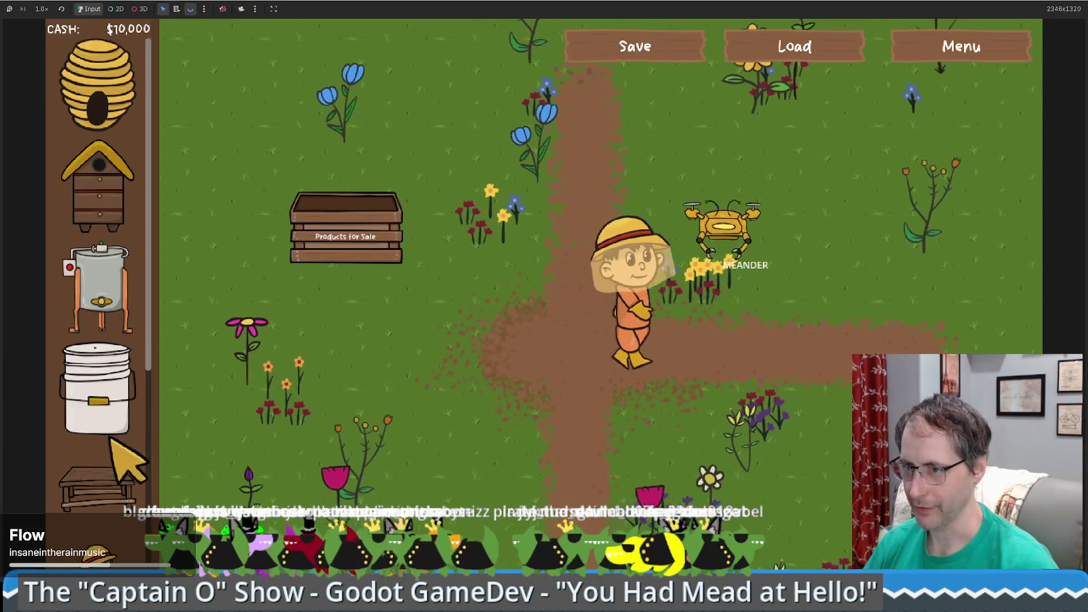
{"action": "mouse_move", "coordinate": [99, 289]}
{"action": "left_mouse_down"}
{"action": "mouse_move", "coordinate": [563, 279]}
{"action": "mouse_move", "coordinate": [656, 255]}
{"action": "mouse_move", "coordinate": [624, 260]}
{"action": "left_mouse_up"}
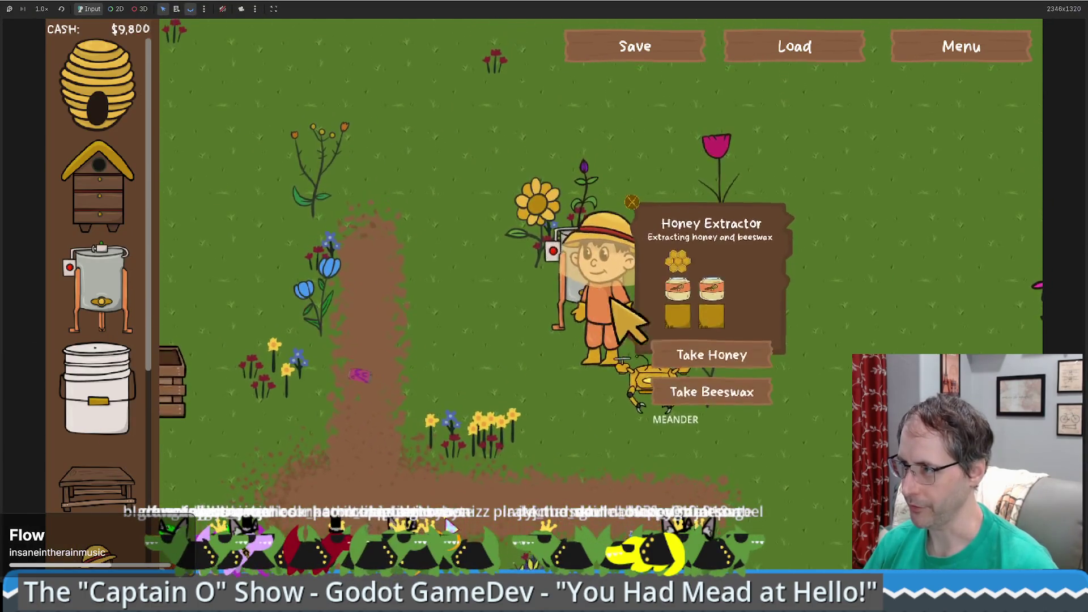
{"action": "left_click", "coordinate": [721, 391]}
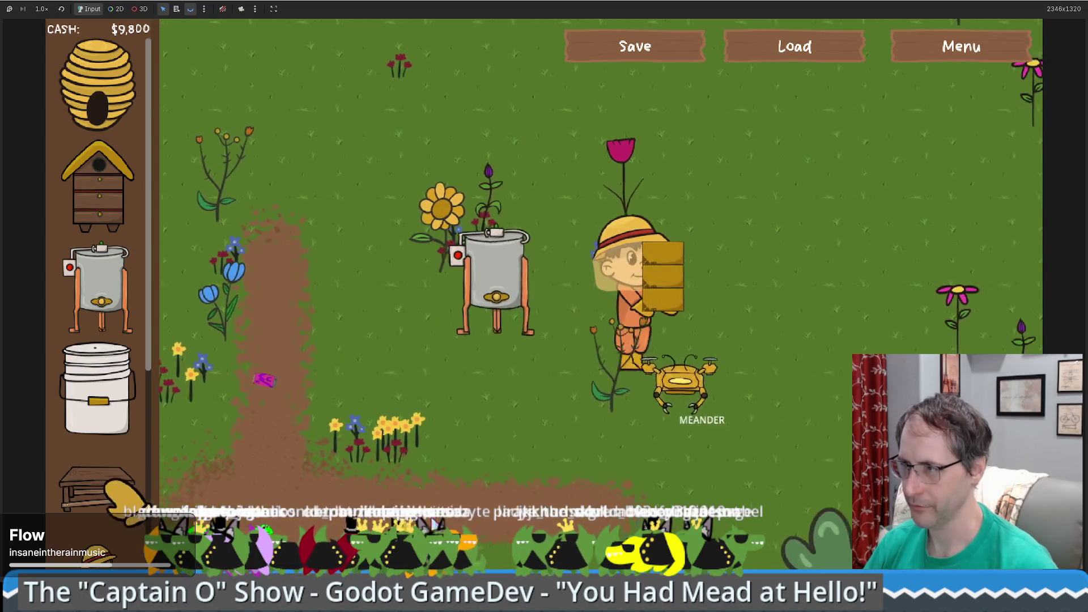
{"action": "mouse_move", "coordinate": [122, 493]}
{"action": "left_mouse_down"}
{"action": "mouse_move", "coordinate": [765, 400]}
{"action": "mouse_move", "coordinate": [680, 379]}
{"action": "left_mouse_up"}
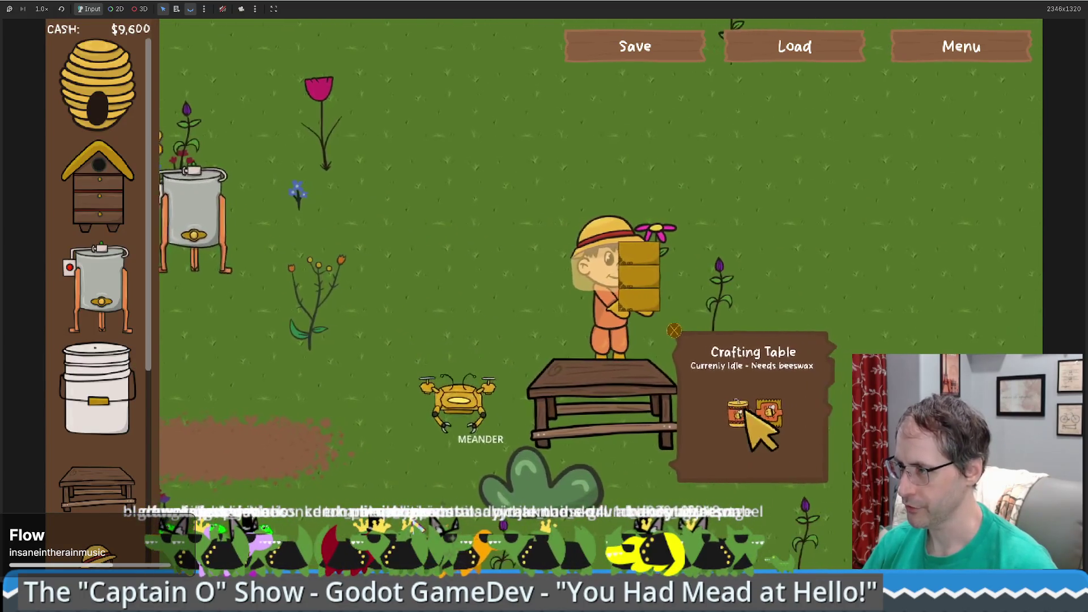
{"action": "left_click", "coordinate": [765, 479]}
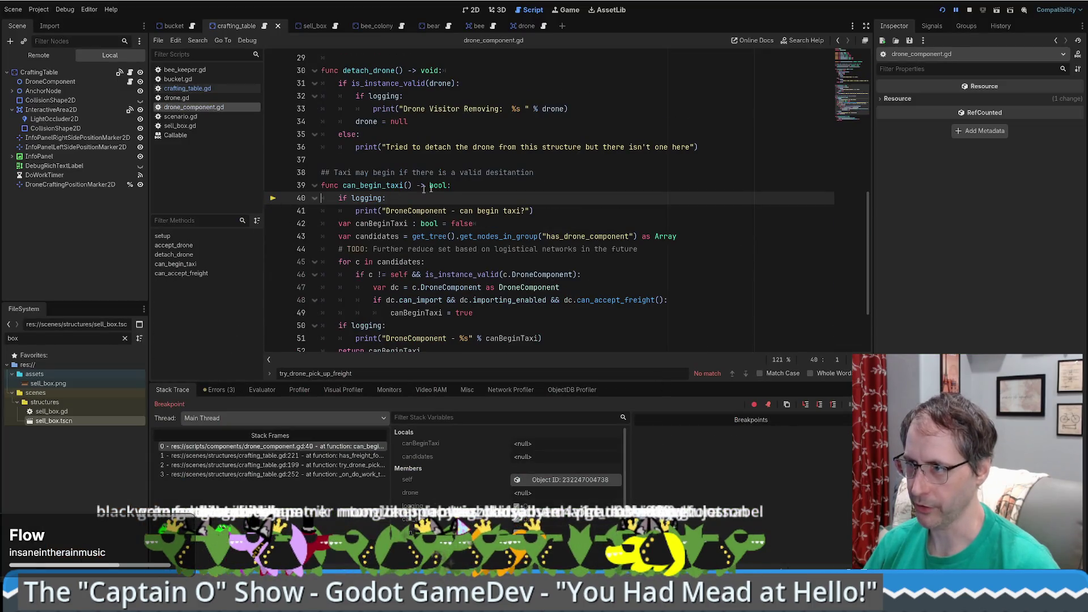
Step over lines 40, 43 and 46 until the DroneComponent error, then inspect candidate c's StaticBody2D
{"action": "key", "text": "F10"}
{"action": "key", "text": "F10"}
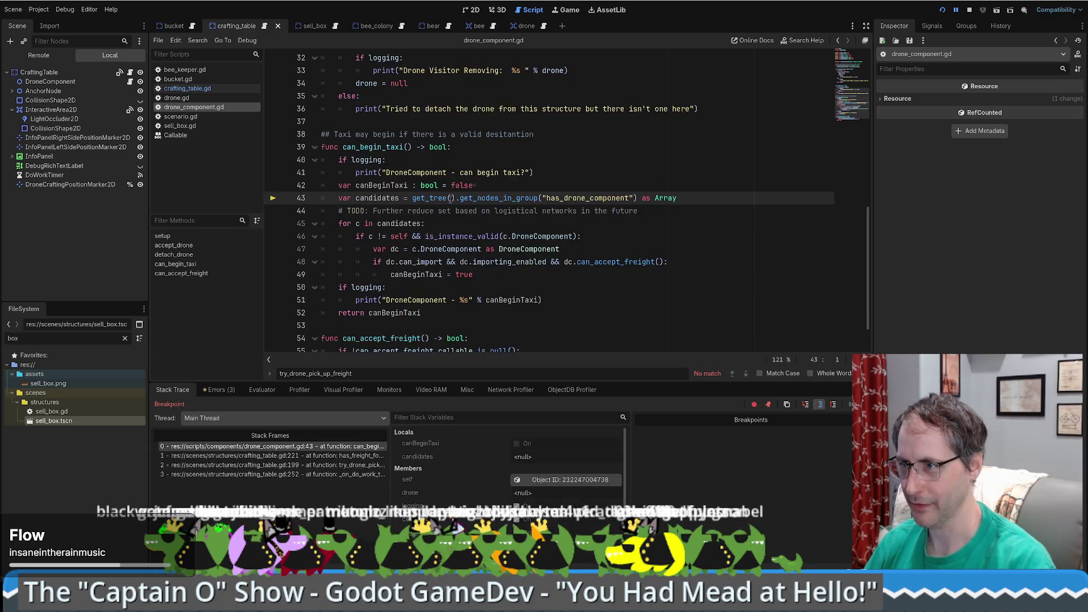
{"action": "key", "text": "F10"}
{"action": "key", "text": "F10"}
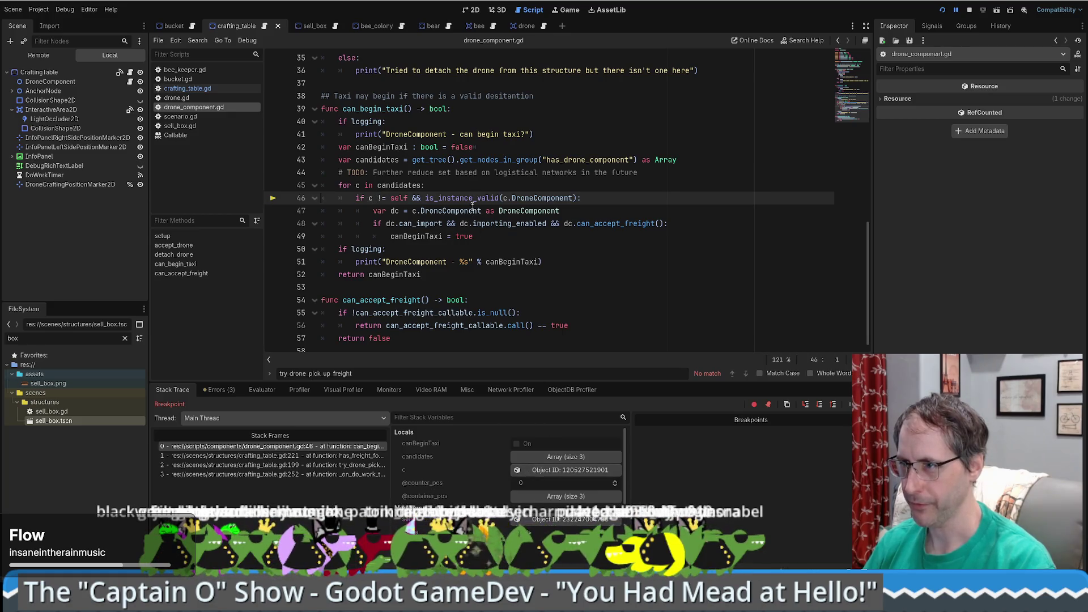
{"action": "key", "text": "F10"}
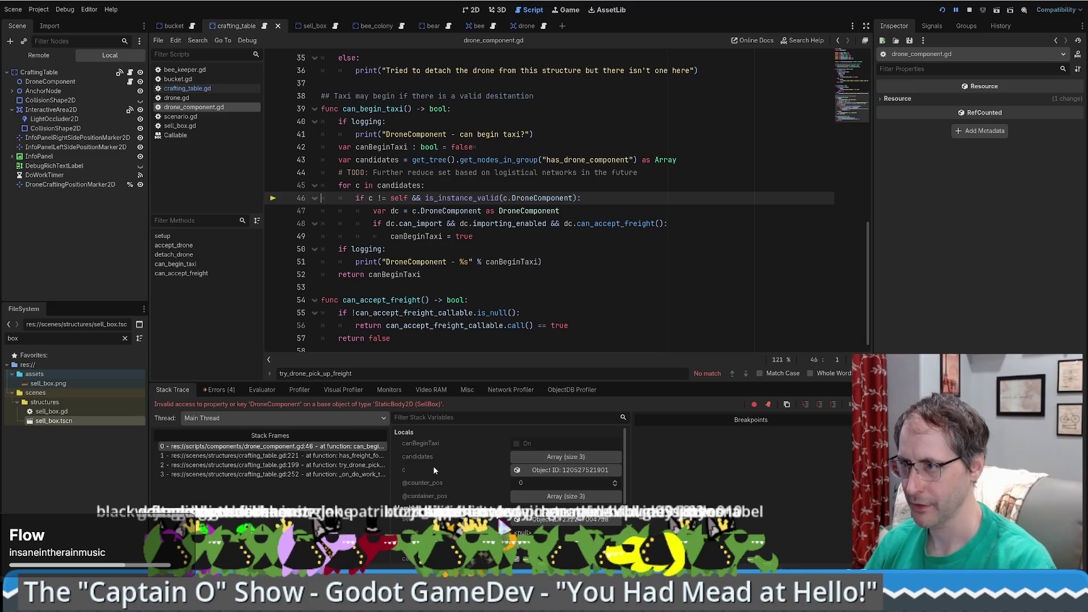
{"action": "left_click", "coordinate": [566, 470]}
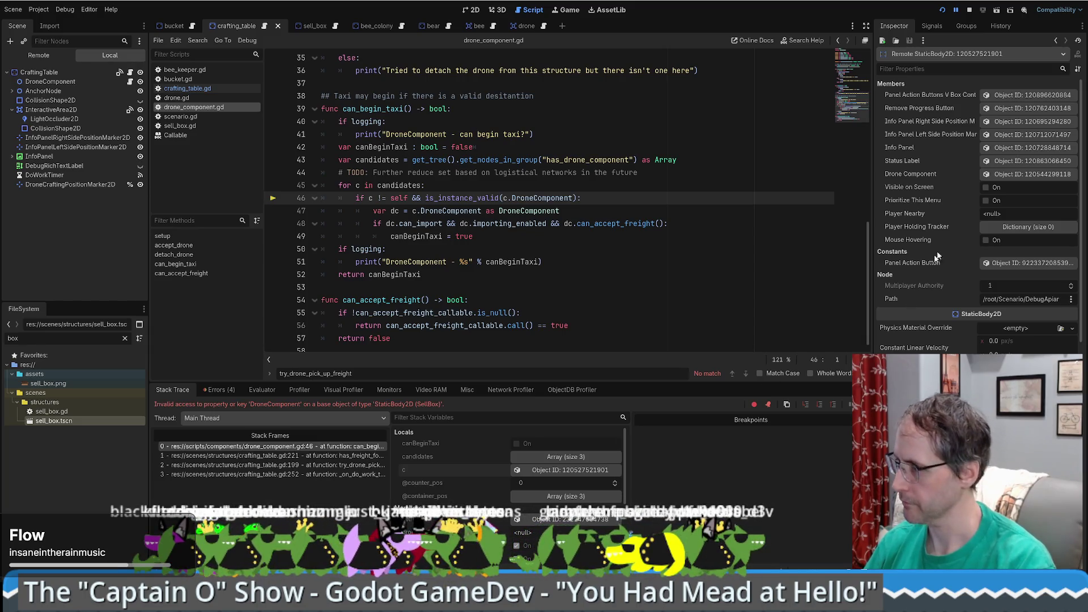
From the candidate check on line 46, jump to the can_accept_freight definition on line 48
{"action": "scroll", "coordinate": [937, 202], "scroll_direction": "down", "scroll_amount": 10}
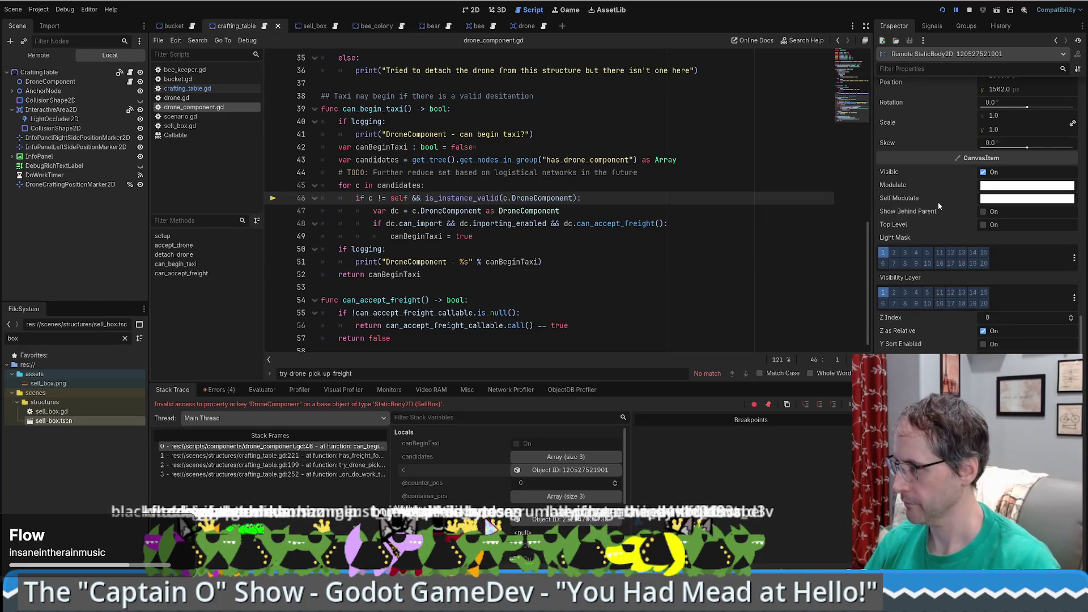
{"action": "scroll", "coordinate": [936, 194], "scroll_direction": "up", "scroll_amount": 8}
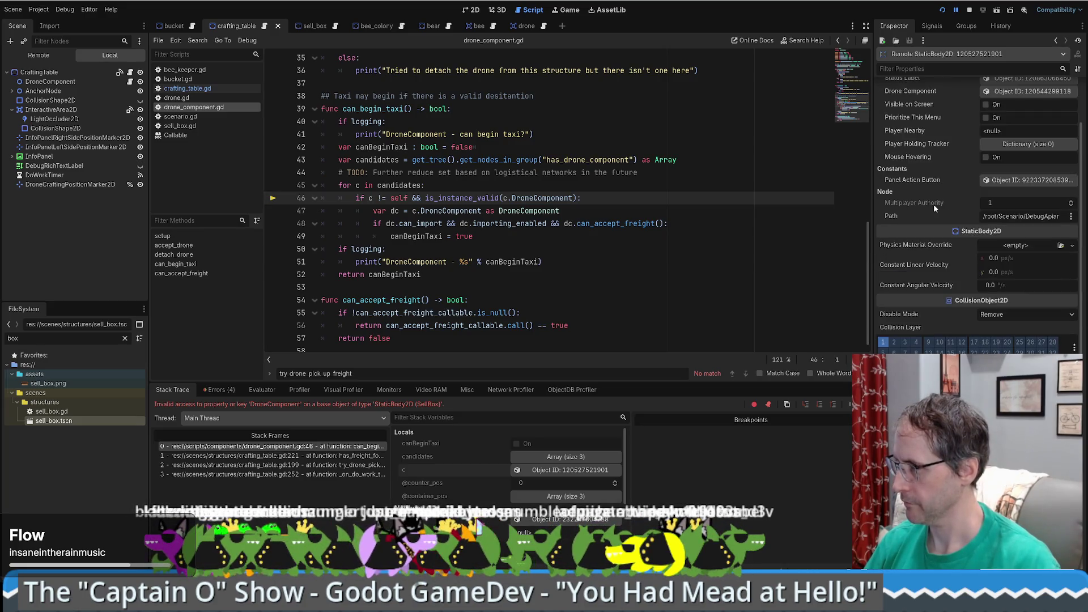
{"action": "scroll", "coordinate": [933, 204], "scroll_direction": "up", "scroll_amount": 3}
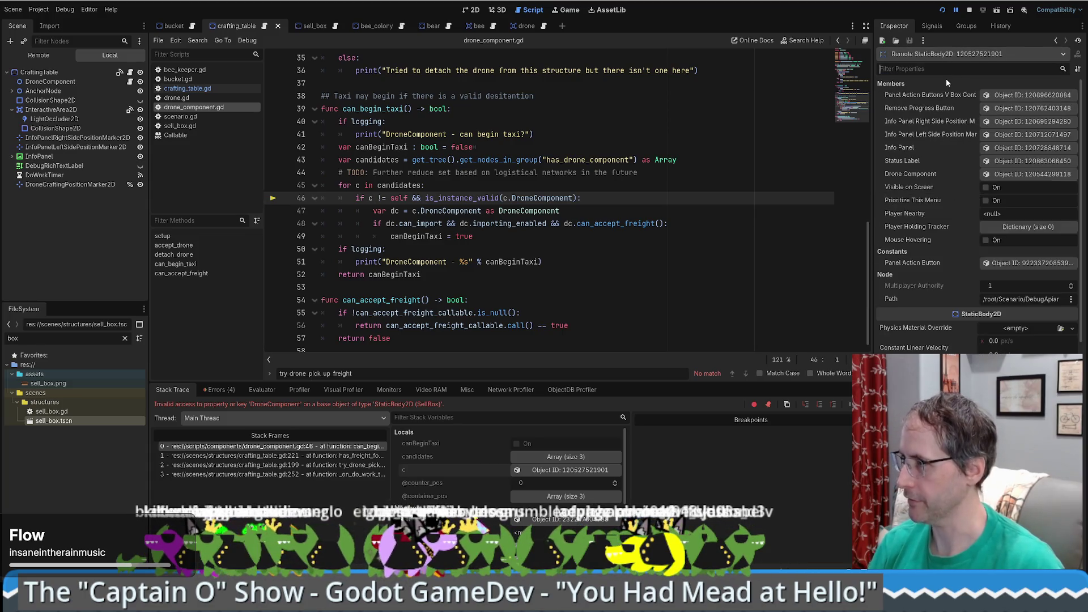
{"action": "left_click", "coordinate": [486, 199]}
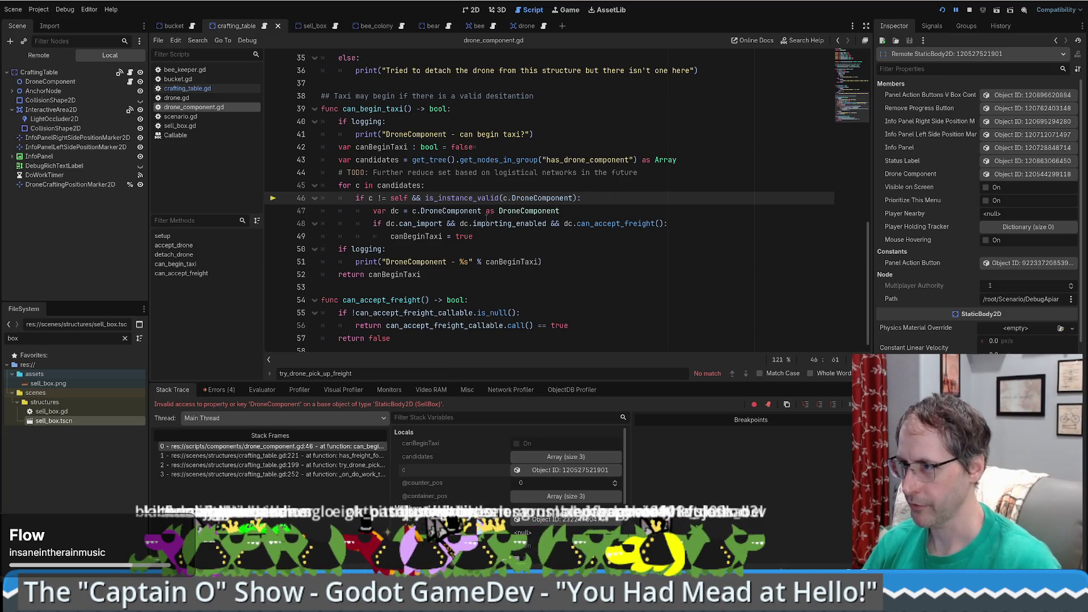
{"action": "left_click", "coordinate": [611, 227], "text": "ctrl"}
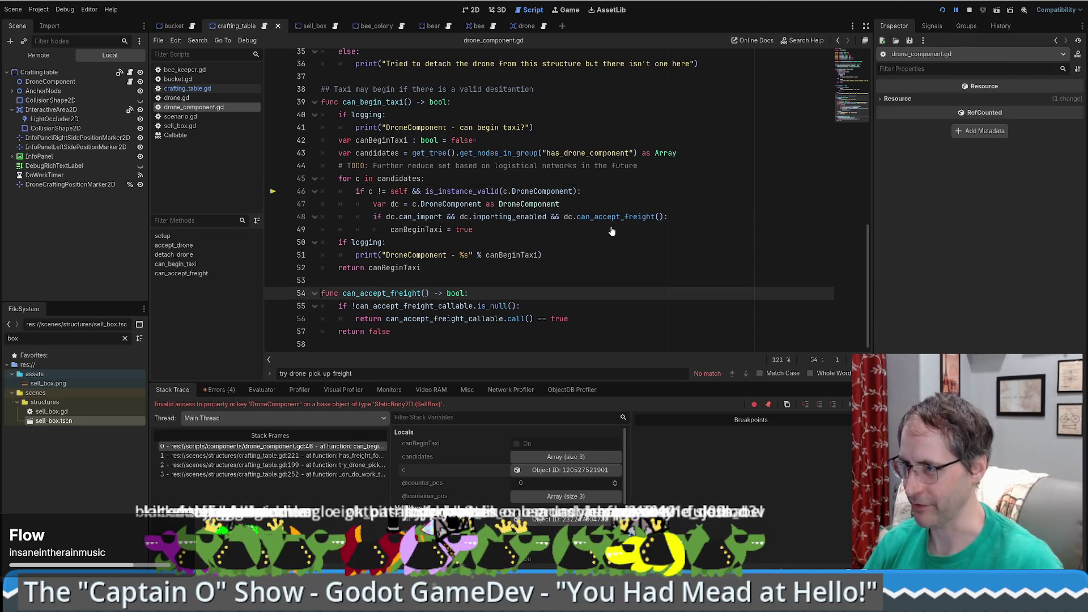
Set a breakpoint on line 55 of drone_component.gd and review the candidate check on lines 44–49
{"action": "left_click", "coordinate": [619, 223]}
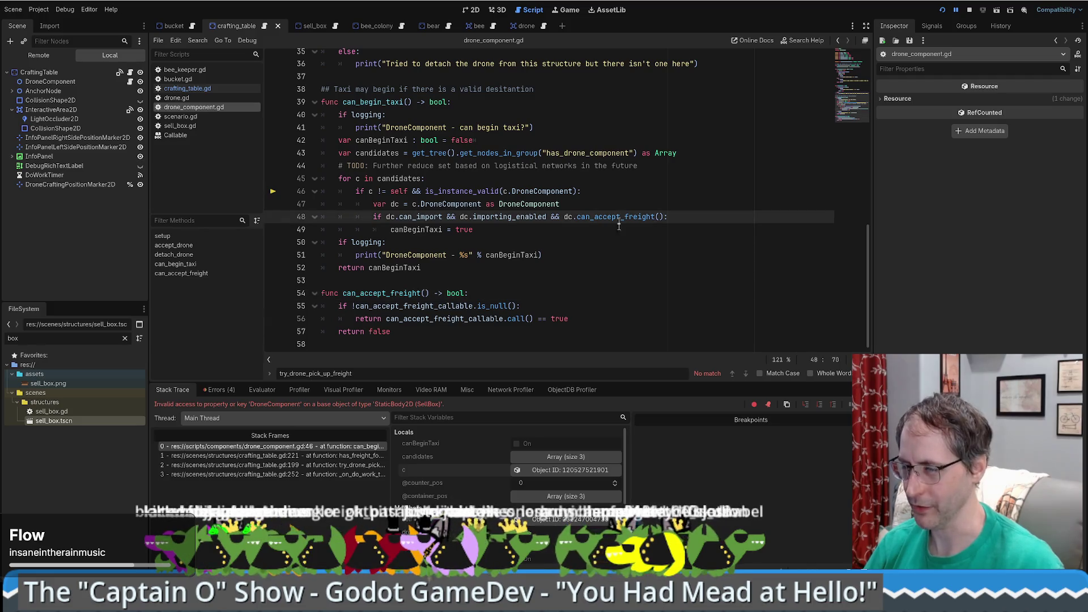
{"action": "left_click", "coordinate": [313, 25]}
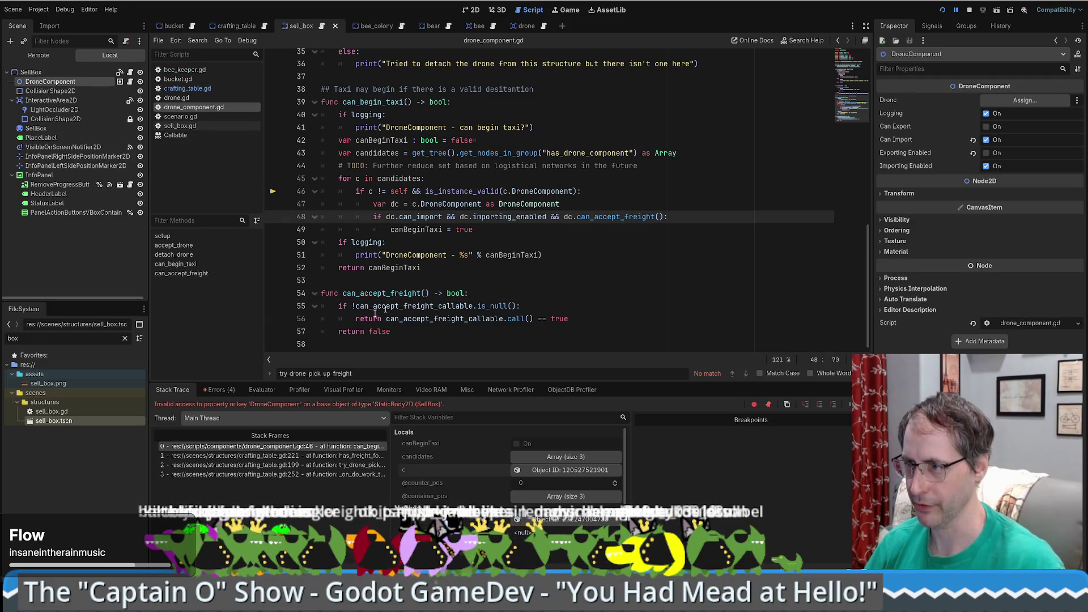
{"action": "left_click", "coordinate": [276, 307]}
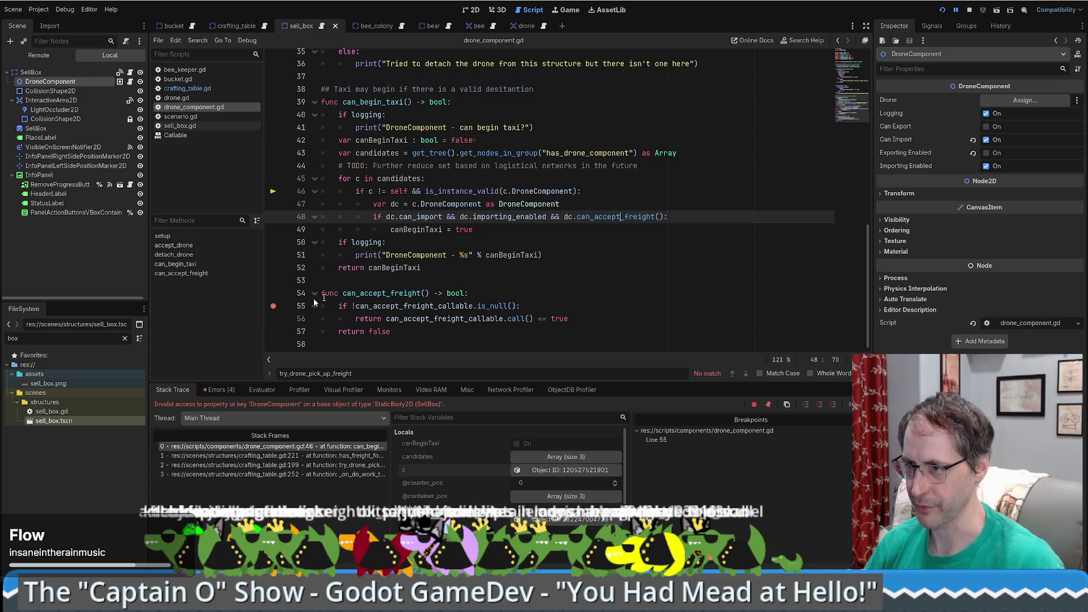
{"action": "left_click", "coordinate": [616, 190]}
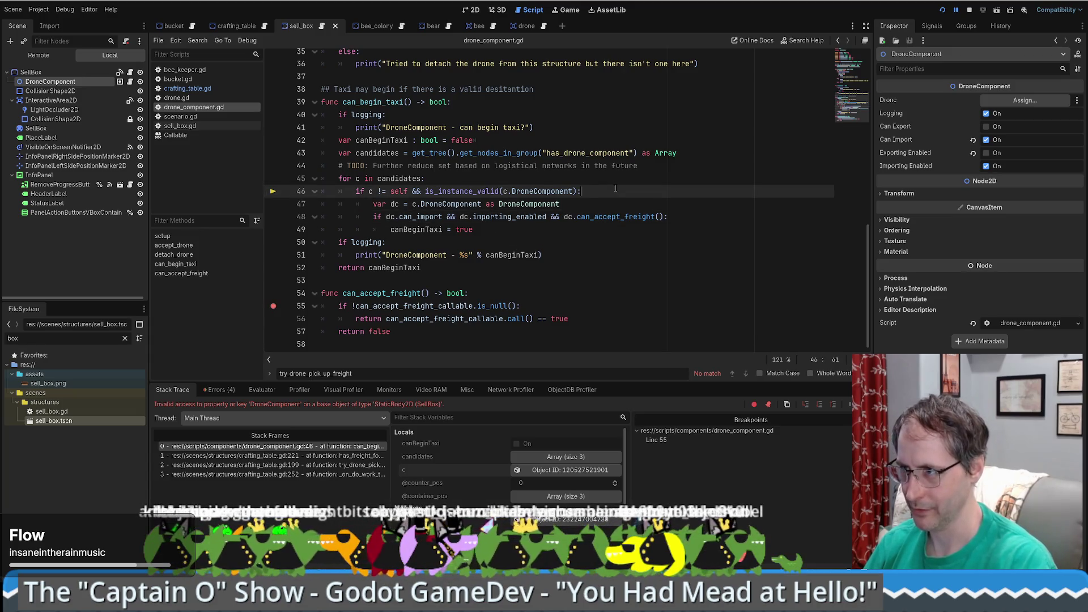
{"action": "left_click", "coordinate": [283, 448]}
{"action": "left_click", "coordinate": [690, 237]}
{"action": "left_click", "coordinate": [659, 203]}
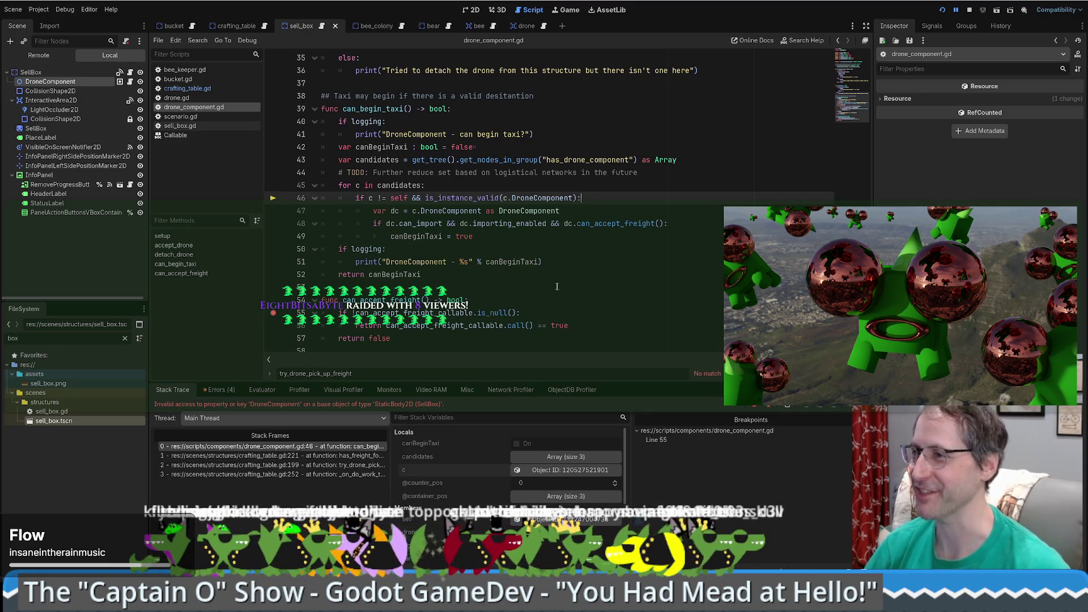
{"action": "left_click", "coordinate": [649, 205]}
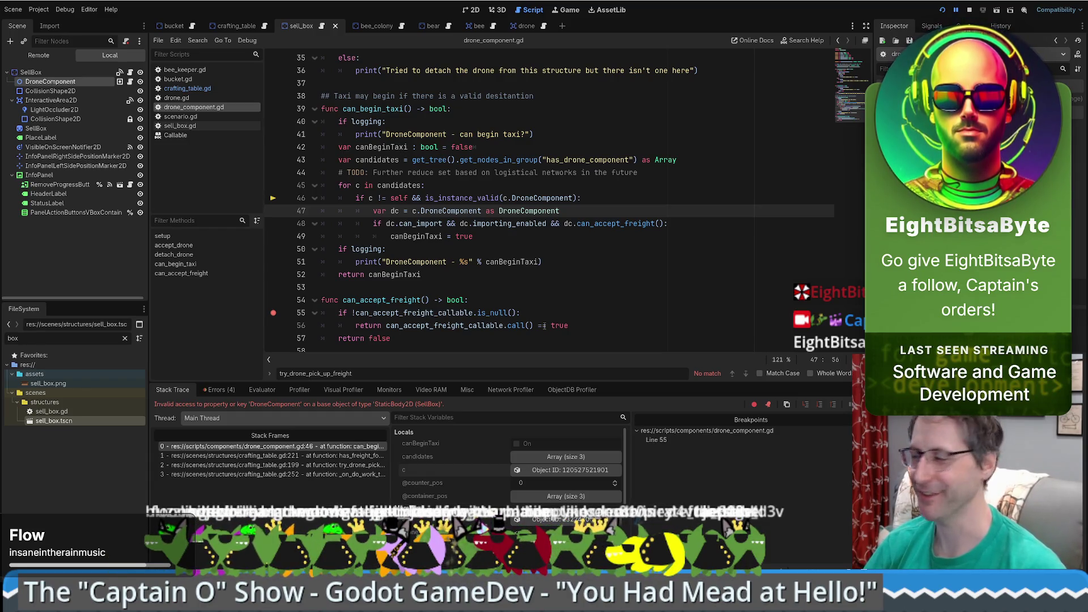
{"action": "scroll", "coordinate": [541, 324], "scroll_direction": "up", "scroll_amount": 3}
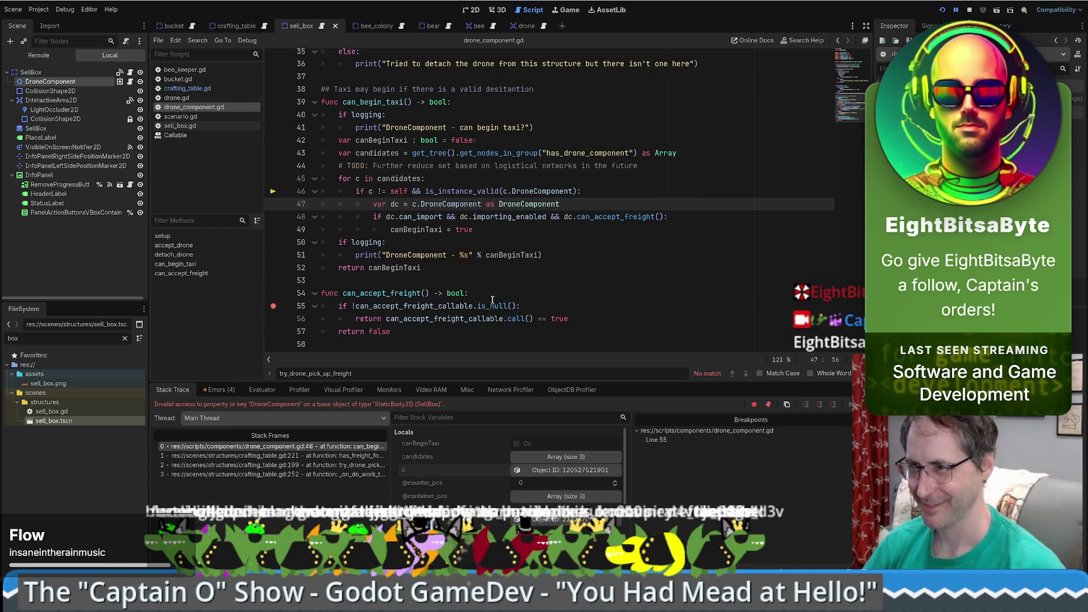
{"action": "key", "text": "Up"}
{"action": "key", "text": "Up"}
{"action": "key", "text": "Up"}
{"action": "key", "text": "End"}
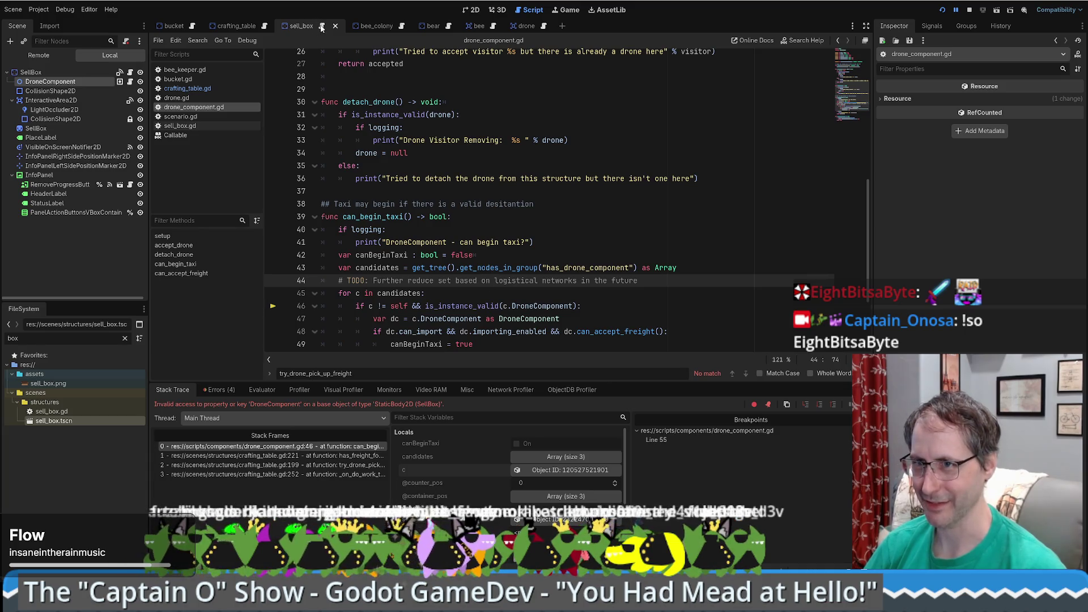
Open sell_box.gd from the SellBox scene's DroneComponent node and select drone_component on line 15
{"action": "left_click", "coordinate": [52, 83]}
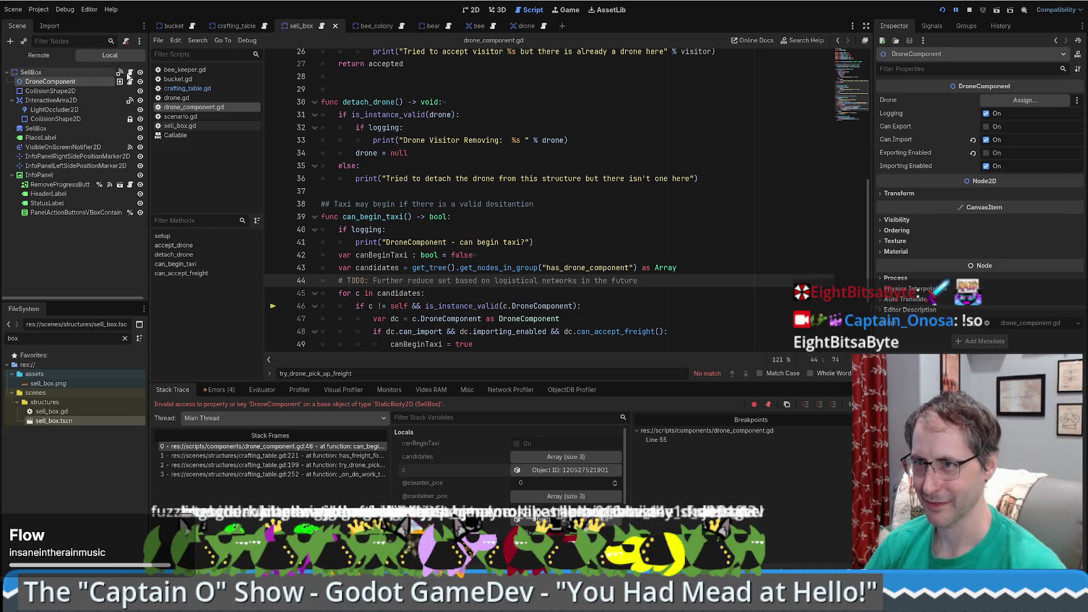
{"action": "left_click", "coordinate": [130, 72]}
{"action": "left_click", "coordinate": [848, 63]}
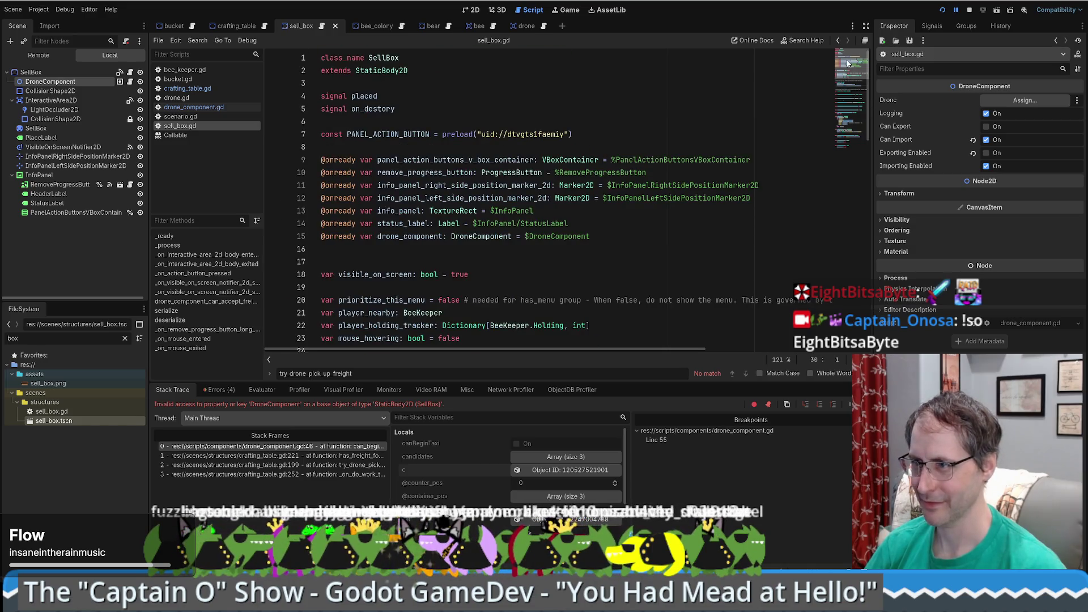
{"action": "double_click", "coordinate": [409, 236]}
{"action": "key", "text": "ctrl+c"}
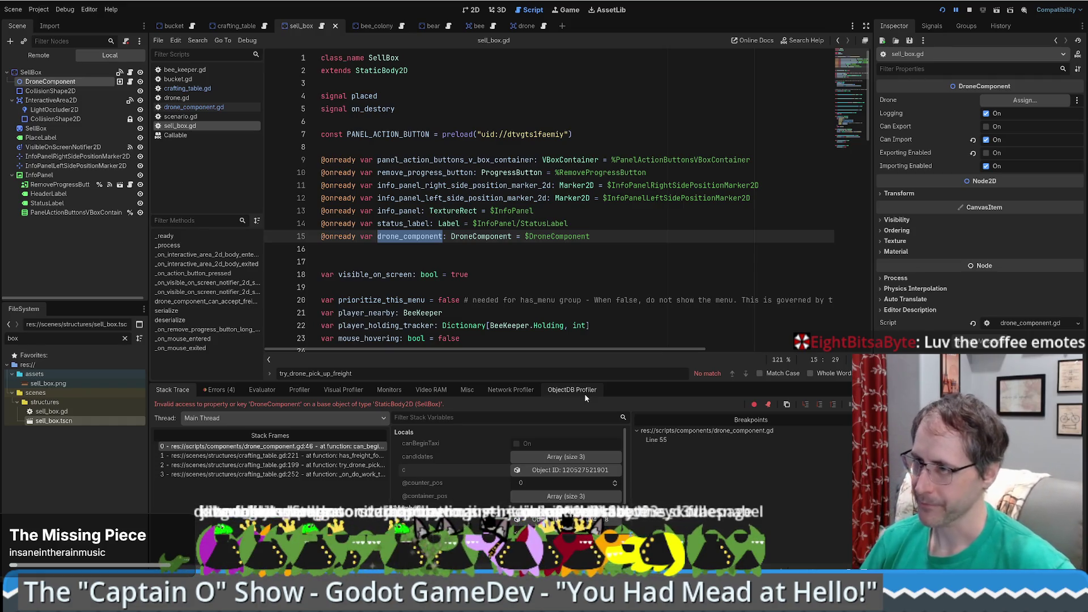
Find drone_component's use on line 30 of sell_box.gd, then return to drone_component.gd's can_begin_taxi
{"action": "key", "text": "alt+Left"}
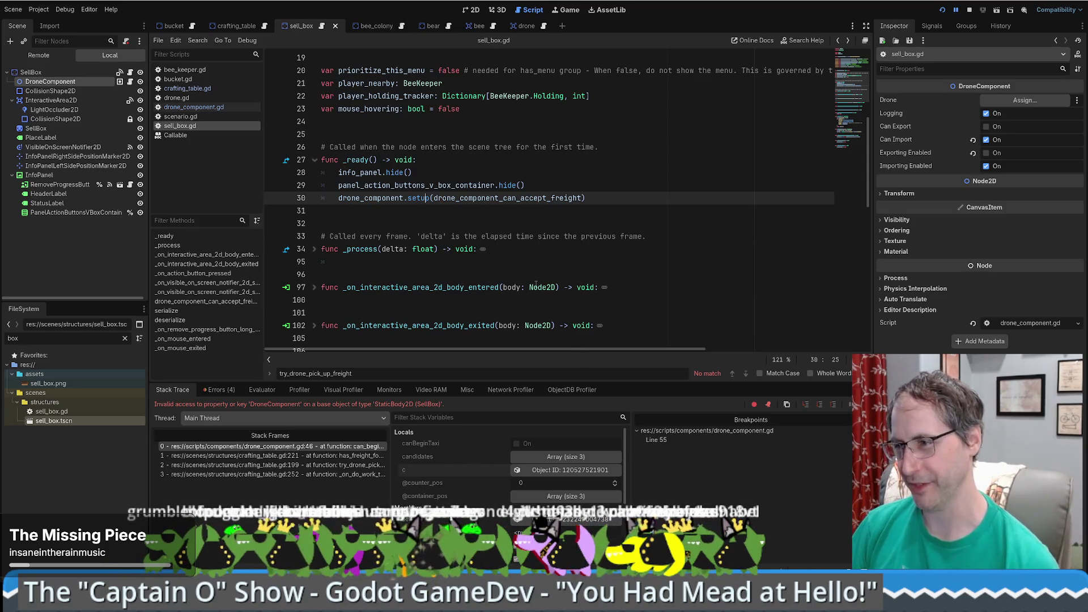
{"action": "mouse_move", "coordinate": [536, 285]}
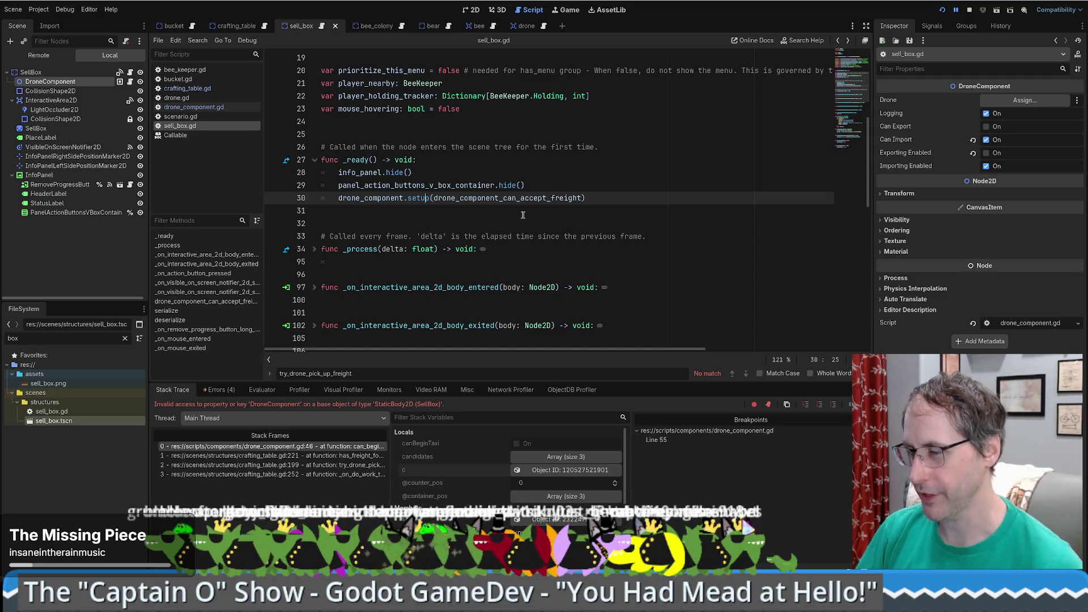
{"action": "key", "text": "alt+Left"}
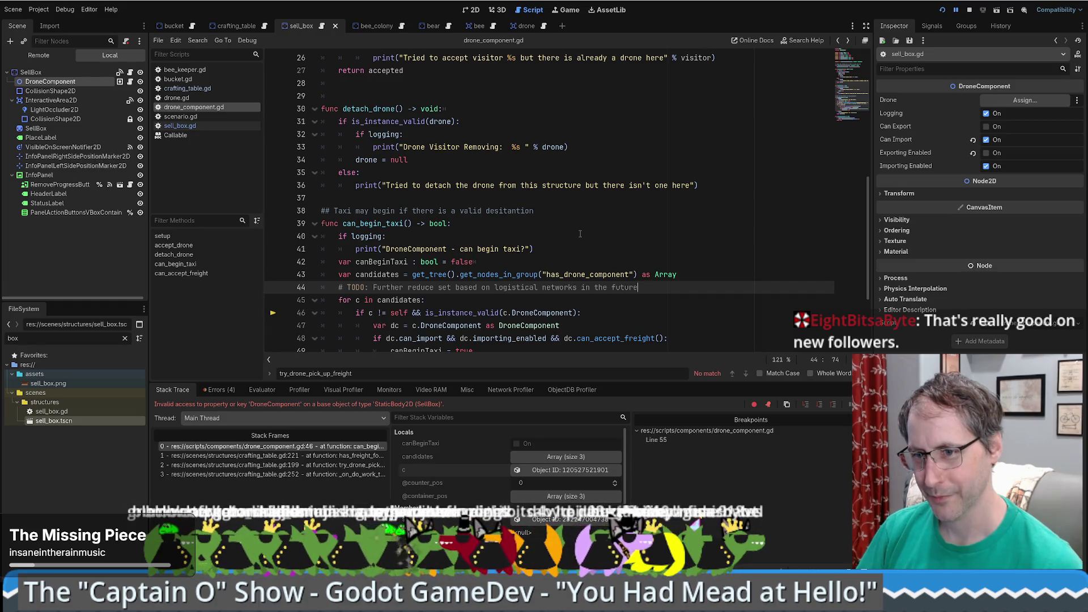
Inspect the DroneComponent reference on line 46, the invalid-access error, and candidate c's members
{"action": "scroll", "coordinate": [573, 246], "scroll_direction": "down", "scroll_amount": 3}
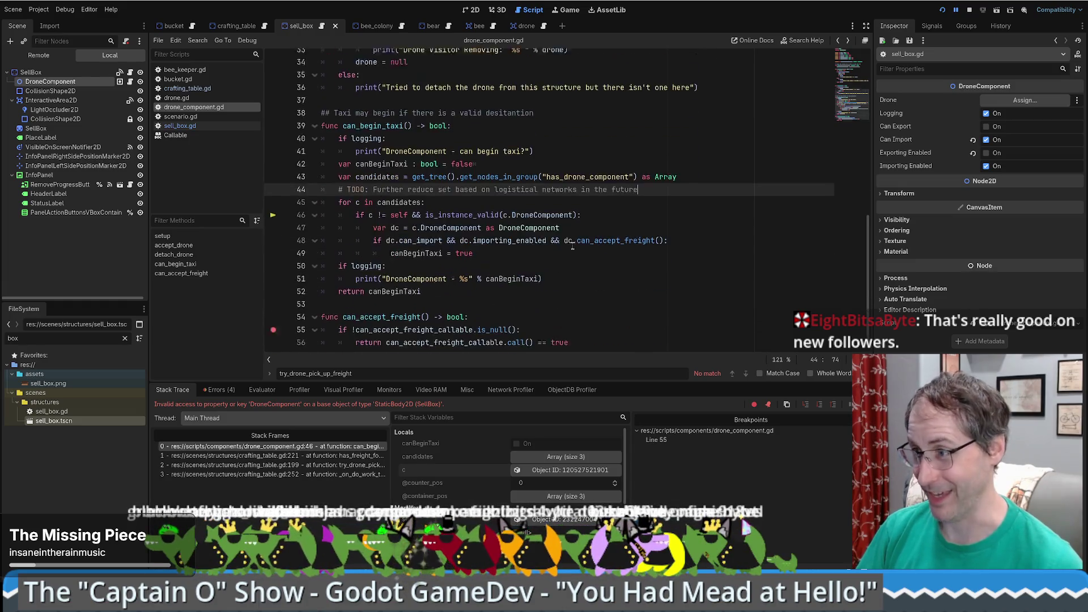
{"action": "scroll", "coordinate": [573, 246], "scroll_direction": "up", "scroll_amount": 1}
{"action": "scroll", "coordinate": [572, 249], "scroll_direction": "down", "scroll_amount": 2}
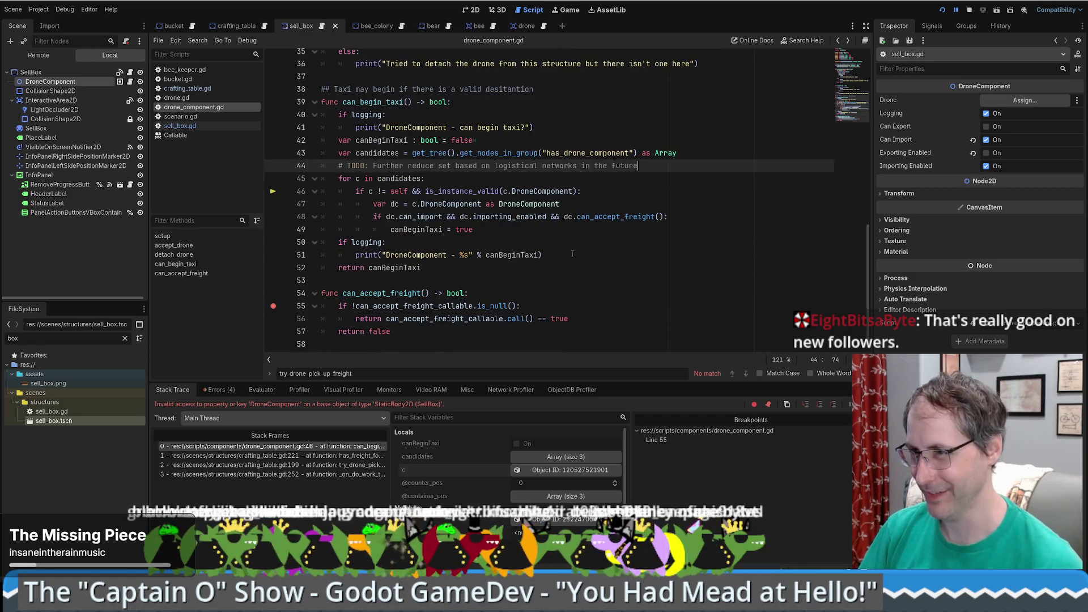
{"action": "left_click", "coordinate": [534, 193]}
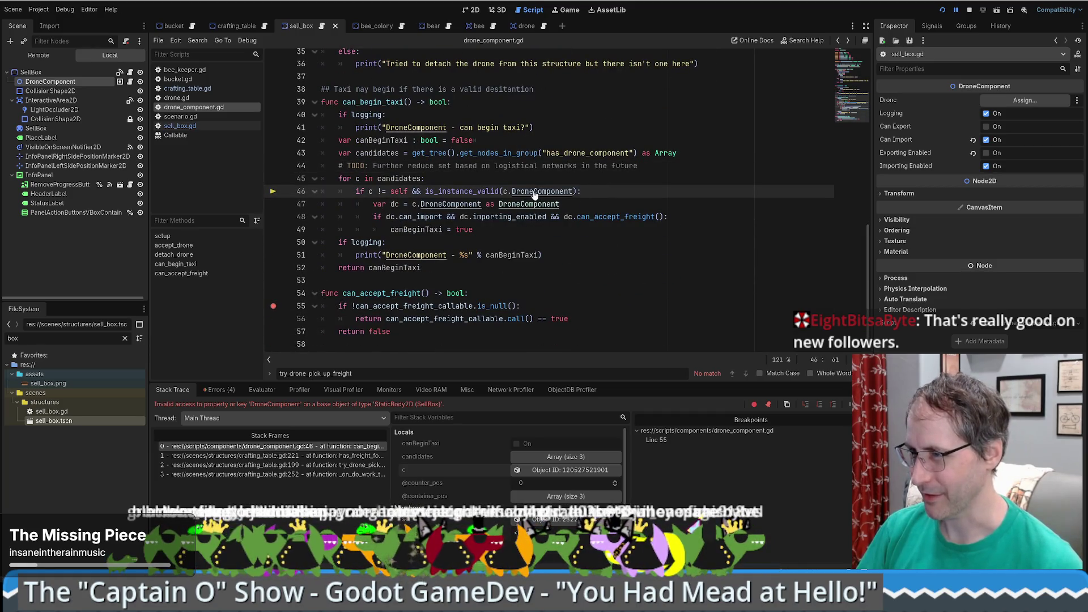
{"action": "left_click", "coordinate": [530, 196], "text": "ctrl"}
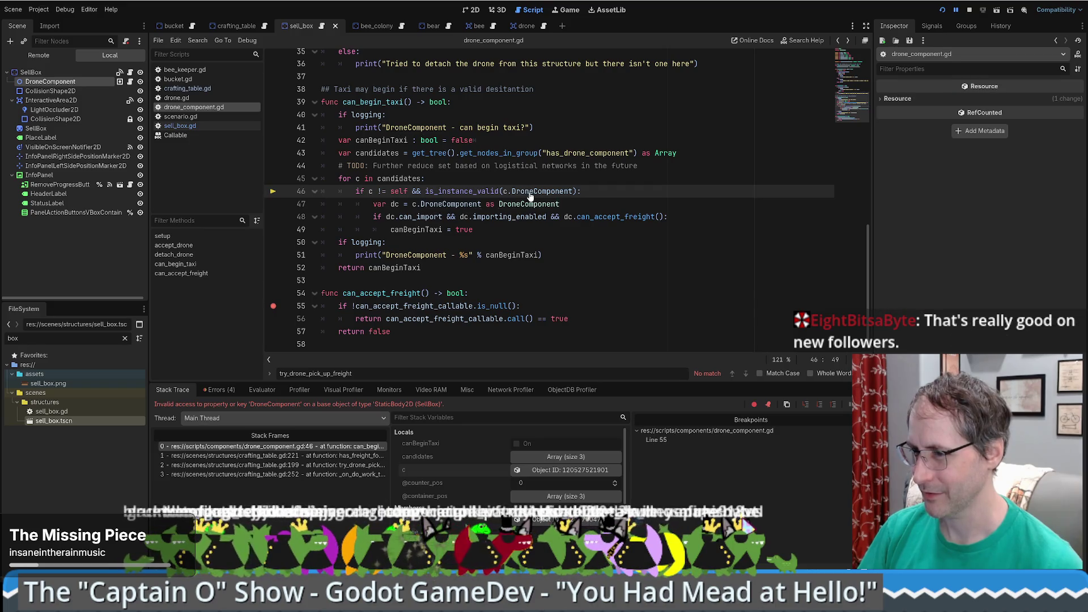
{"action": "left_click_drag", "start_coordinate": [196, 404], "coordinate": [418, 404]}
{"action": "left_click", "coordinate": [572, 471]}
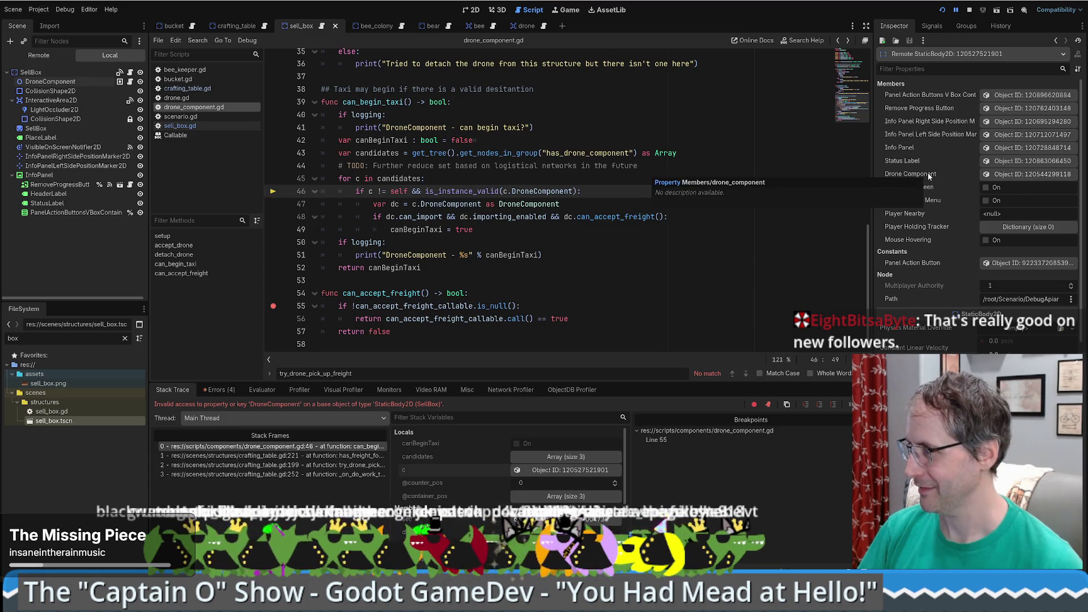
{"action": "left_click", "coordinate": [541, 194]}
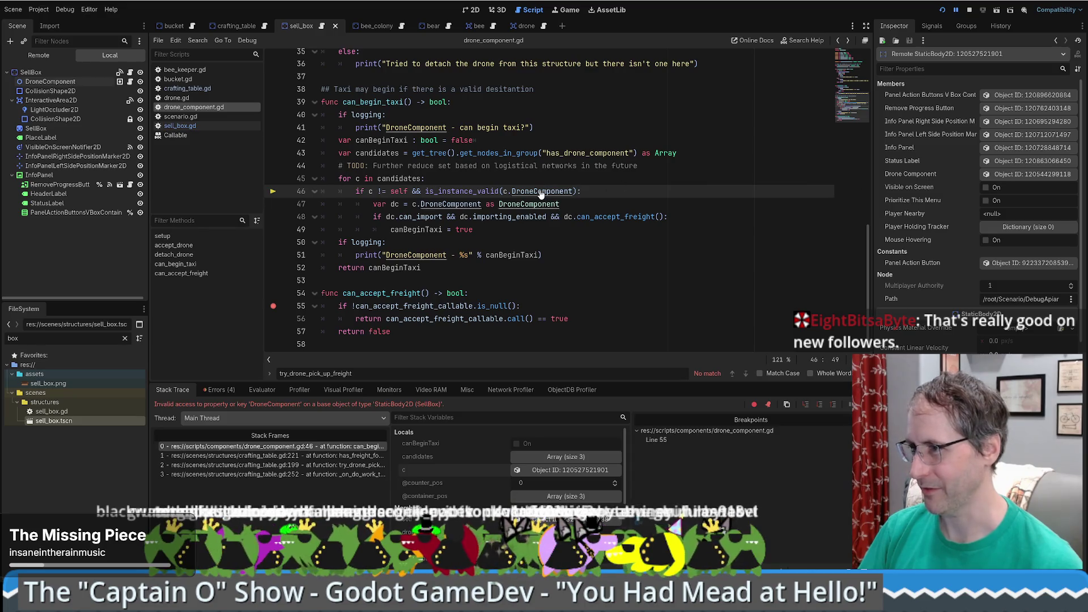
{"action": "left_click", "coordinate": [508, 193]}
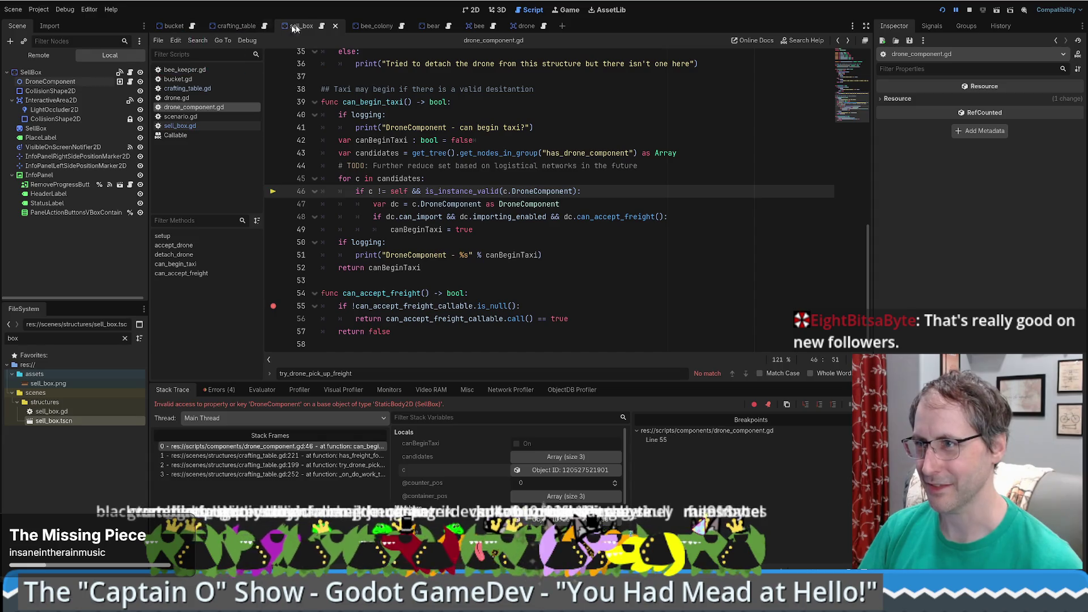
Replace c.DroneComponent with c.drone_component on lines 46–47, then resume the paused game
{"action": "left_click", "coordinate": [321, 27]}
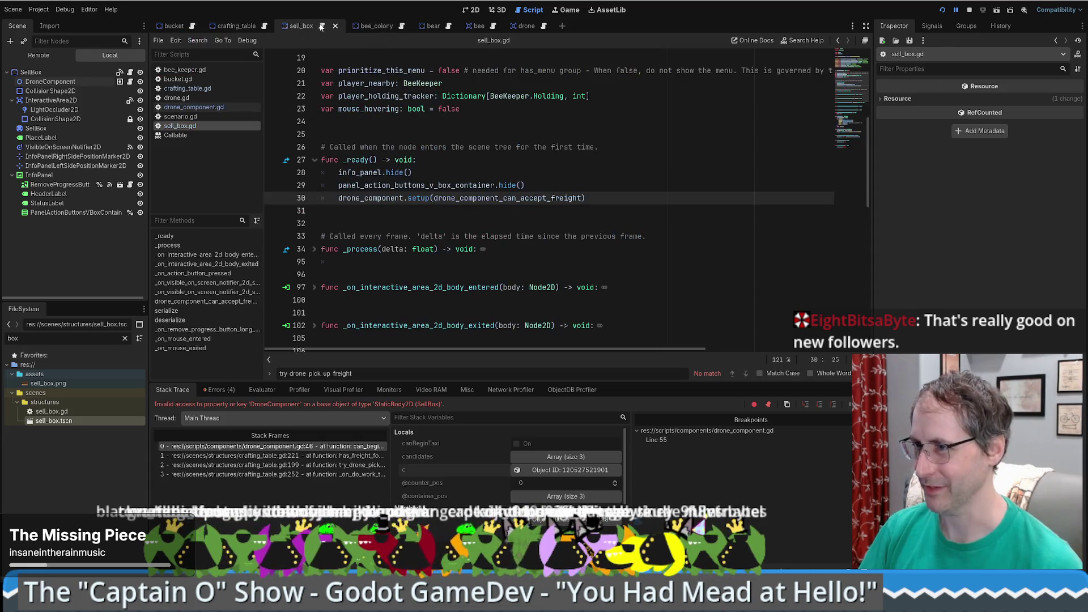
{"action": "scroll", "coordinate": [453, 227], "scroll_direction": "up", "scroll_amount": 2}
{"action": "left_click", "coordinate": [372, 274], "text": "ctrl"}
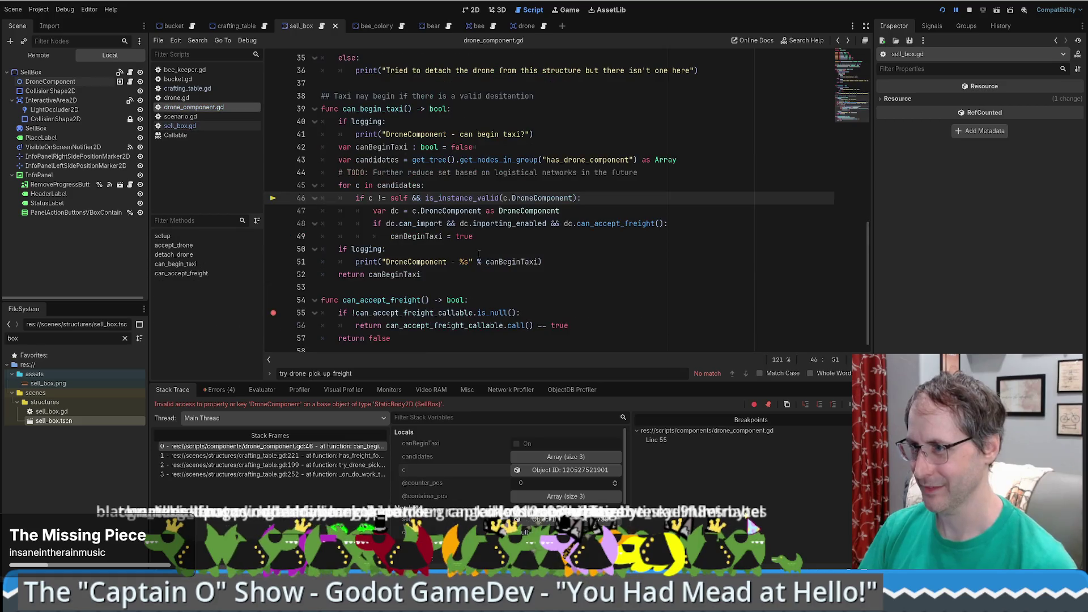
{"action": "double_click", "coordinate": [550, 199]}
{"action": "key", "text": "ctrl+v"}
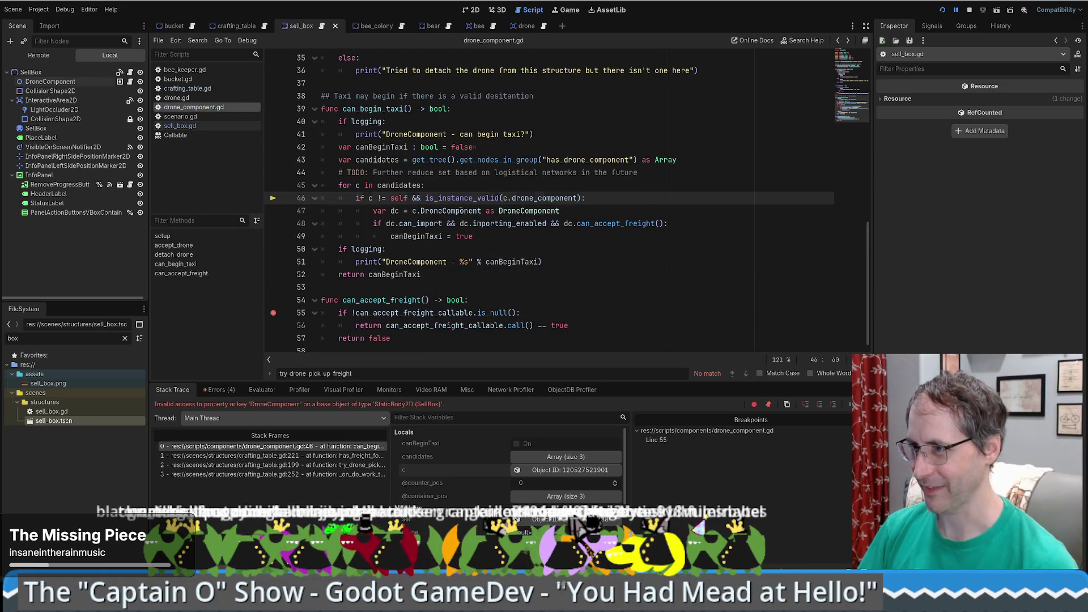
{"action": "double_click", "coordinate": [461, 210]}
{"action": "key", "text": "ctrl+v"}
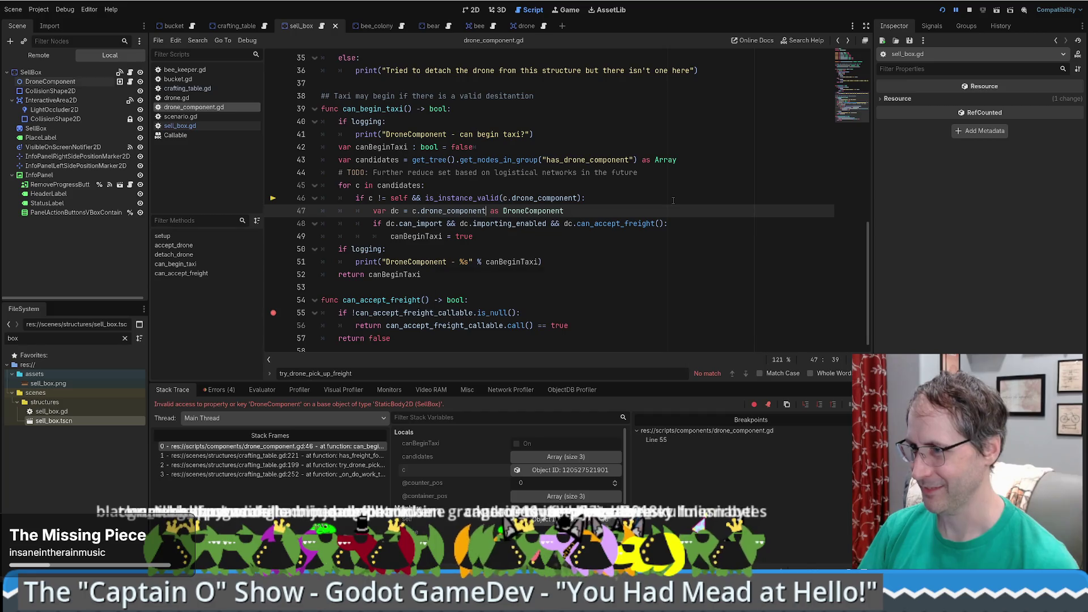
{"action": "left_click", "coordinate": [668, 217]}
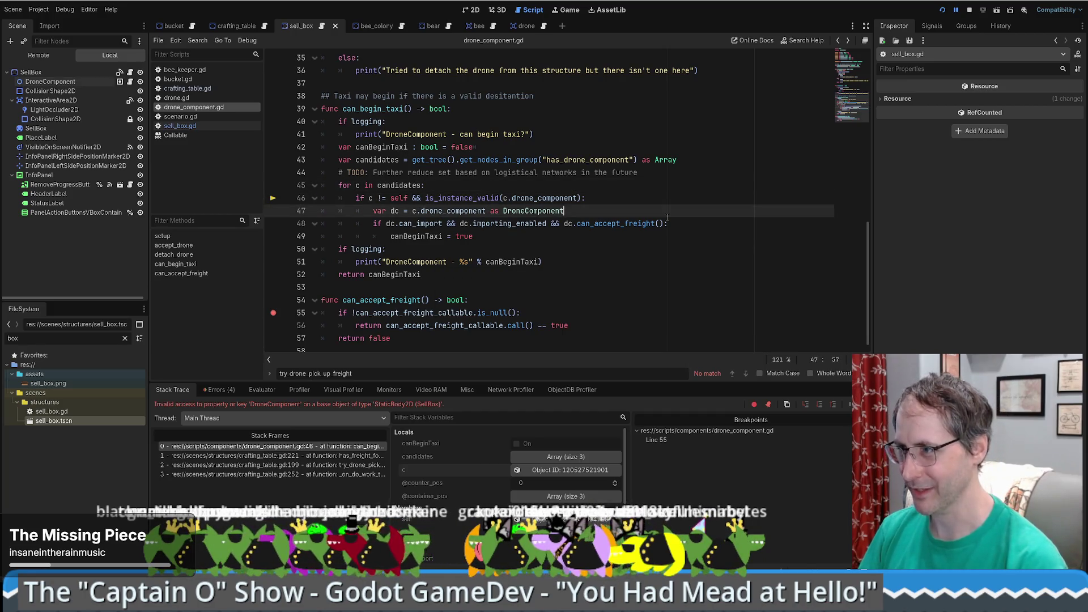
{"action": "key", "text": "F5"}
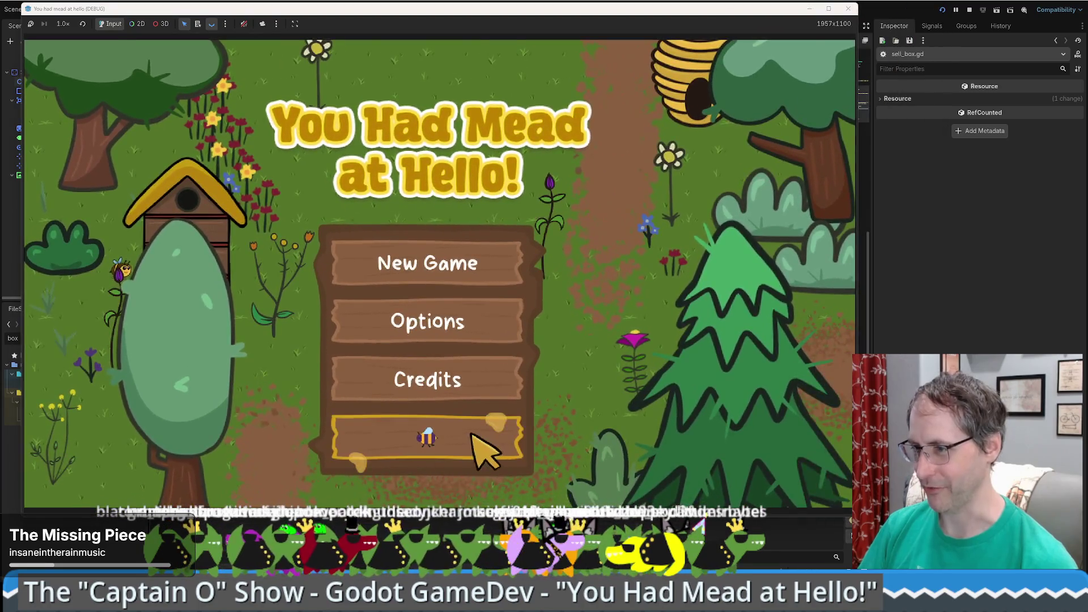
Start a new game, buy and place a $200 honey extractor, and take its beeswax
{"action": "left_click", "coordinate": [486, 444]}
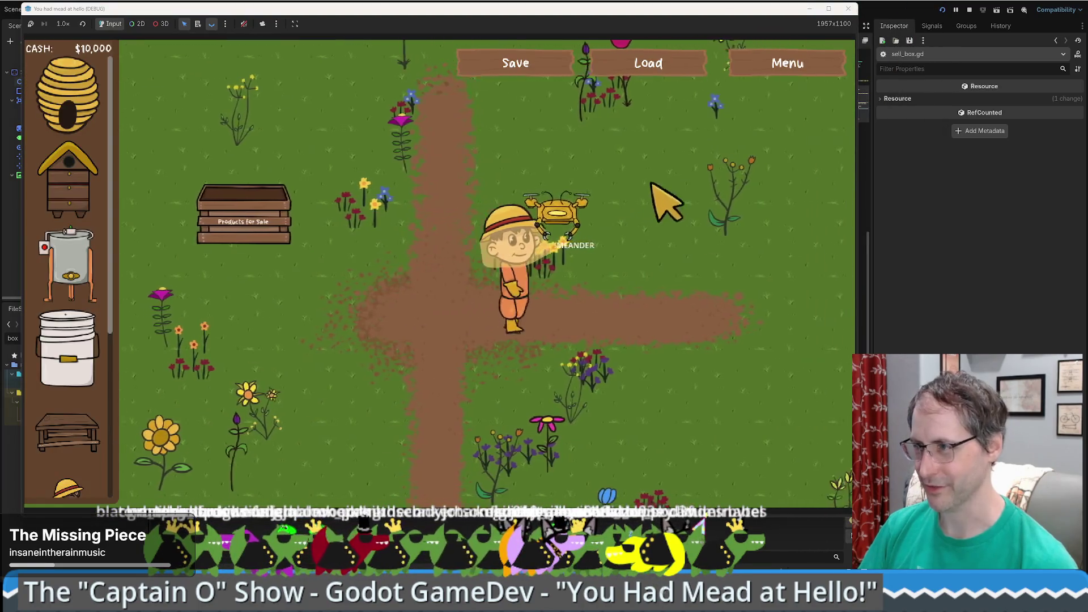
{"action": "key", "text": "w"}
{"action": "key", "text": "d"}
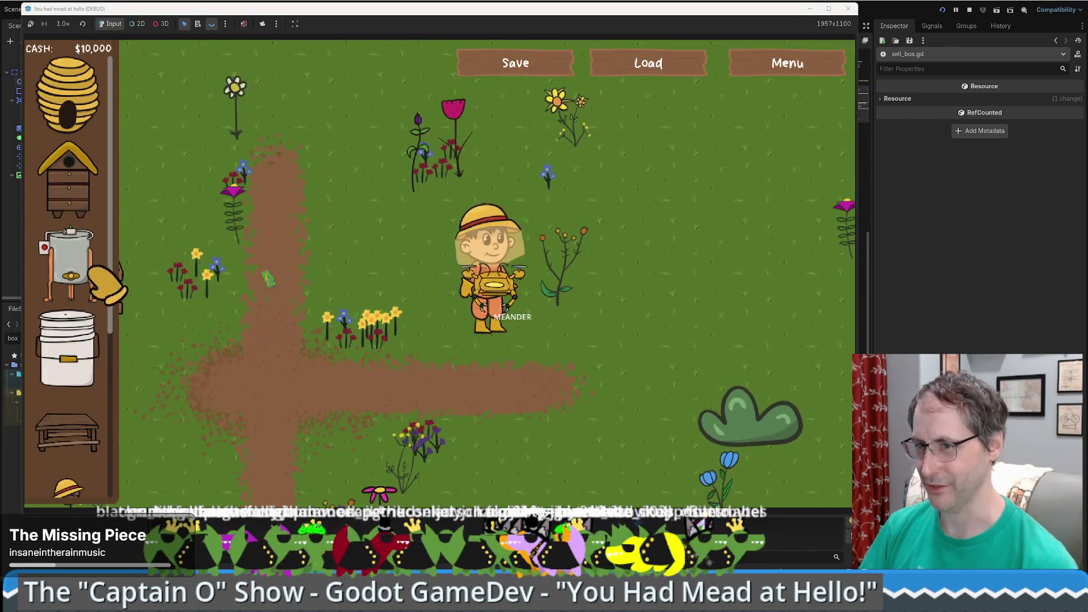
{"action": "left_click", "coordinate": [626, 261]}
{"action": "left_click", "coordinate": [562, 272]}
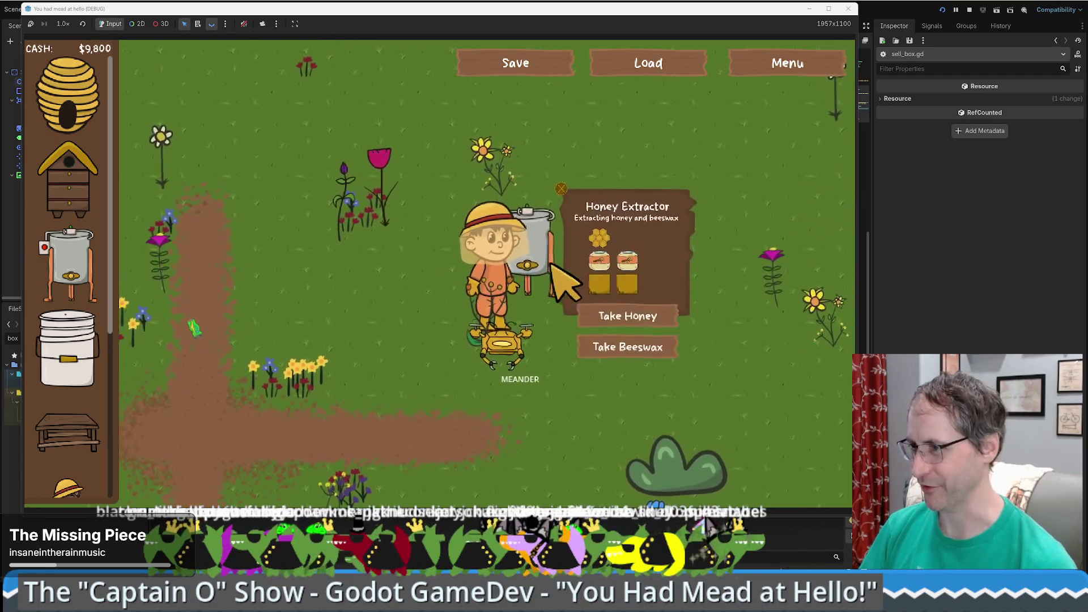
{"action": "left_click", "coordinate": [623, 356]}
Buy and place a crafting table, start crafting with the beeswax, and reopen its panel
{"action": "key", "text": "s"}
{"action": "key", "text": "d"}
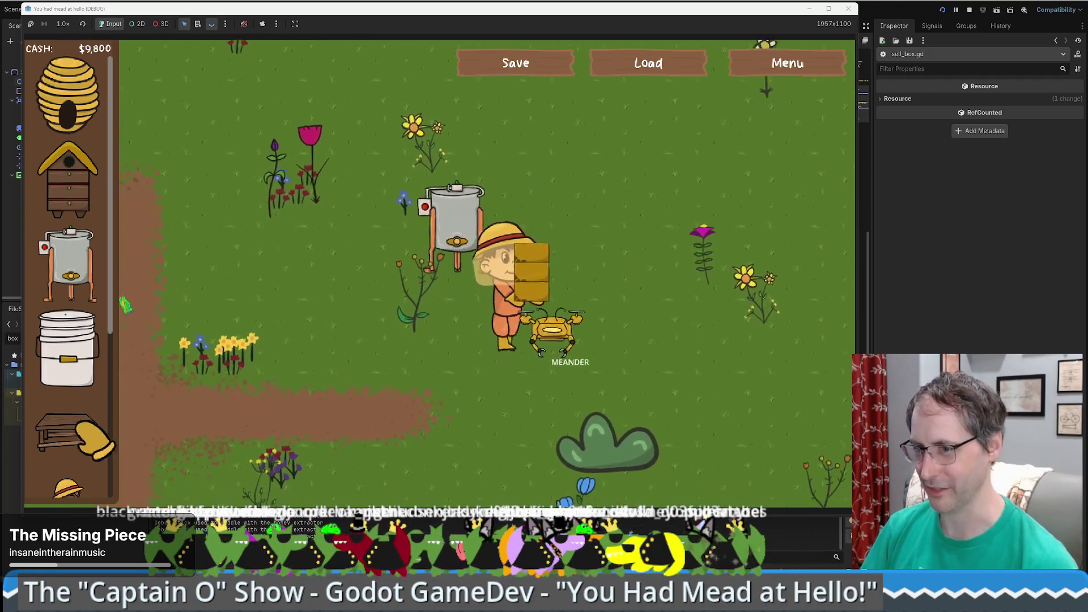
{"action": "left_click", "coordinate": [68, 433]}
{"action": "left_click", "coordinate": [646, 369]}
{"action": "left_click", "coordinate": [646, 368]}
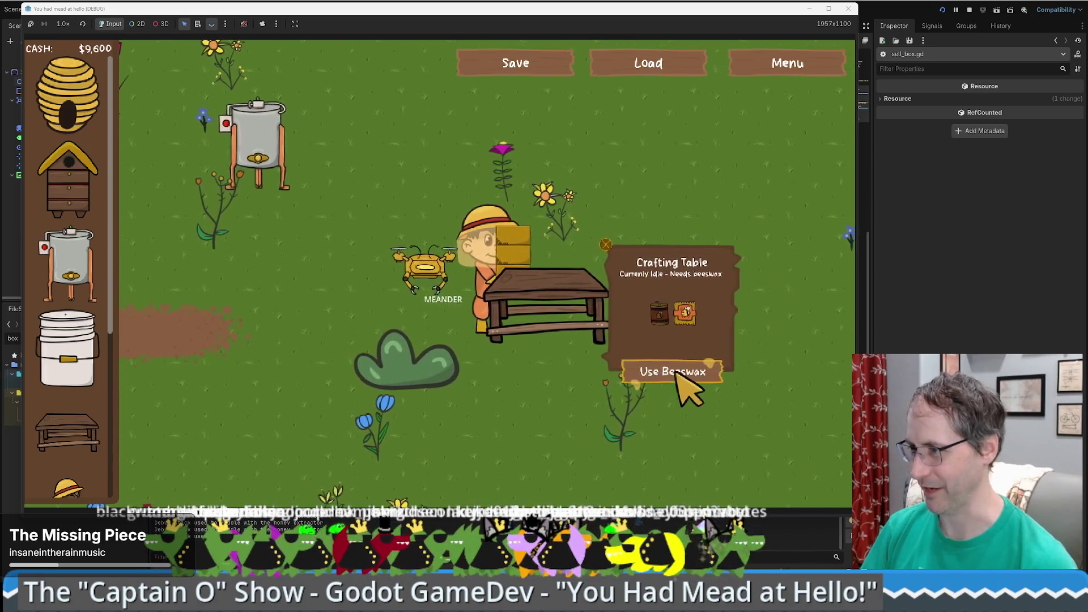
{"action": "left_click", "coordinate": [674, 372]}
{"action": "key", "text": "w"}
{"action": "key", "text": "d"}
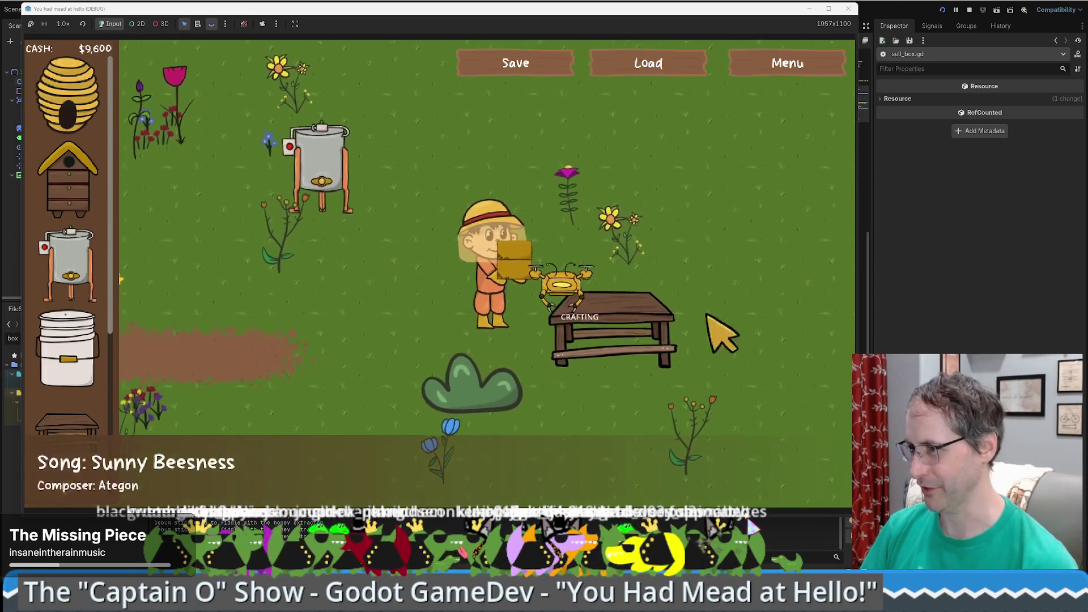
{"action": "left_click", "coordinate": [537, 370]}
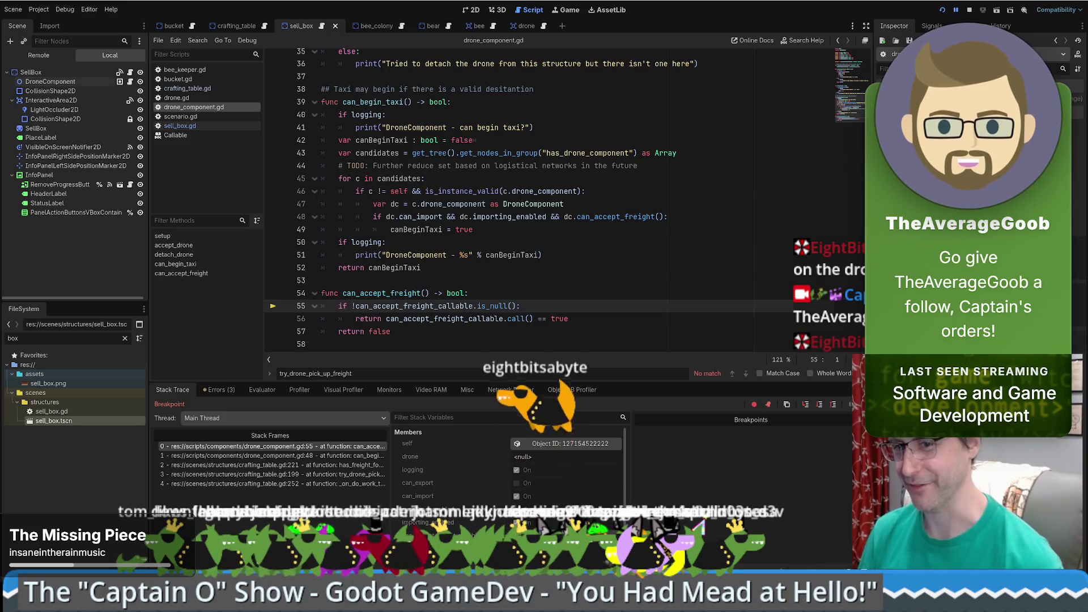
Check the errors list and review lines 52–56 of can_accept_freight
{"action": "left_click", "coordinate": [656, 268]}
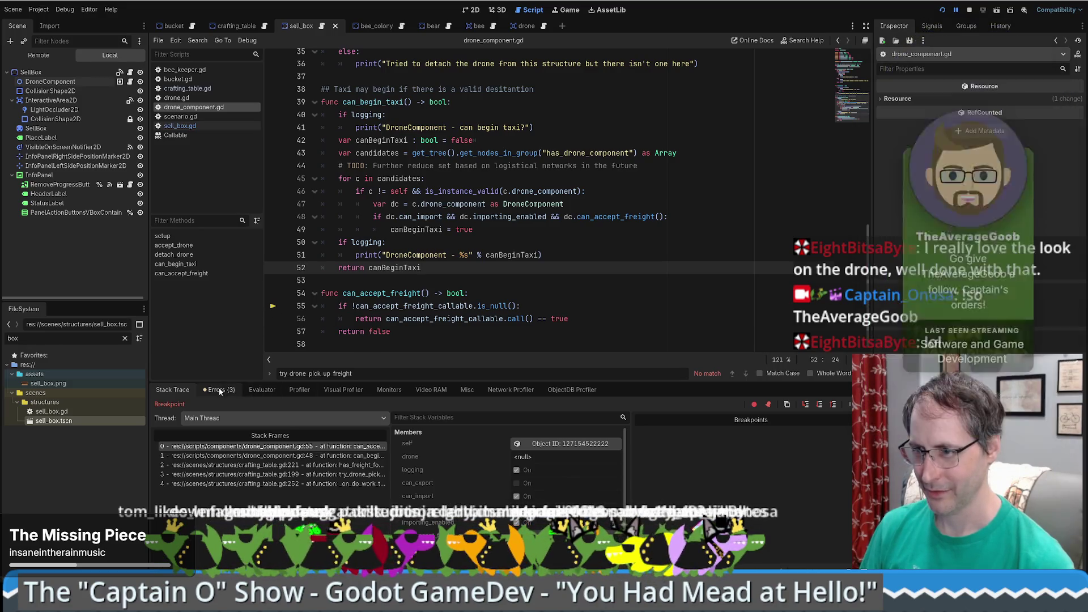
{"action": "left_click", "coordinate": [219, 390]}
{"action": "left_click", "coordinate": [188, 390]}
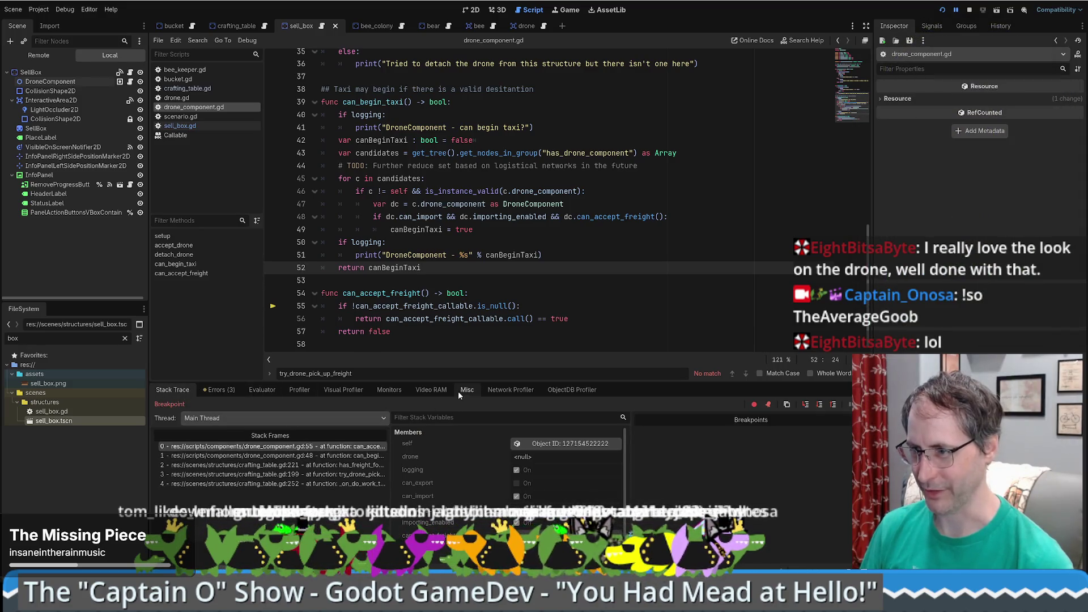
{"action": "left_click", "coordinate": [571, 309]}
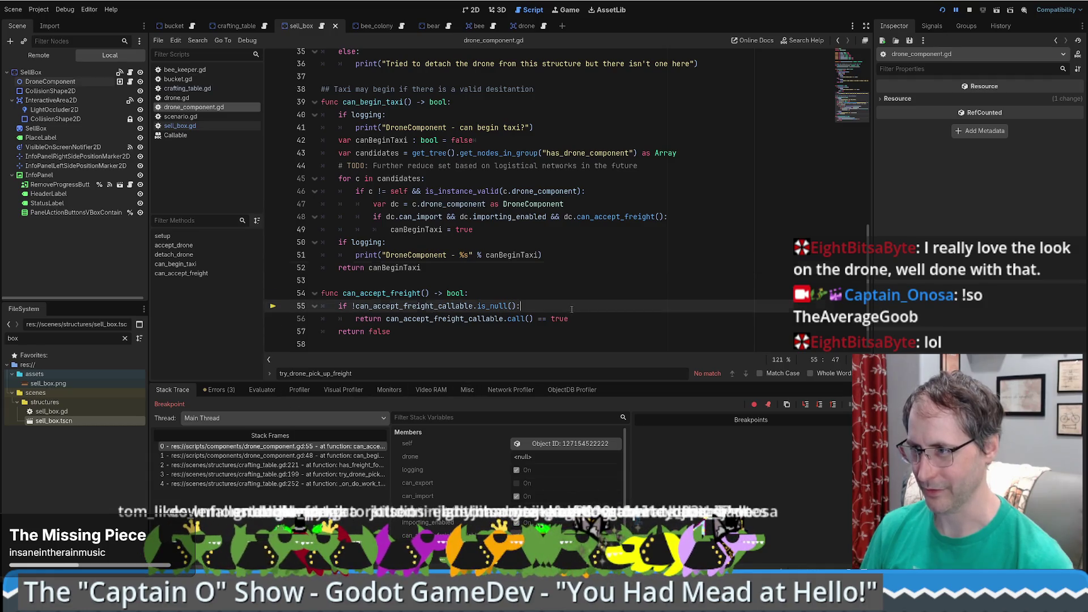
{"action": "left_click", "coordinate": [538, 318]}
Step through lines 56 and 49, continue to the line 46 drone_component error, and select canBeginTaxi
{"action": "key", "text": "F10"}
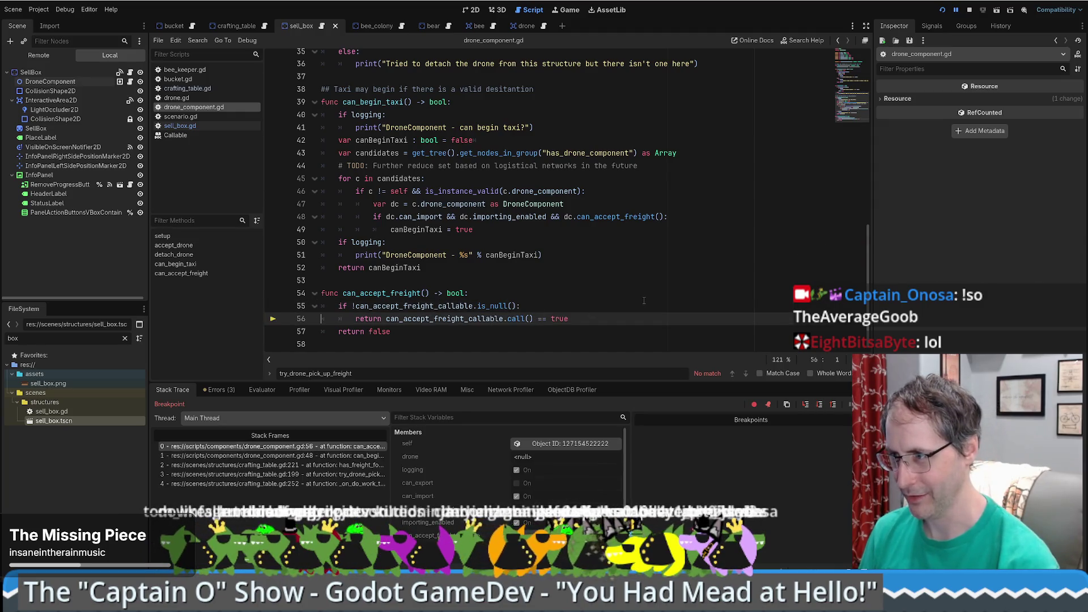
{"action": "key", "text": "F10"}
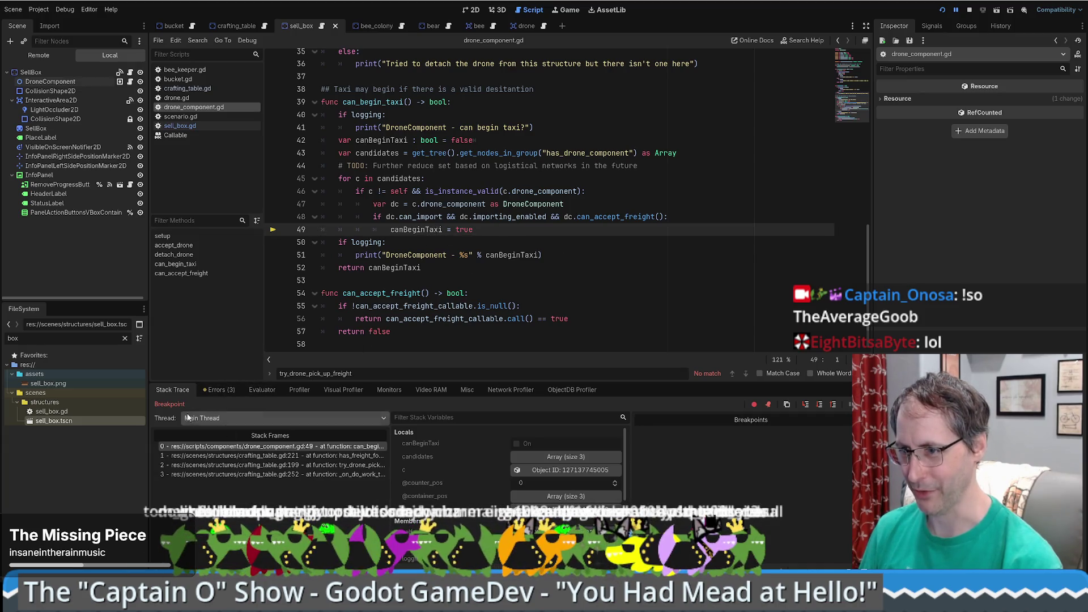
{"action": "key", "text": "alt+o"}
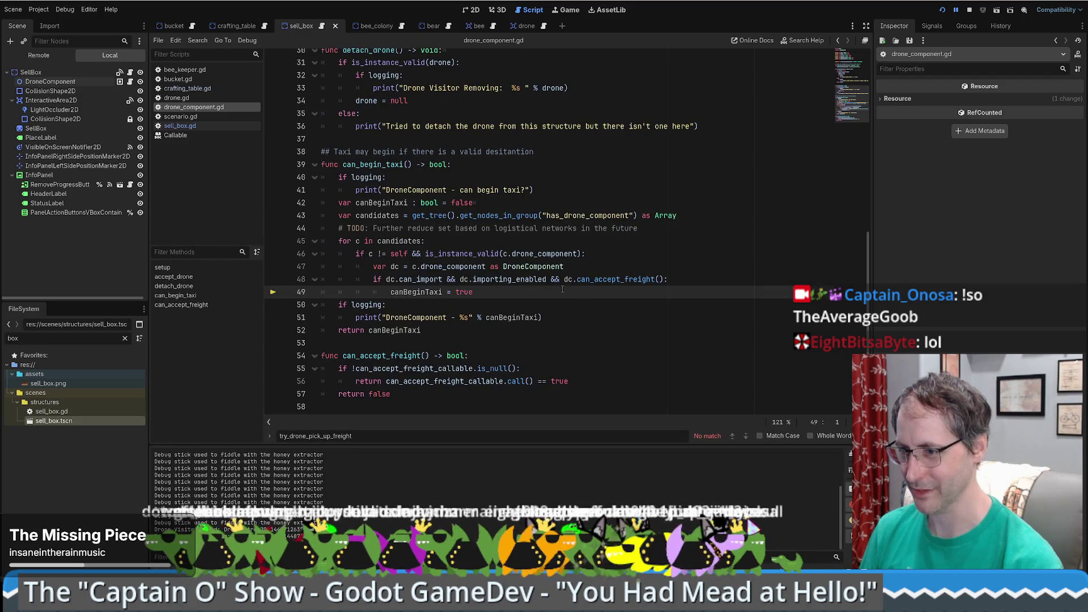
{"action": "key", "text": "F12"}
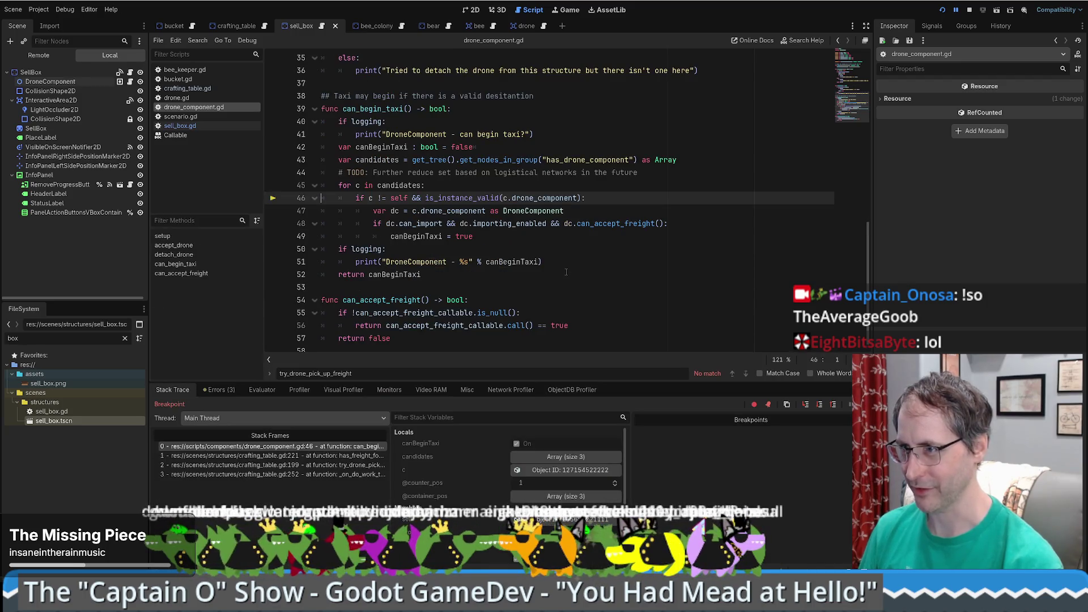
{"action": "key", "text": "F12"}
{"action": "double_click", "coordinate": [426, 238]}
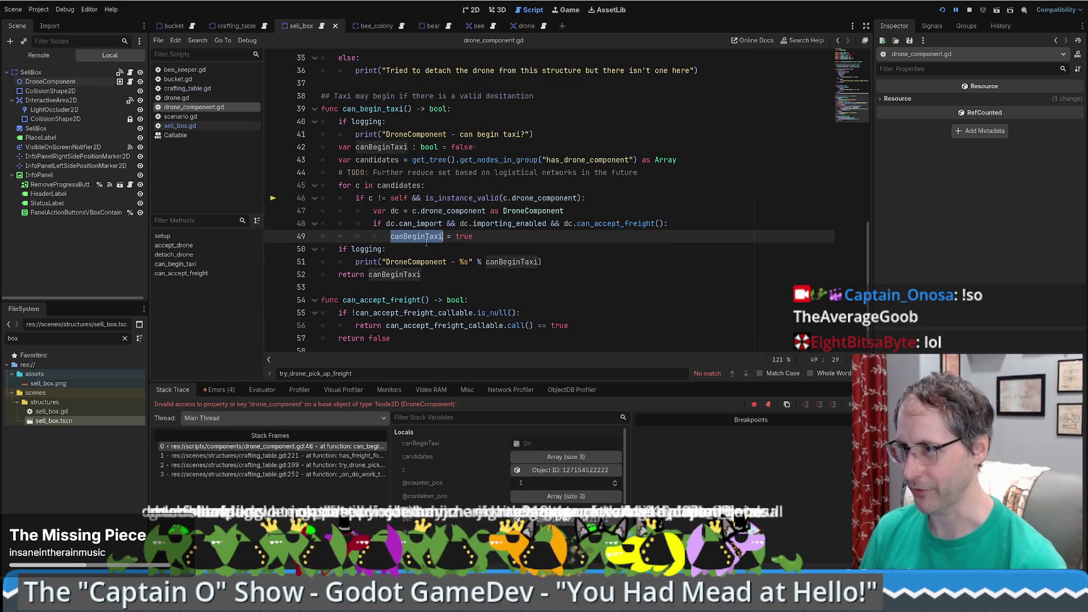
Add a 'break' line after 'canBeginTaxi = true' in the candidate loop
{"action": "left_click", "coordinate": [517, 241]}
{"action": "key", "text": "Return"}
{"action": "type", "text": "break"}
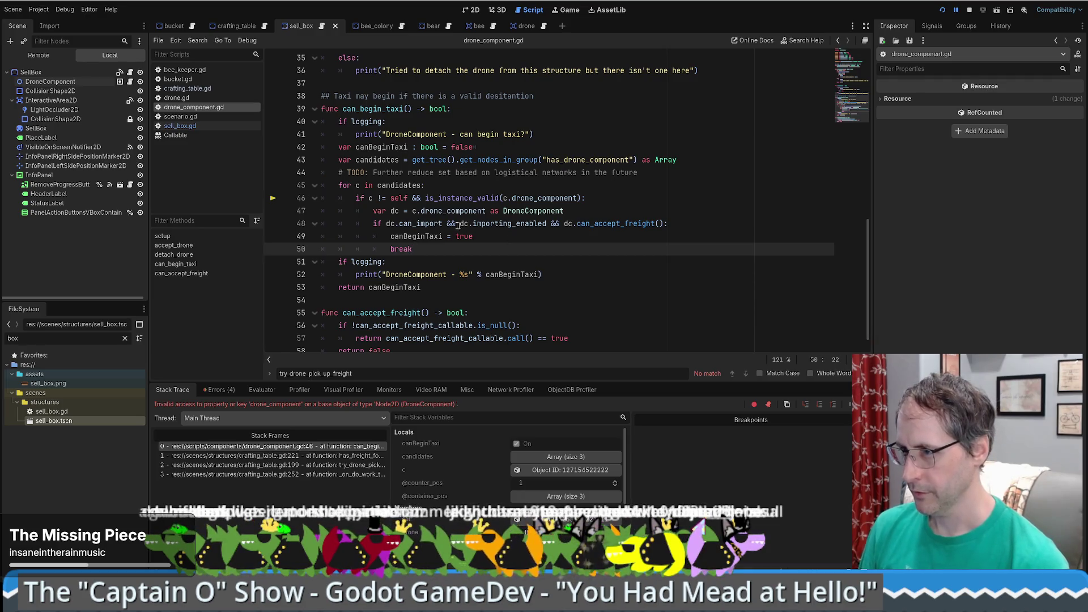
Prefix line 46's if condition with '!canBeginTaxi &&' and save drone_component.gd
{"action": "double_click", "coordinate": [427, 236]}
{"action": "left_click", "coordinate": [367, 197]}
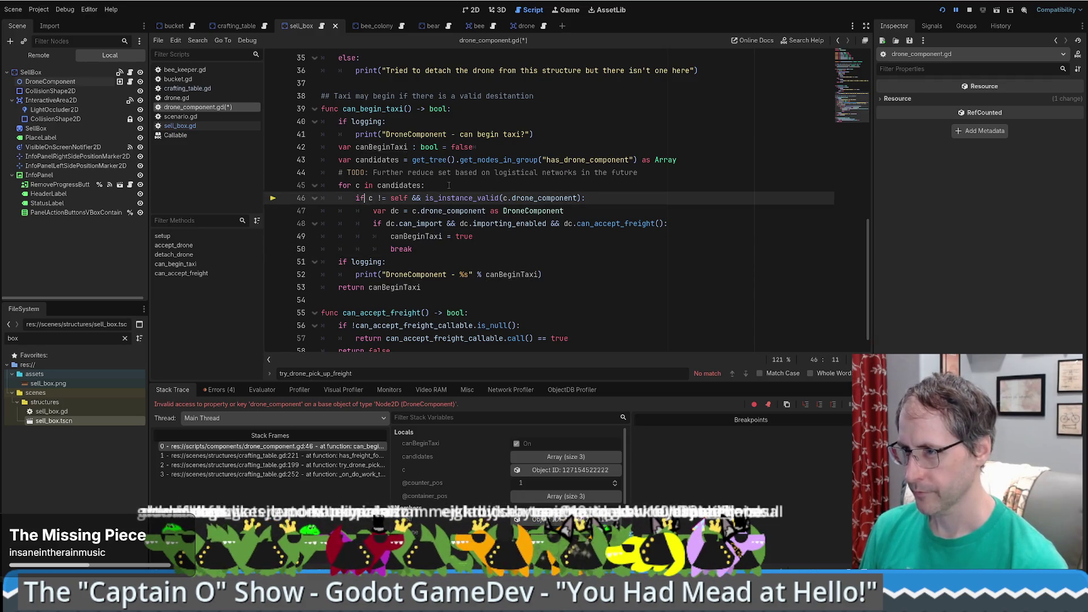
{"action": "type", "text": "!canBeginTaxi &&"}
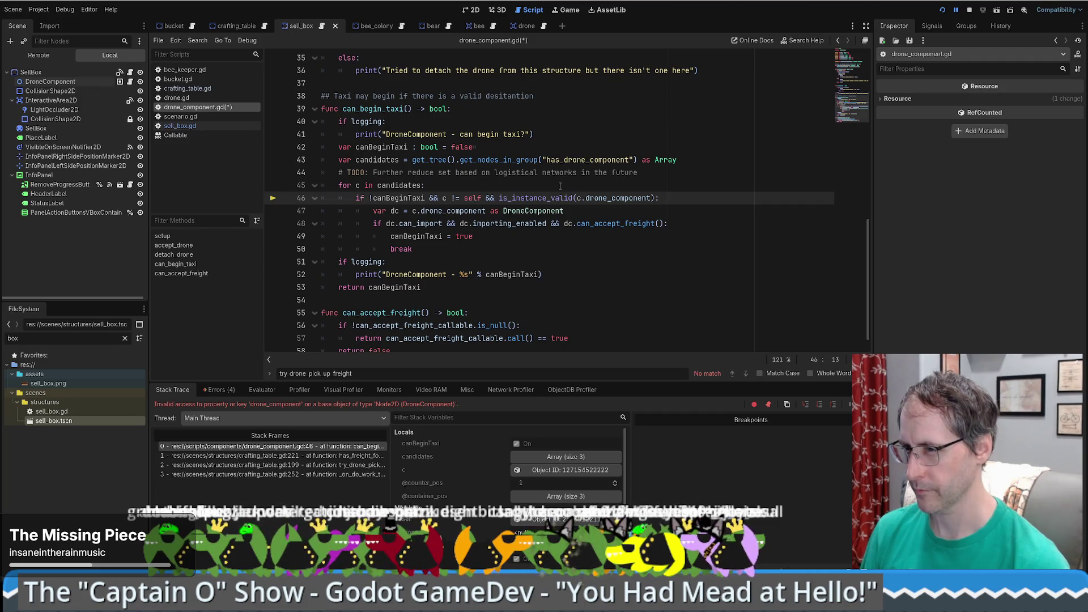
{"action": "key", "text": "ctrl+s"}
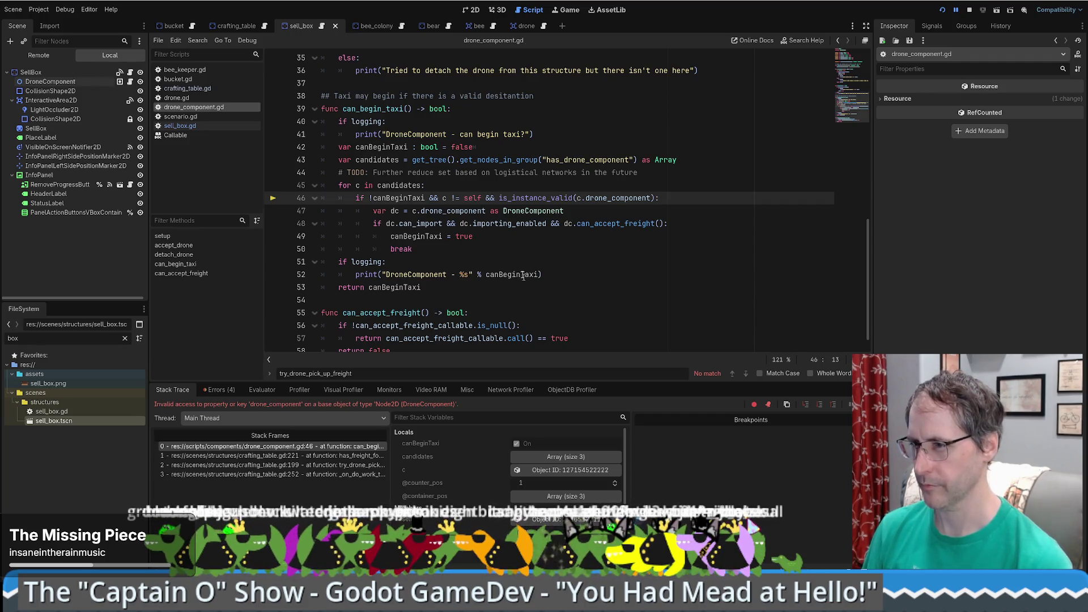
{"action": "left_click", "coordinate": [493, 249]}
{"action": "left_click", "coordinate": [488, 241]}
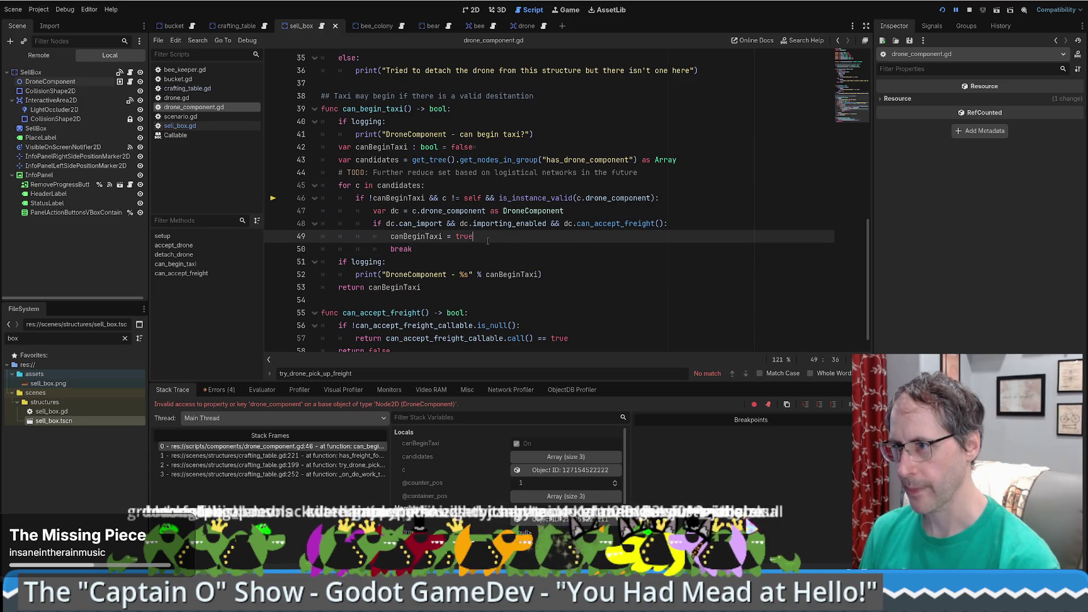
Resume the paused game from the debugger, stop it, and check the errors list
{"action": "left_click", "coordinate": [488, 187]}
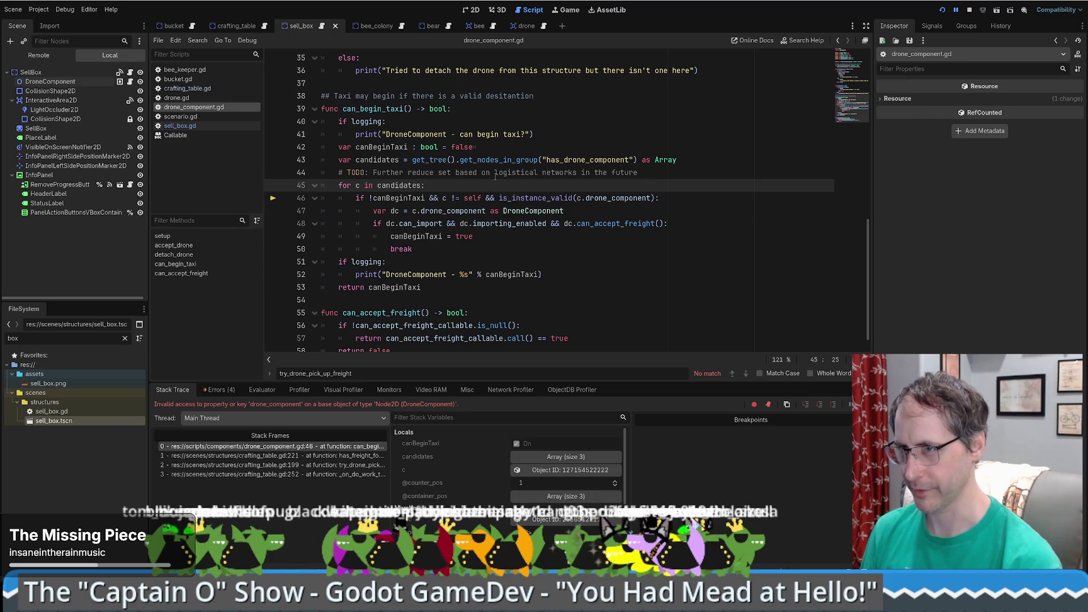
{"action": "left_click", "coordinate": [247, 41]}
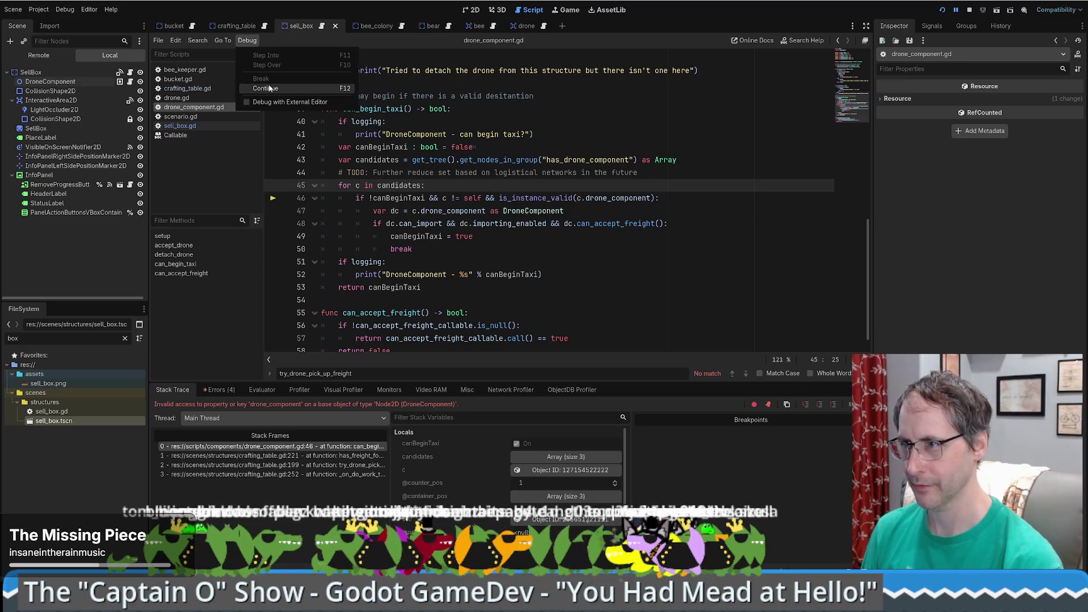
{"action": "left_click", "coordinate": [266, 89]}
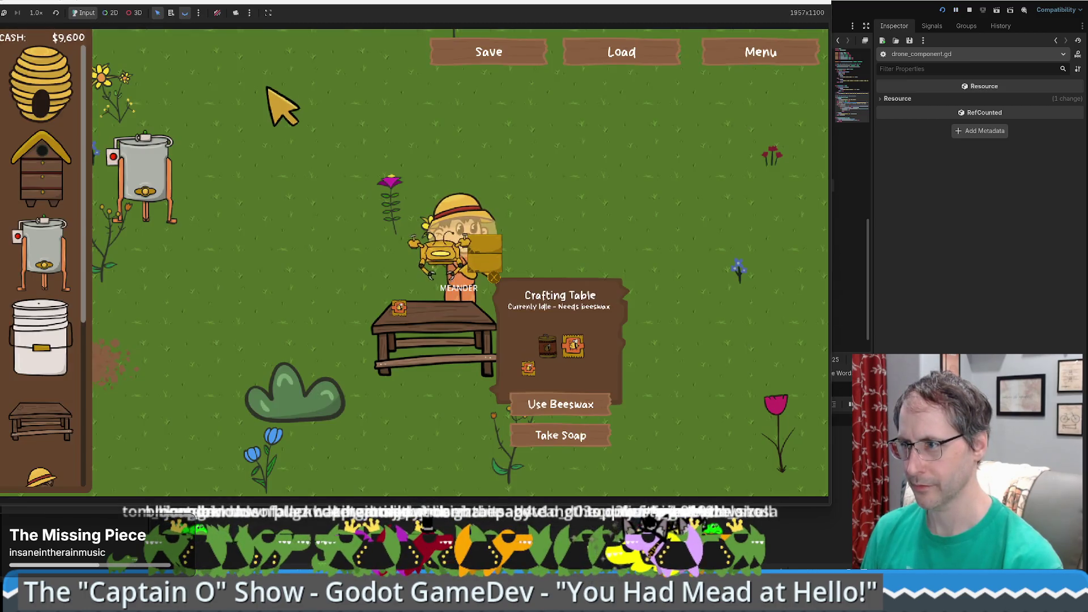
{"action": "left_click", "coordinate": [762, 51]}
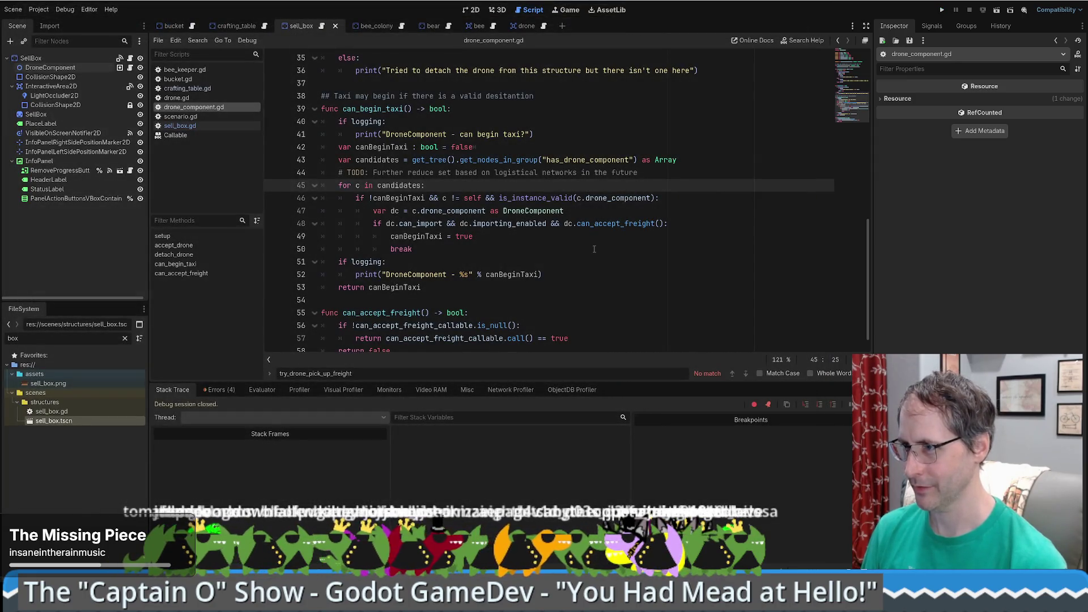
{"action": "left_click", "coordinate": [210, 390]}
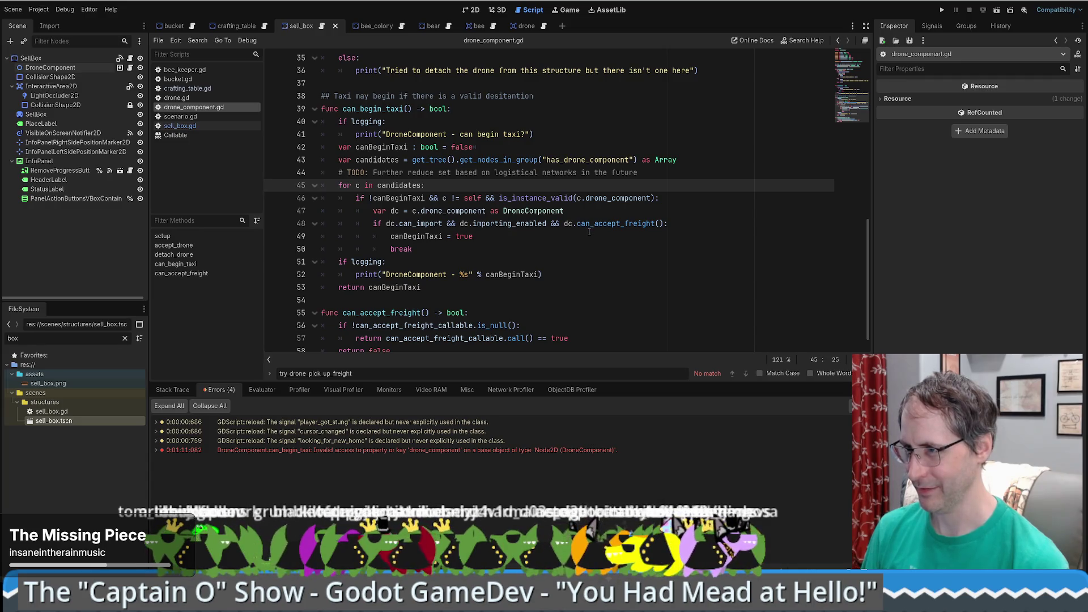
Relaunch the project to test the edited can_begin_taxi code
{"action": "left_click", "coordinate": [584, 152]}
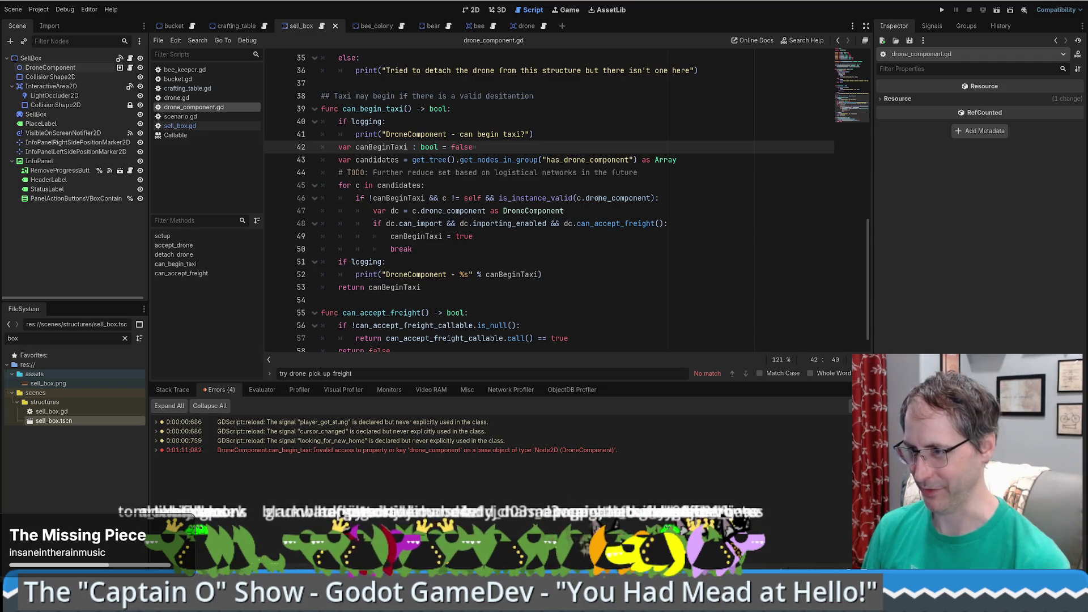
{"action": "double_click", "coordinate": [600, 198]}
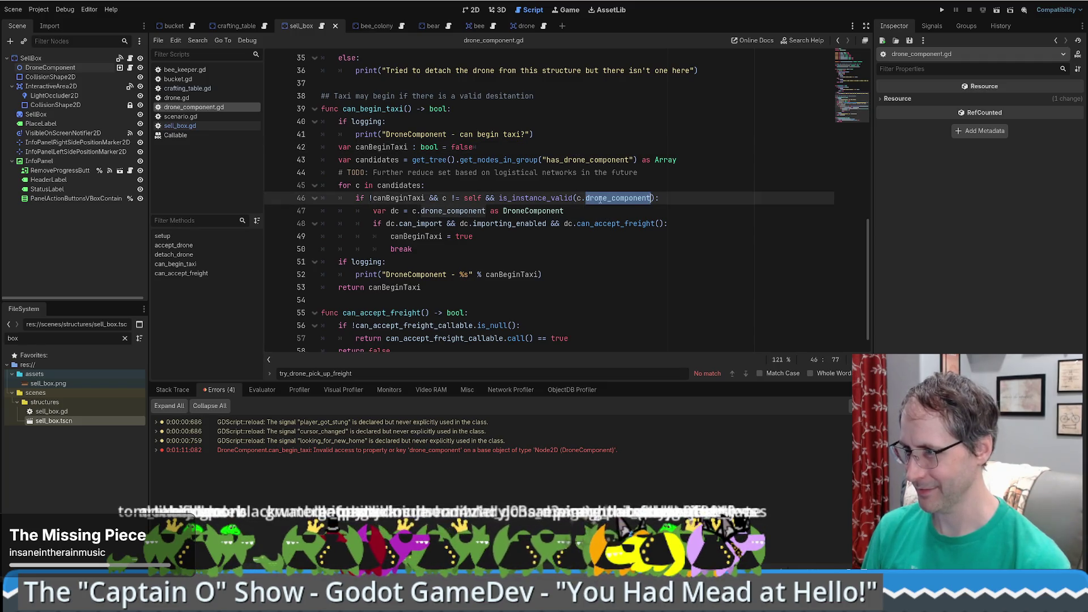
{"action": "left_click", "coordinate": [479, 187]}
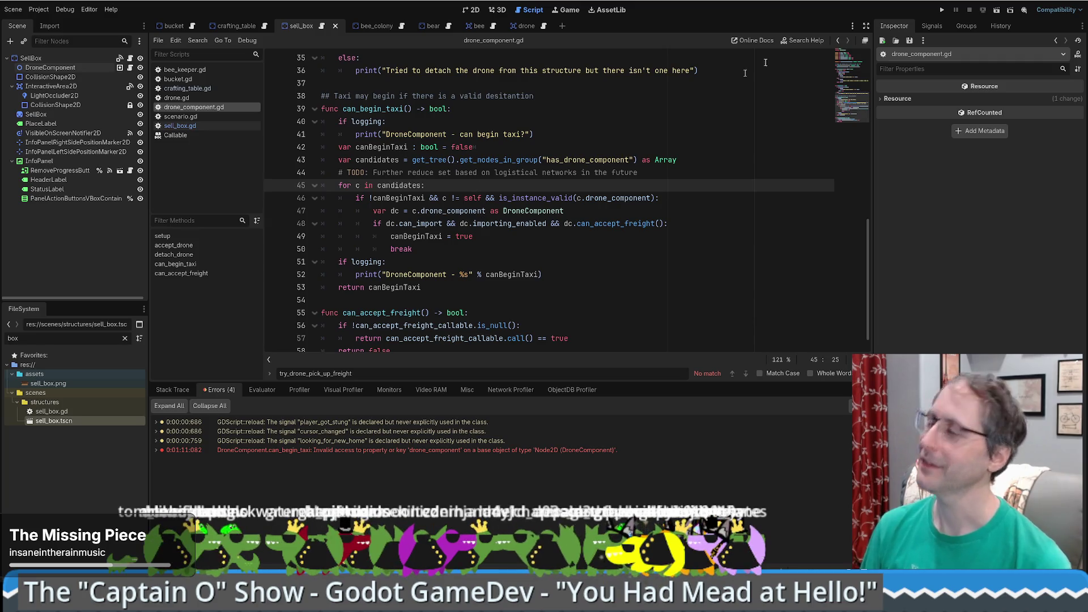
{"action": "left_click", "coordinate": [942, 11]}
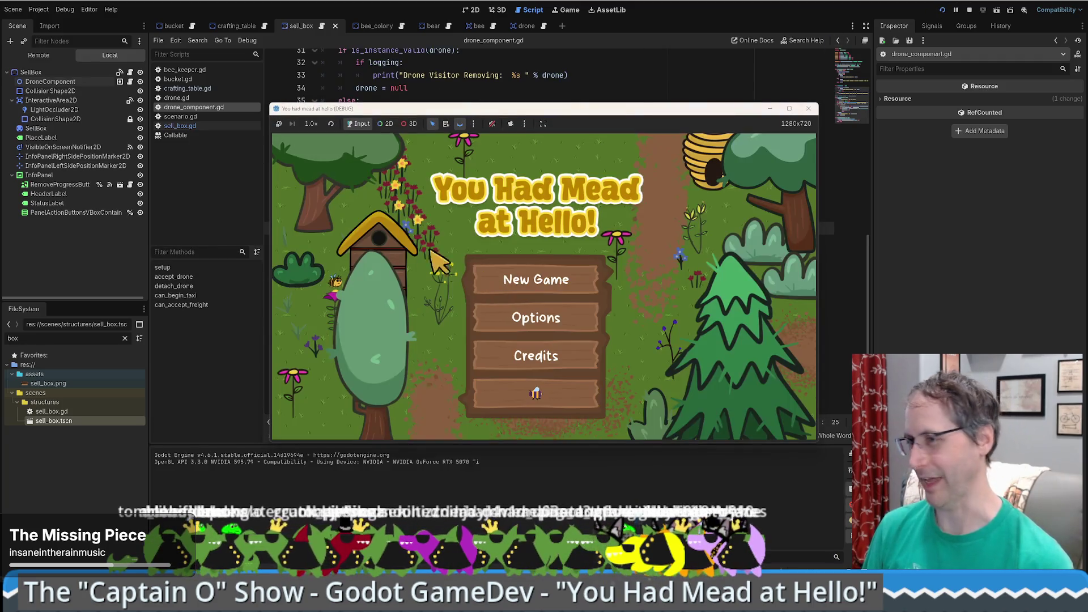
Move the game window to the top-left, enlarge it, and start a New Game
{"action": "left_click_drag", "start_coordinate": [469, 108], "coordinate": [212, 8]}
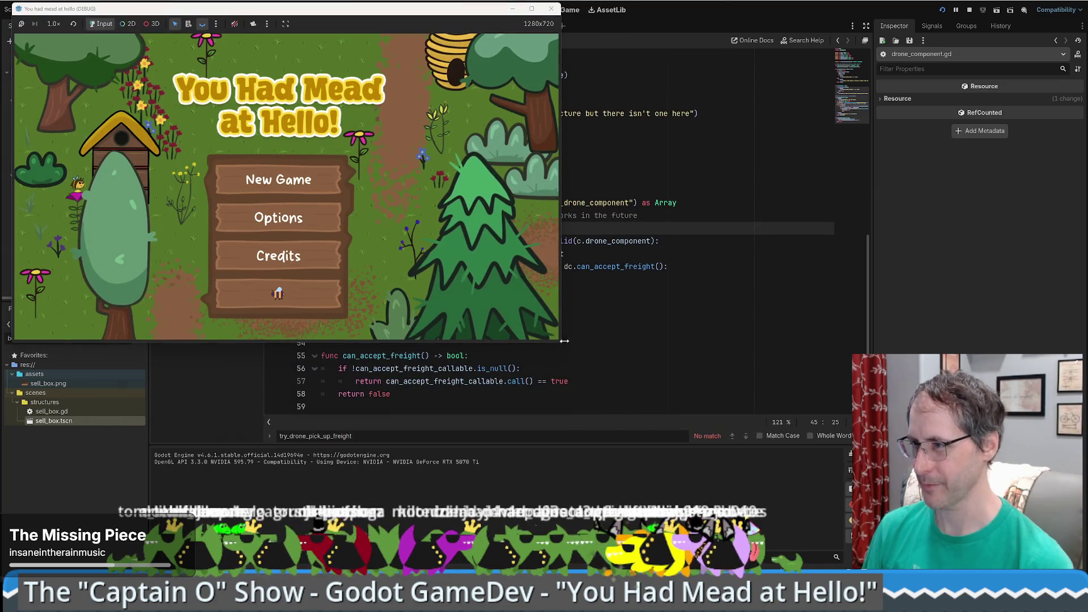
{"action": "left_click_drag", "start_coordinate": [560, 345], "coordinate": [728, 492]}
{"action": "left_click", "coordinate": [408, 405]}
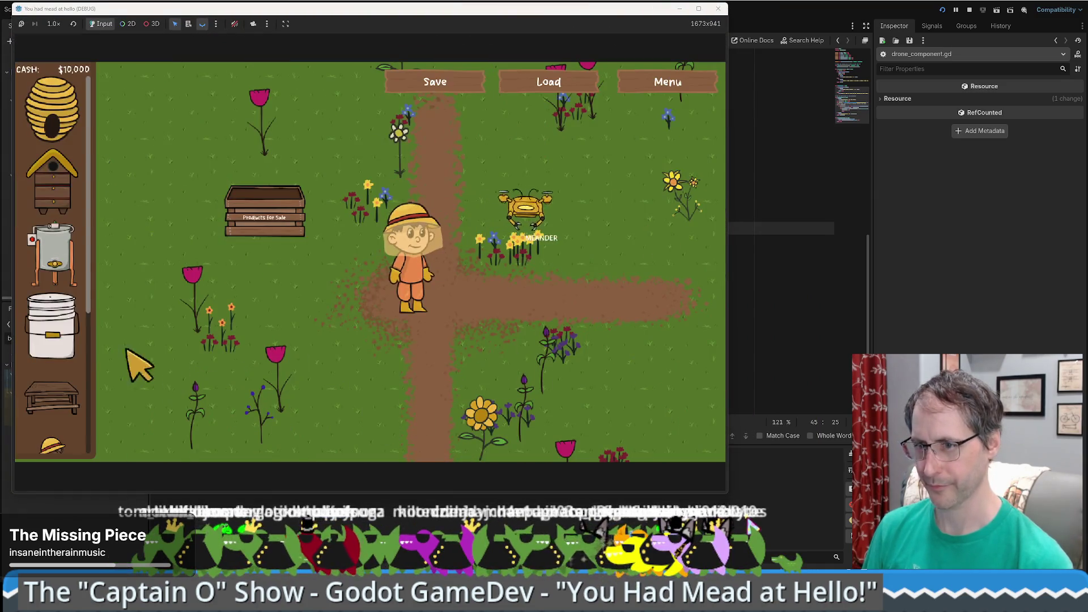
Place a honey extractor beside the player and take its honey frames
{"action": "left_click", "coordinate": [54, 253]}
{"action": "left_click", "coordinate": [479, 315]}
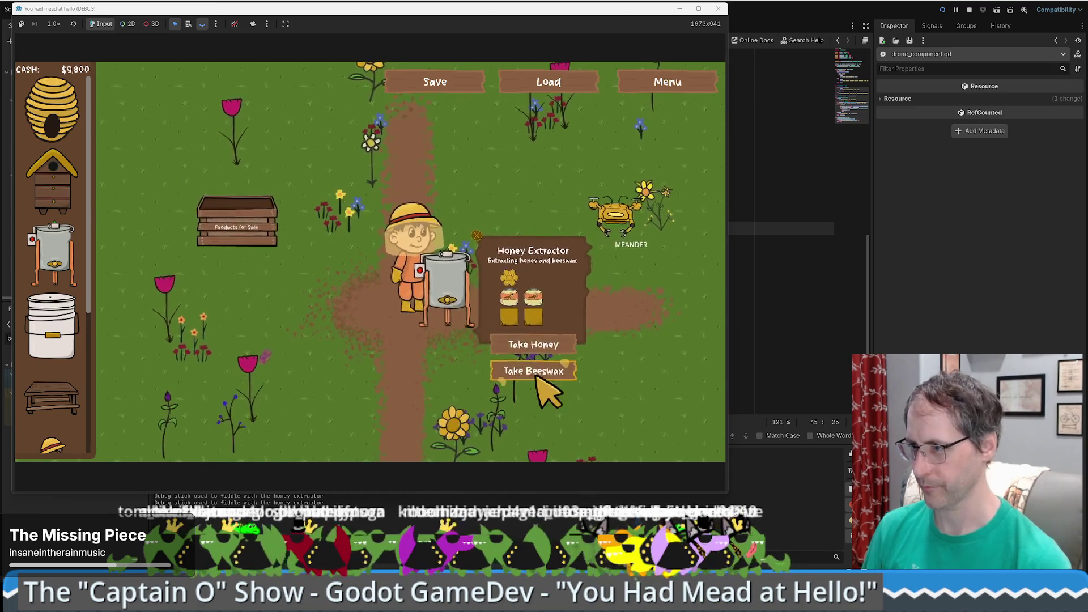
{"action": "left_click", "coordinate": [546, 389]}
{"action": "left_click", "coordinate": [533, 345]}
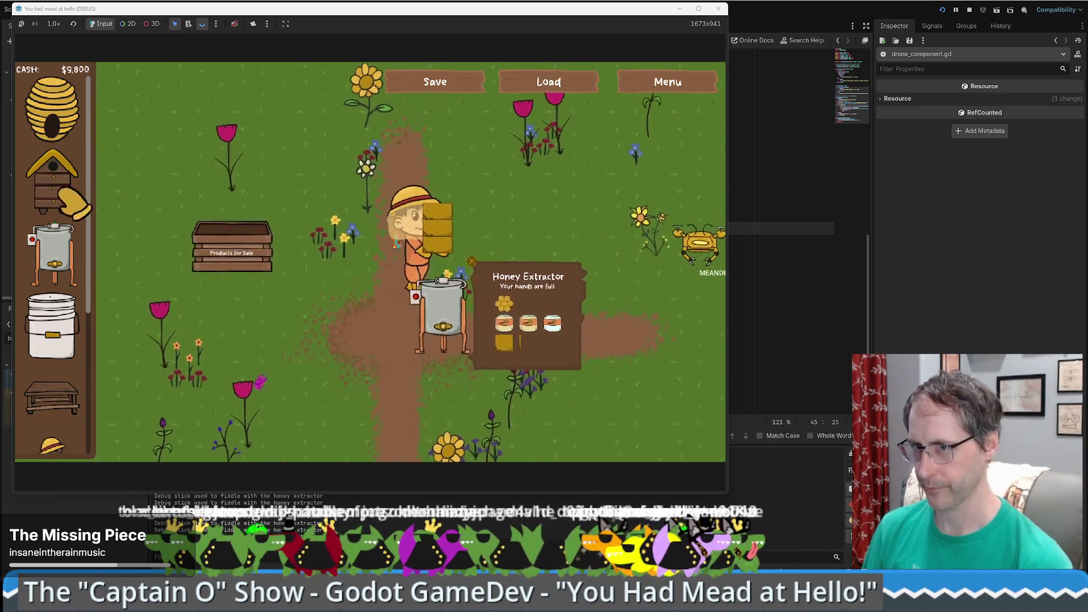
Buy and place two crafting tables from the shop, then maximize the game window
{"action": "left_click", "coordinate": [60, 404]}
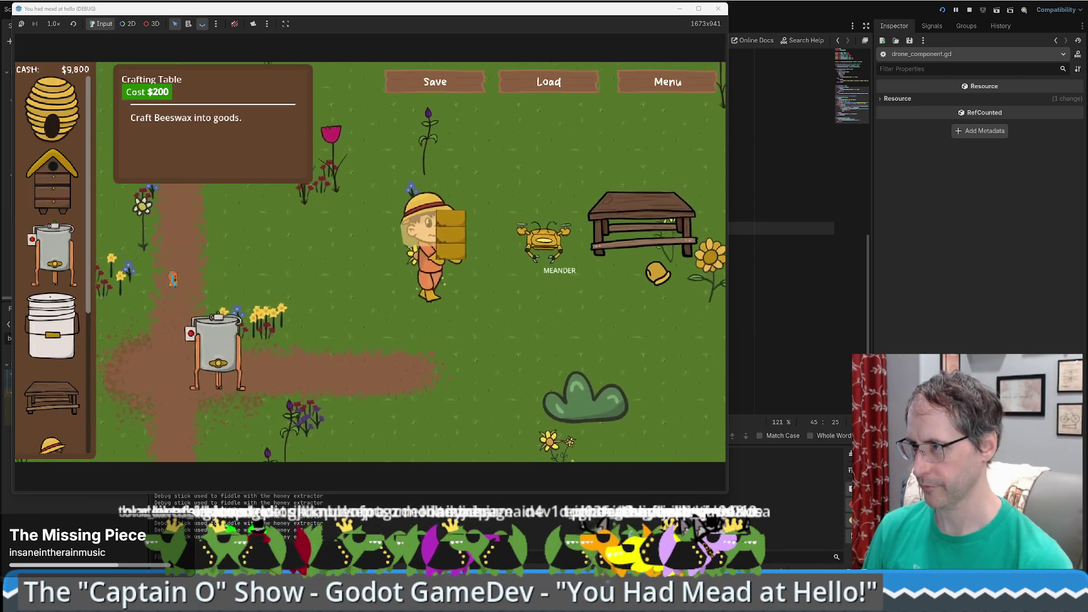
{"action": "left_click", "coordinate": [567, 283]}
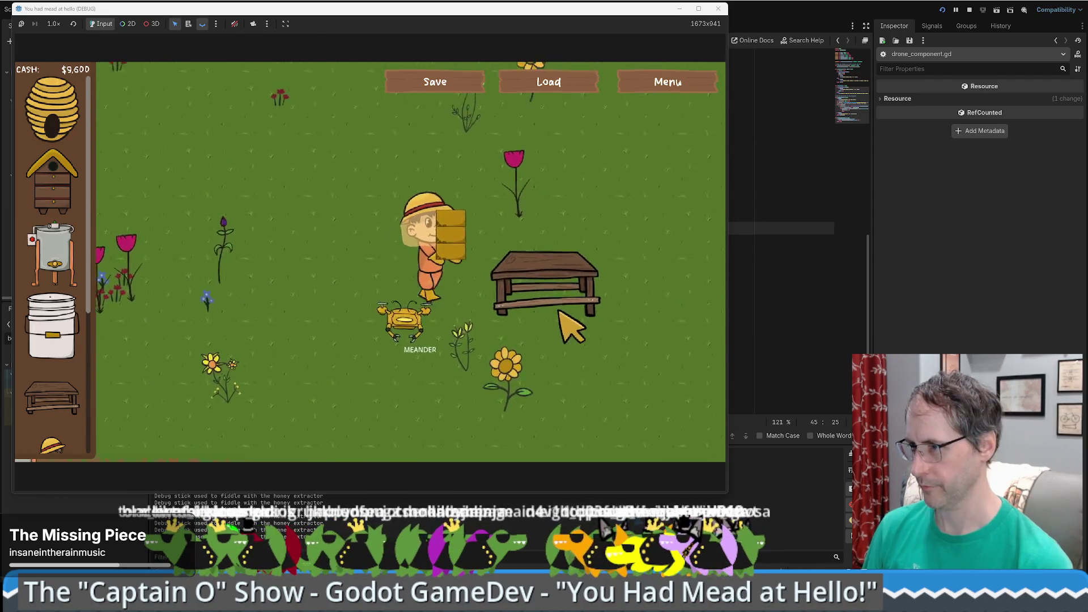
{"action": "left_click", "coordinate": [562, 309]}
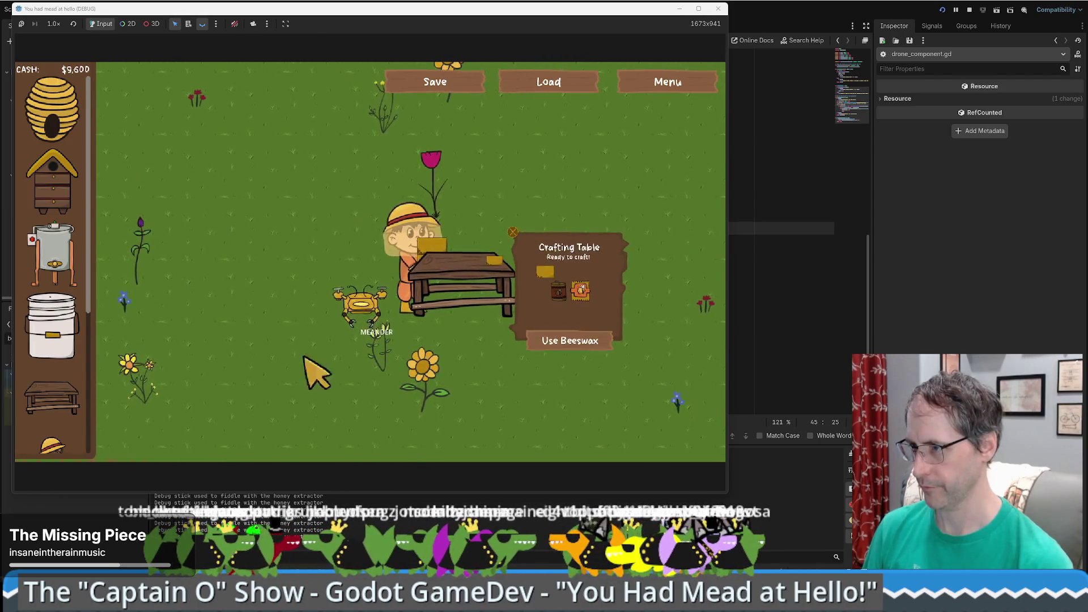
{"action": "left_click", "coordinate": [305, 358]}
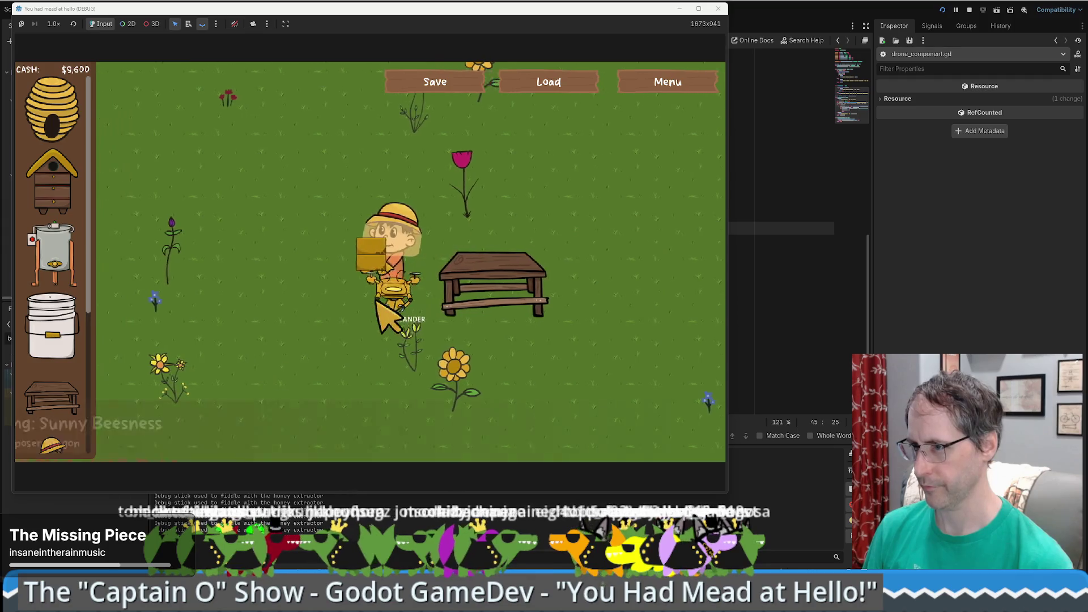
{"action": "left_click", "coordinate": [51, 397]}
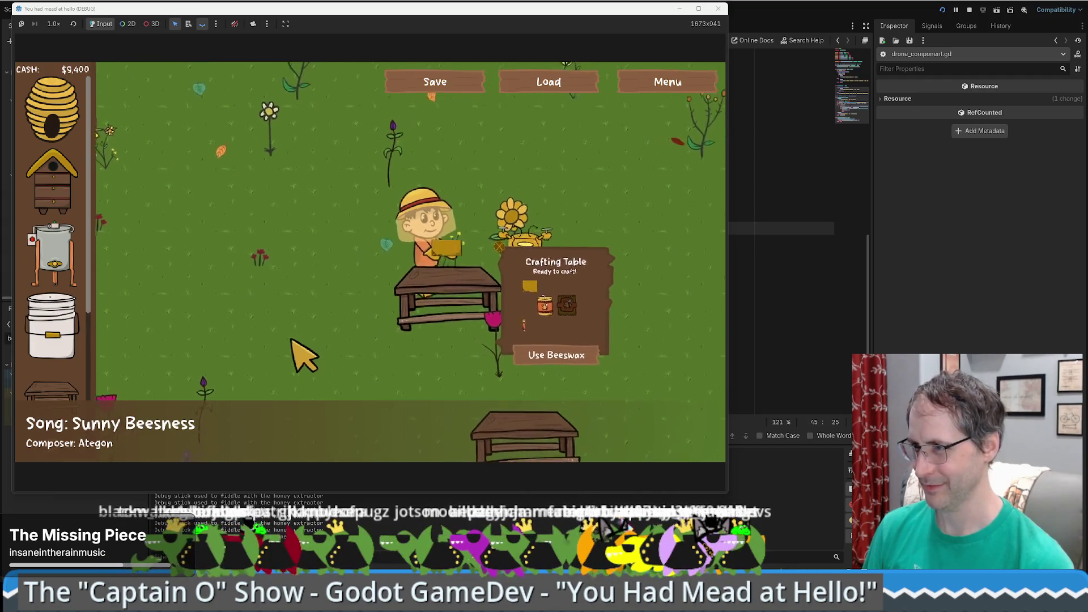
{"action": "mouse_move", "coordinate": [52, 391]}
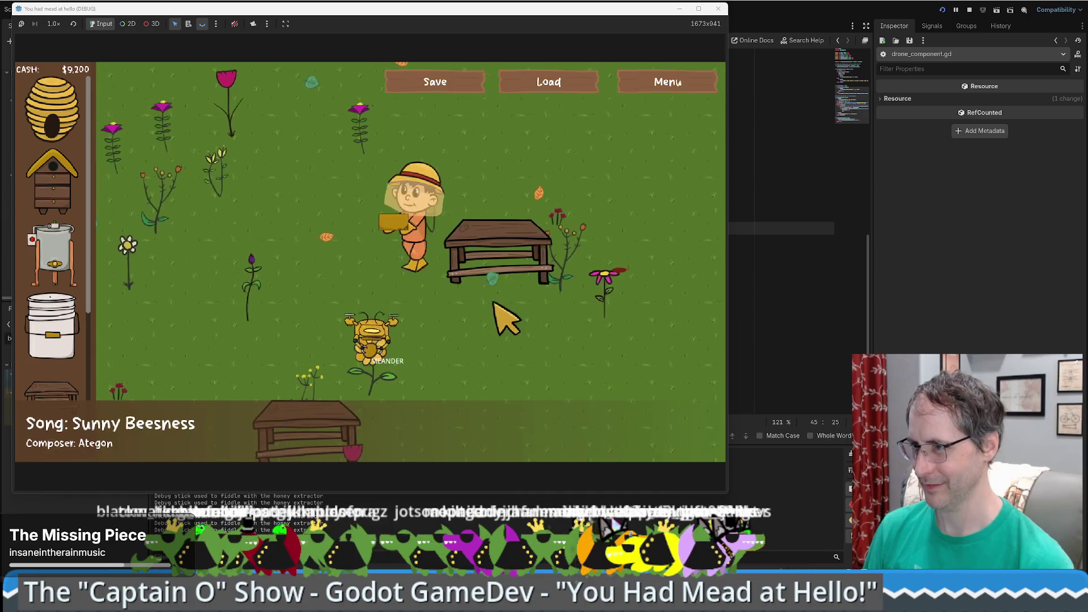
{"action": "left_click", "coordinate": [488, 266]}
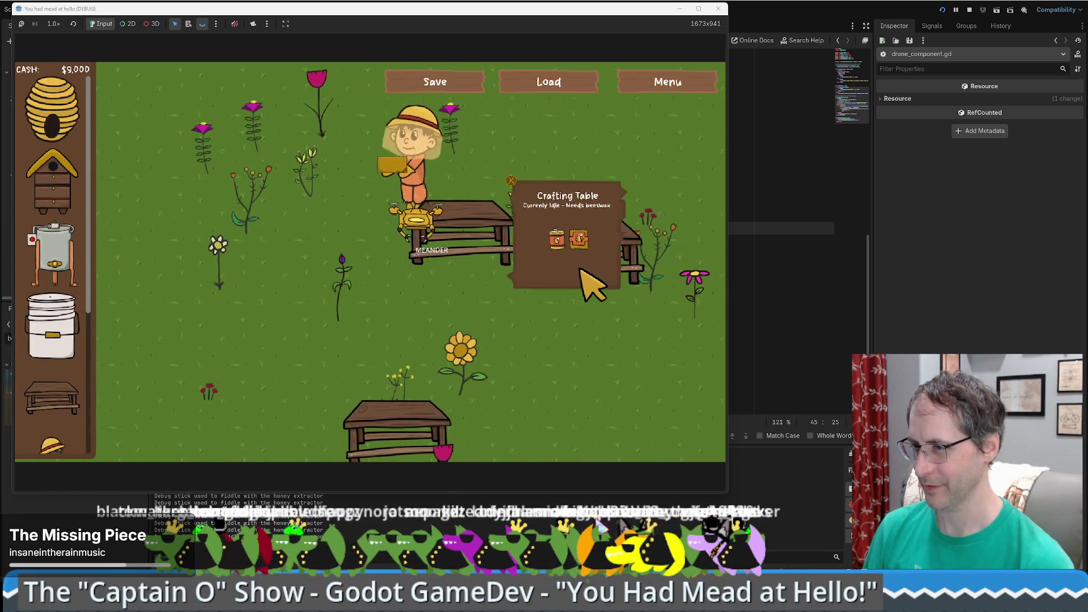
{"action": "mouse_move", "coordinate": [62, 405]}
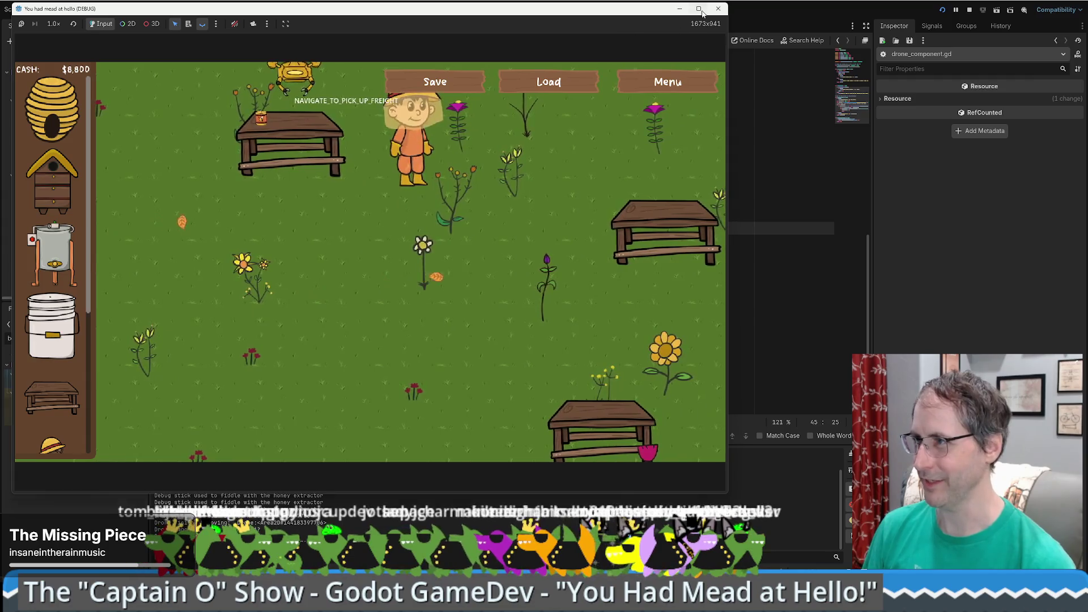
{"action": "left_click", "coordinate": [701, 10]}
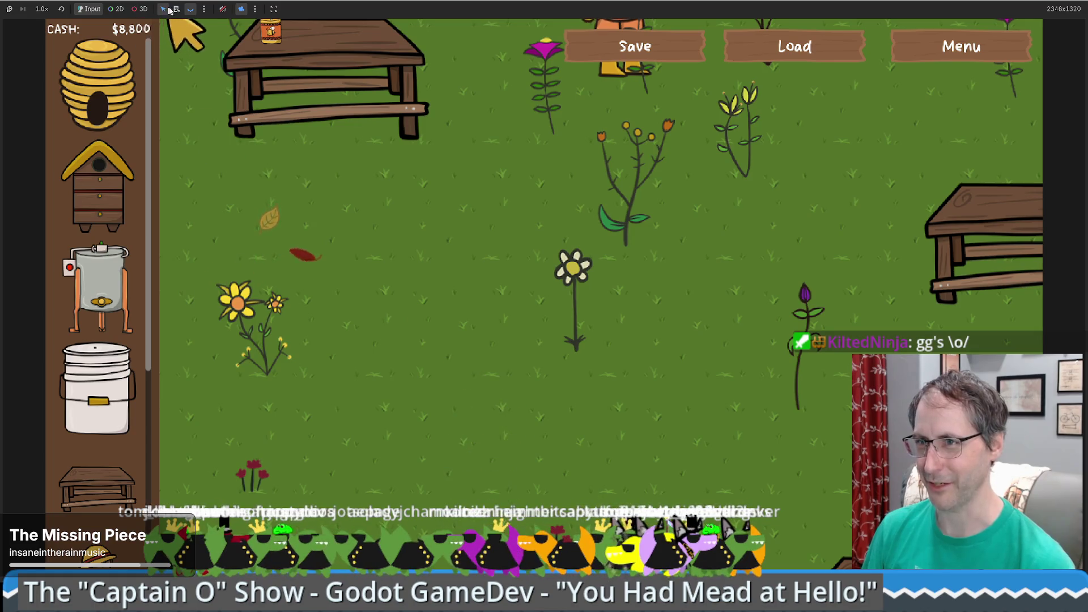
Enable free camera control, then pan and zoom onto the drone and the candle's crafting table
{"action": "left_click", "coordinate": [116, 8]}
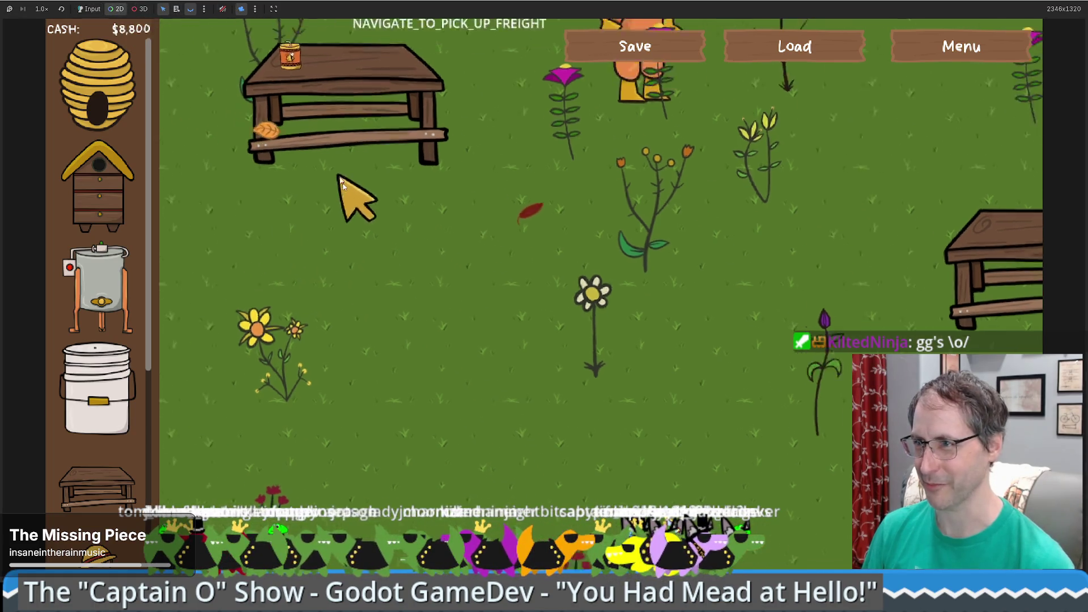
{"action": "left_click_drag", "start_coordinate": [360, 194], "coordinate": [450, 425]}
{"action": "scroll", "coordinate": [562, 245], "scroll_direction": "up", "scroll_amount": 2}
{"action": "scroll", "coordinate": [553, 247], "scroll_direction": "up", "scroll_amount": 2}
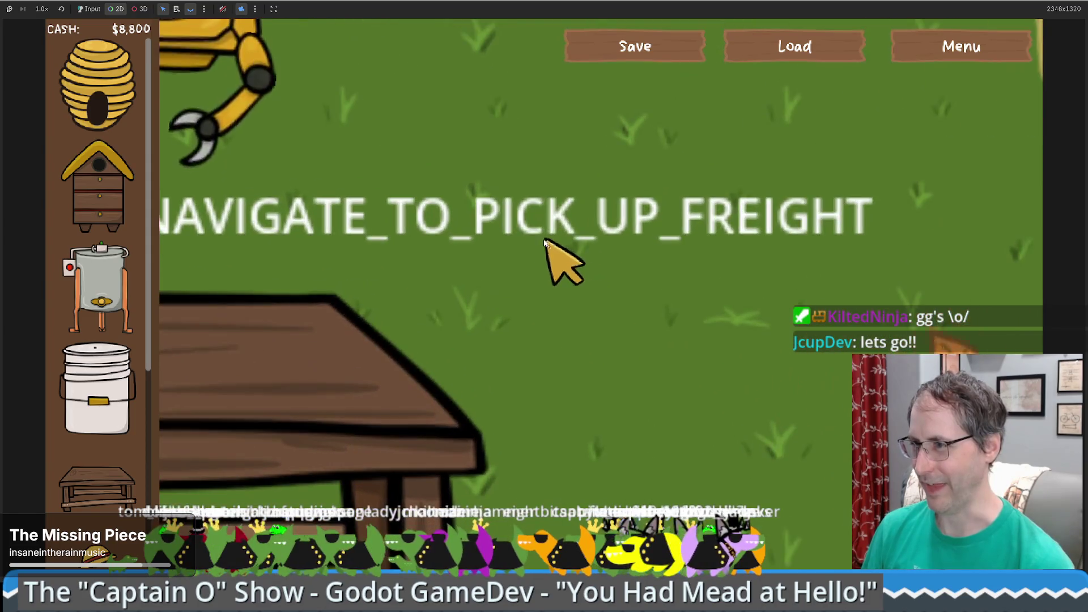
{"action": "mouse_move", "coordinate": [502, 231]}
{"action": "left_mouse_down"}
{"action": "mouse_move", "coordinate": [559, 273]}
{"action": "mouse_move", "coordinate": [666, 398]}
{"action": "mouse_move", "coordinate": [627, 318]}
{"action": "mouse_move", "coordinate": [598, 290]}
{"action": "left_mouse_up"}
{"action": "scroll", "coordinate": [603, 377], "scroll_direction": "down", "scroll_amount": 4}
{"action": "scroll", "coordinate": [540, 252], "scroll_direction": "up", "scroll_amount": 1}
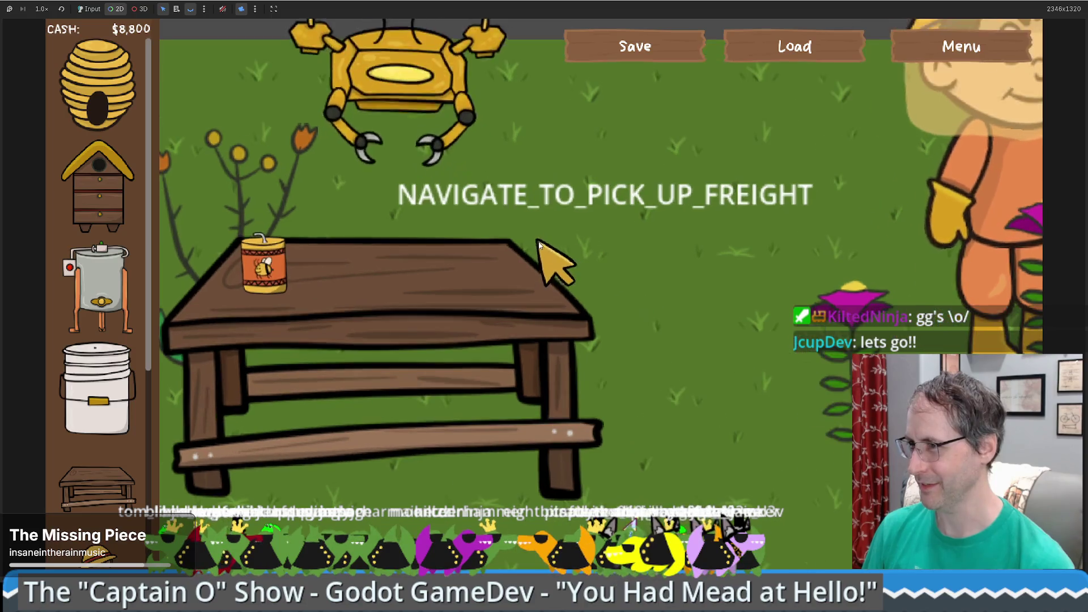
{"action": "scroll", "coordinate": [540, 251], "scroll_direction": "down", "scroll_amount": 1}
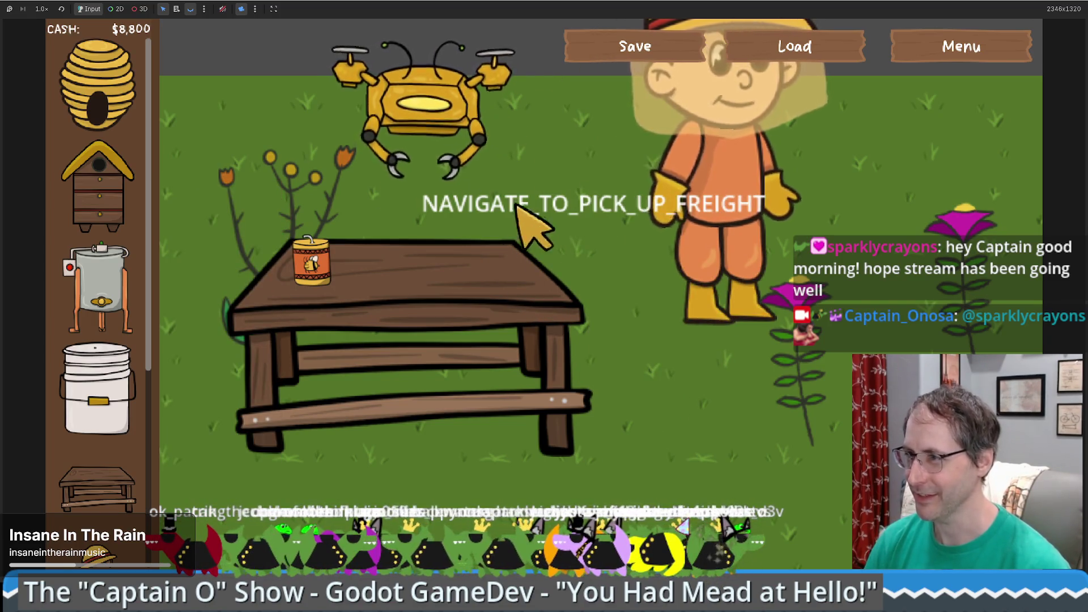
Inspect the crafting table's status panel (idle, needs beeswax), then stop the game with F8
{"action": "mouse_move", "coordinate": [469, 203]}
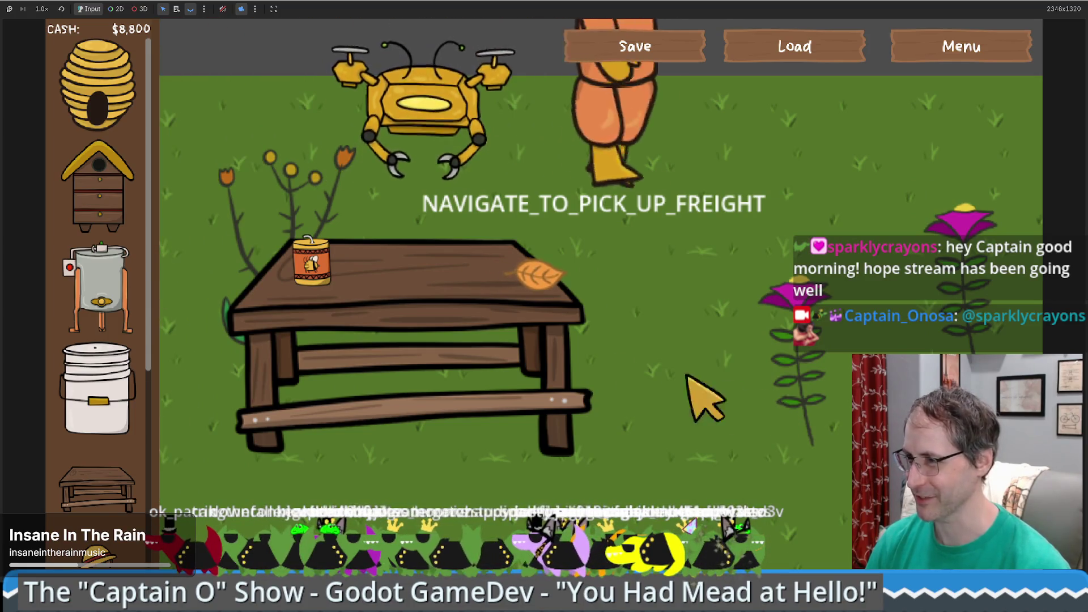
{"action": "left_click", "coordinate": [335, 275]}
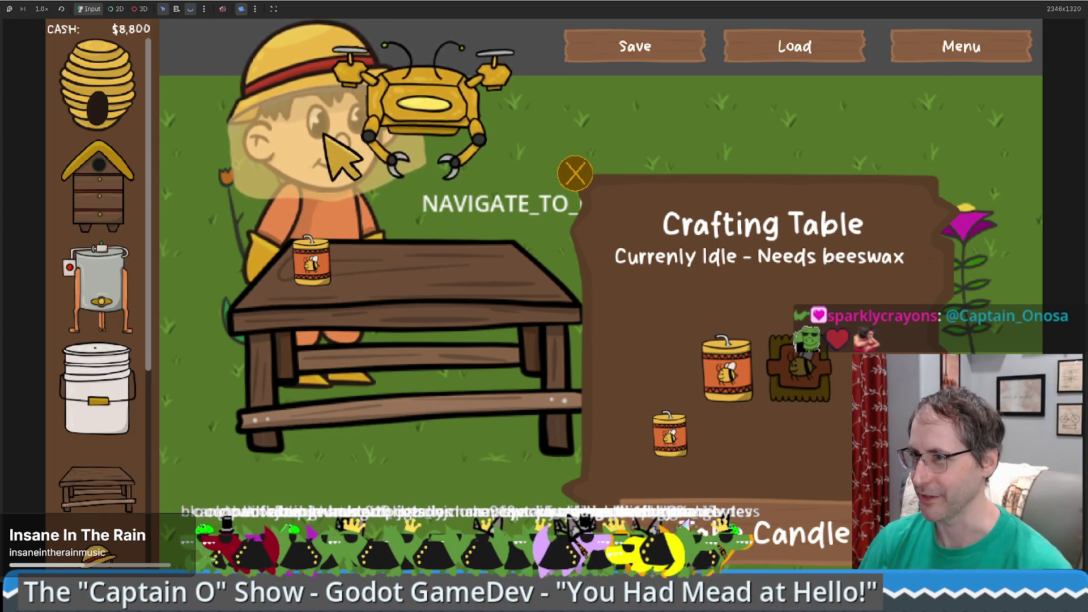
{"action": "scroll", "coordinate": [351, 148], "scroll_direction": "up", "scroll_amount": 5}
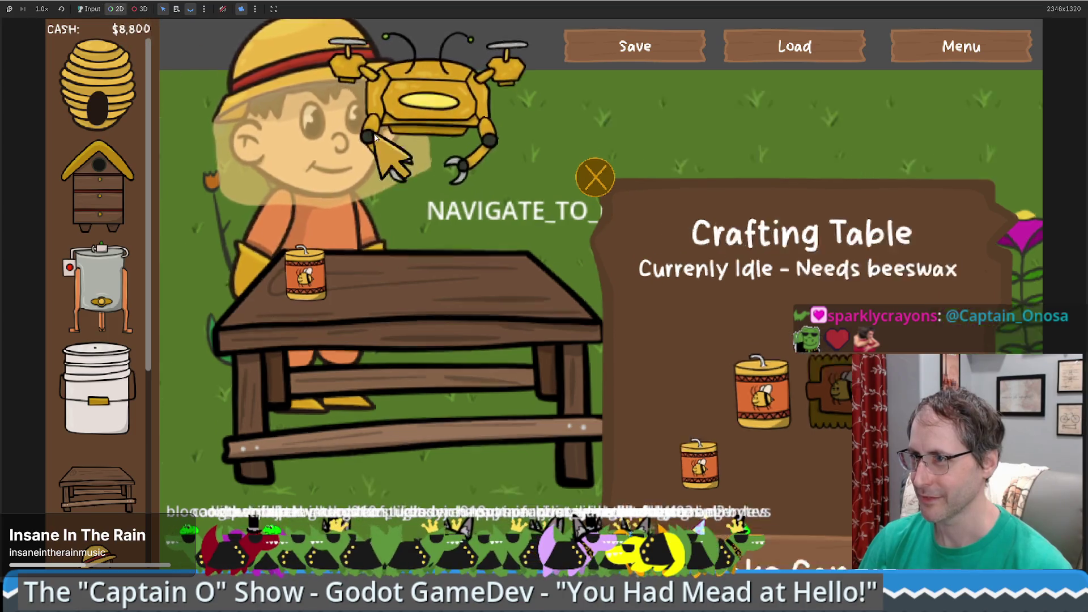
{"action": "scroll", "coordinate": [368, 227], "scroll_direction": "up", "scroll_amount": 3}
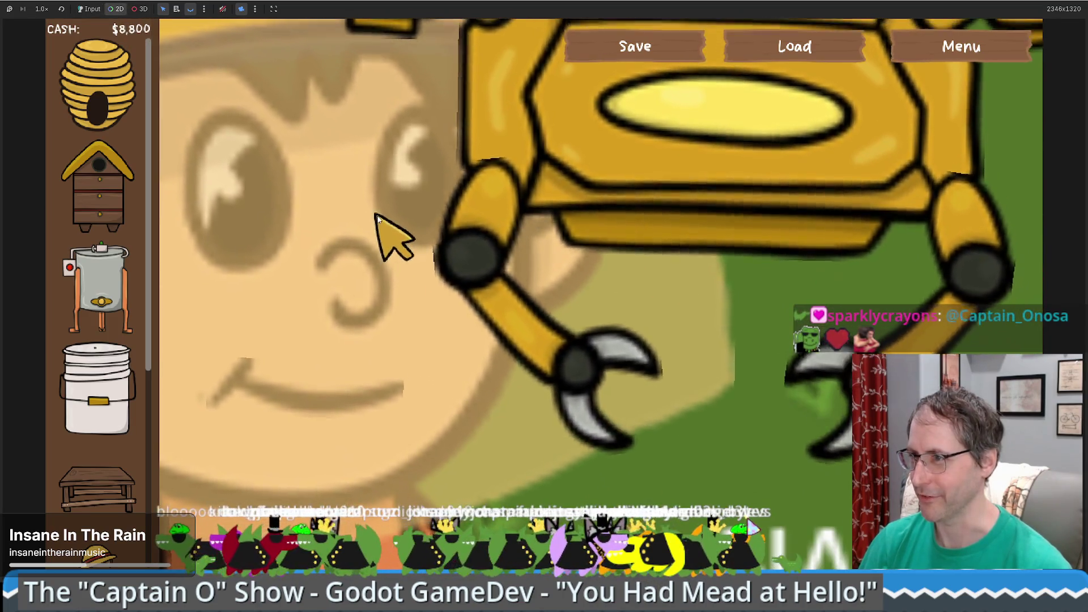
{"action": "mouse_move", "coordinate": [377, 217]}
{"action": "left_mouse_down"}
{"action": "mouse_move", "coordinate": [389, 238]}
{"action": "mouse_move", "coordinate": [469, 267]}
{"action": "mouse_move", "coordinate": [460, 253]}
{"action": "left_mouse_up"}
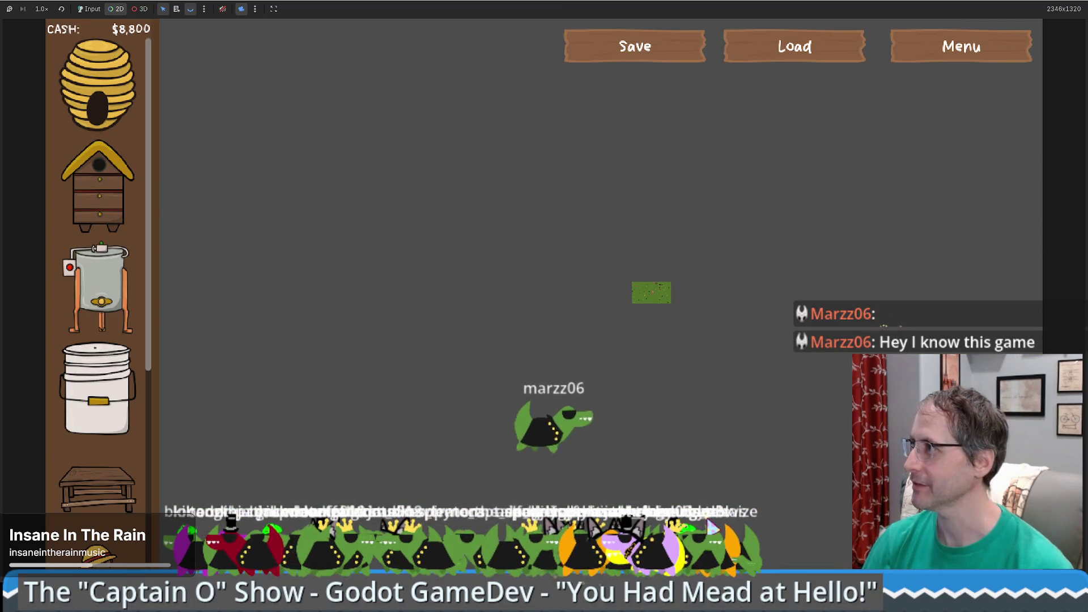
{"action": "key", "text": "F8"}
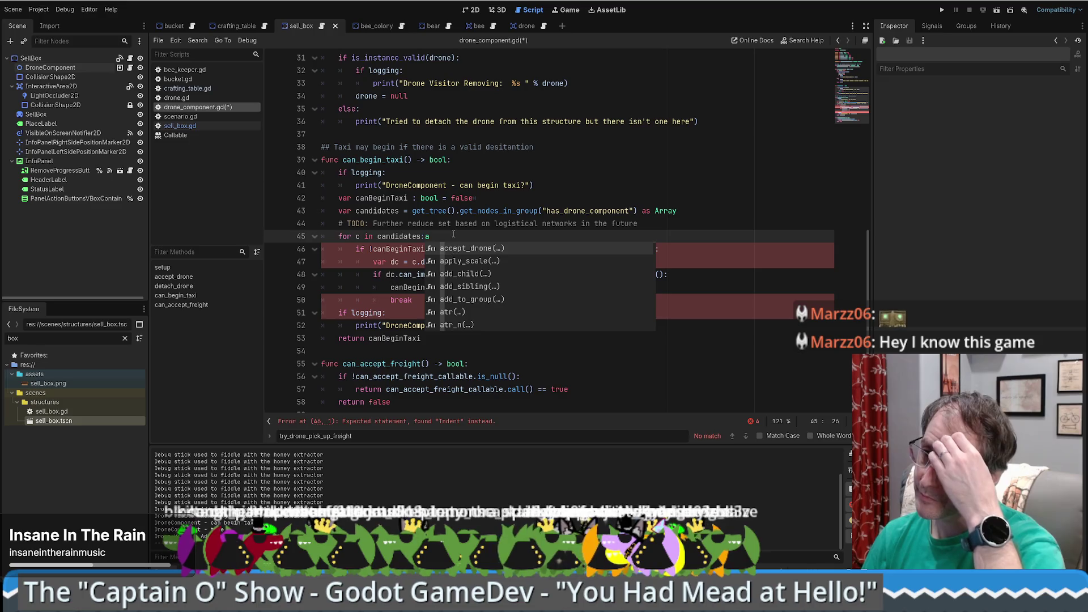
Delete the stray 'a' after 'candidates:' on line 45, save, and rerun the game
{"action": "key", "text": "BackSpace"}
{"action": "key", "text": "ctrl+s"}
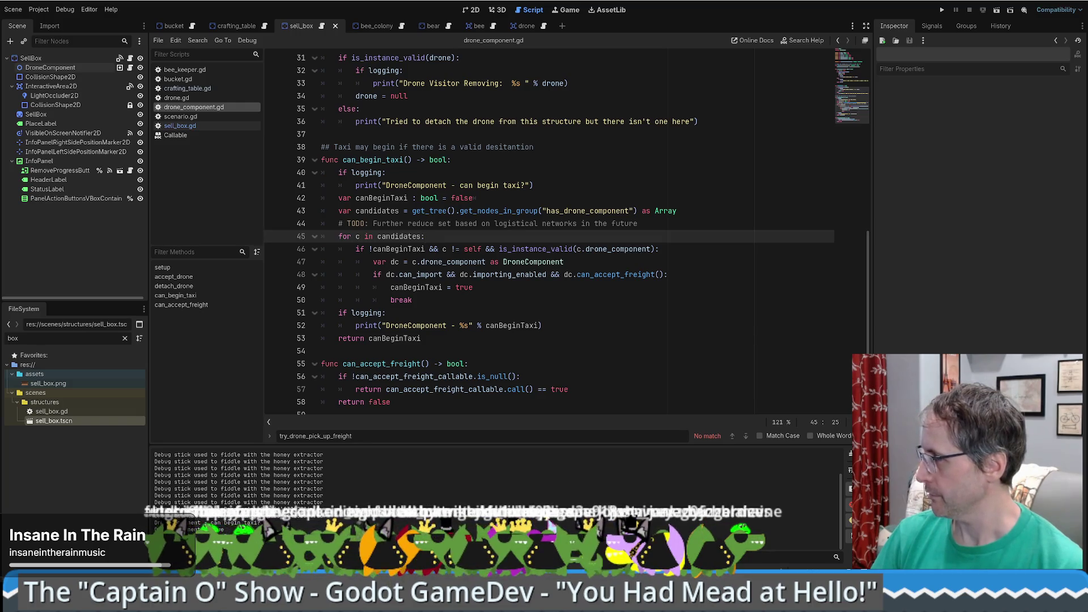
{"action": "left_click", "coordinate": [321, 351]}
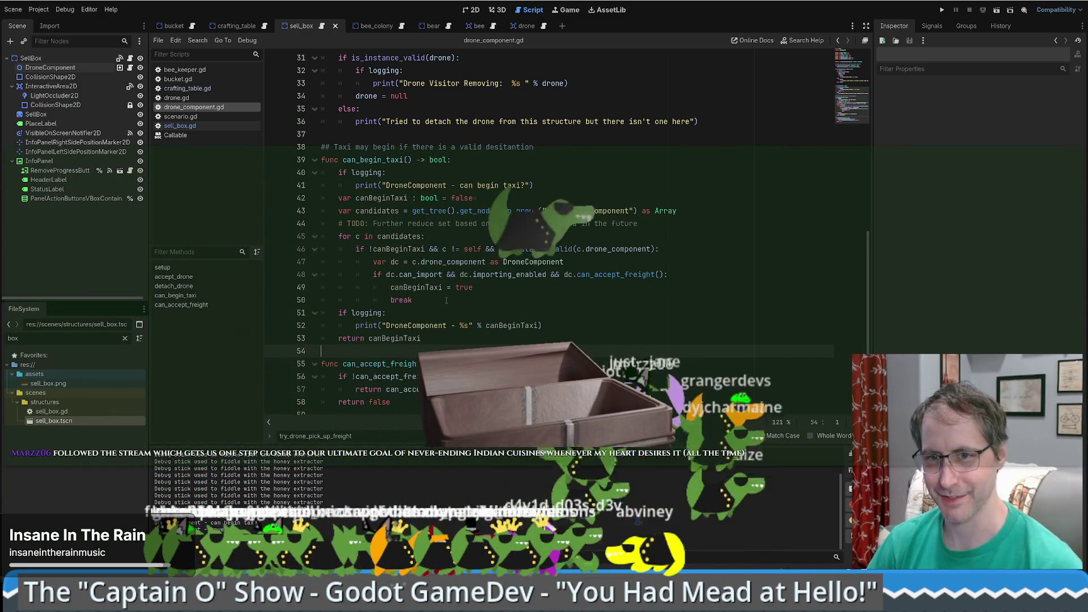
{"action": "scroll", "coordinate": [446, 301], "scroll_direction": "down", "scroll_amount": 1}
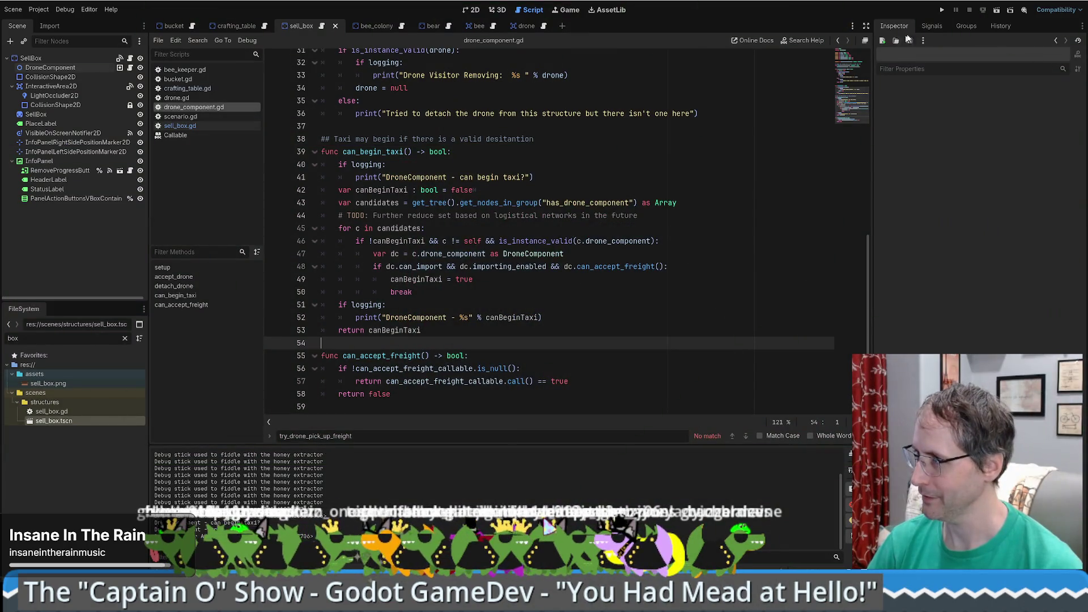
{"action": "left_click", "coordinate": [942, 10]}
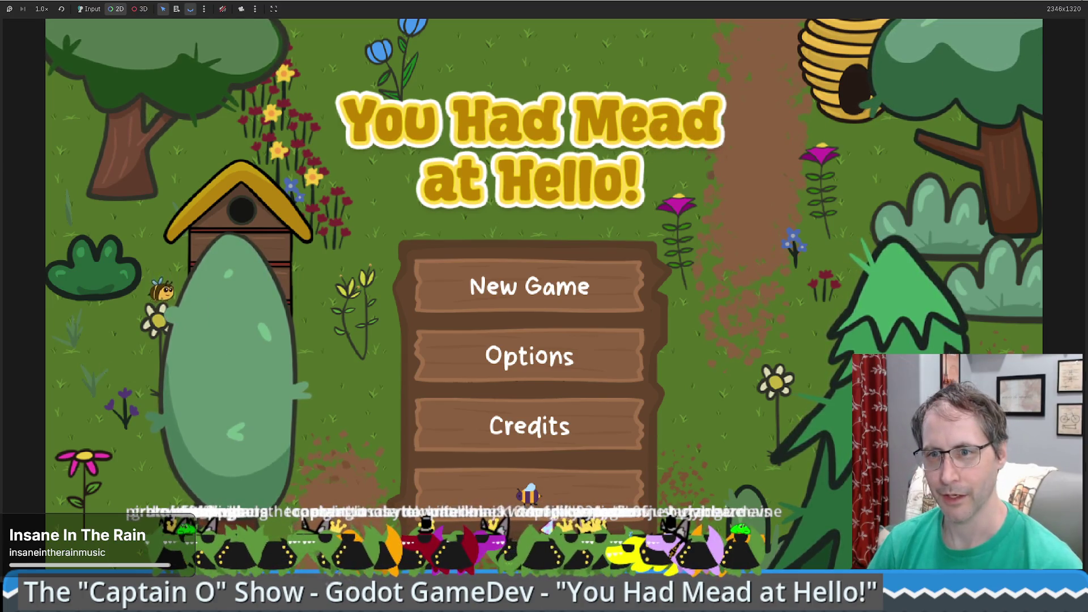
Stop the game with F8, scroll drone_component.gd, and move over to crafting_table.gd
{"action": "key", "text": "F8"}
{"action": "scroll", "coordinate": [608, 250], "scroll_direction": "up", "scroll_amount": 5}
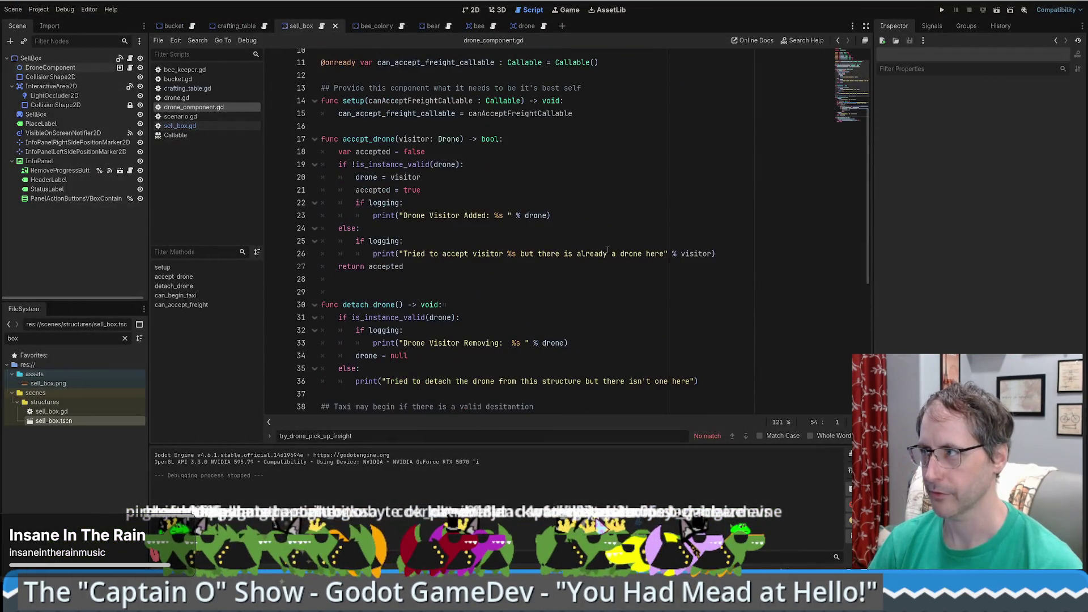
{"action": "scroll", "coordinate": [592, 237], "scroll_direction": "down", "scroll_amount": 7}
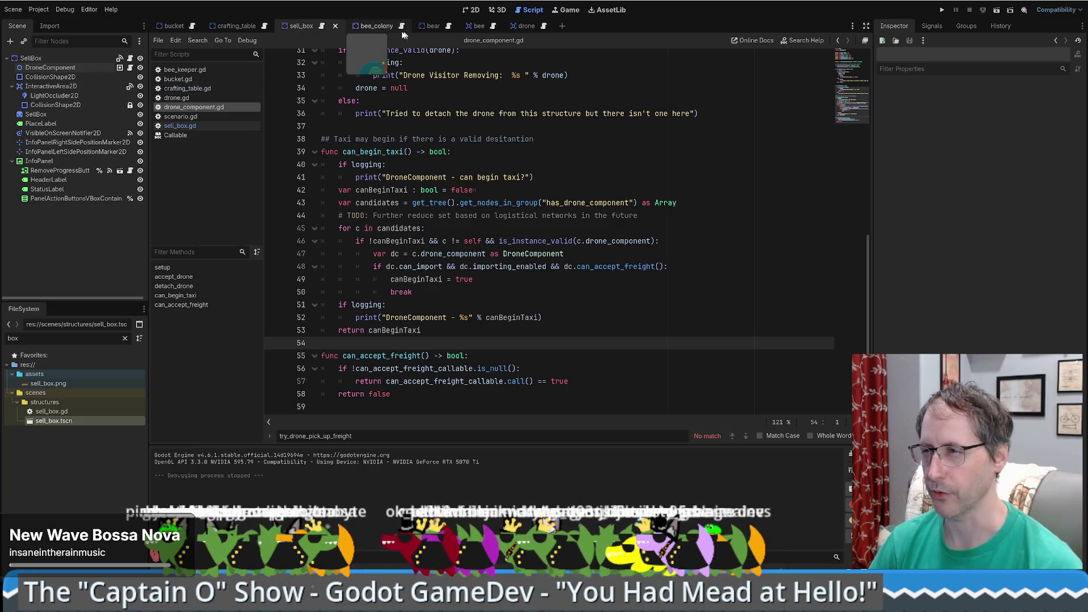
{"action": "left_click", "coordinate": [264, 27]}
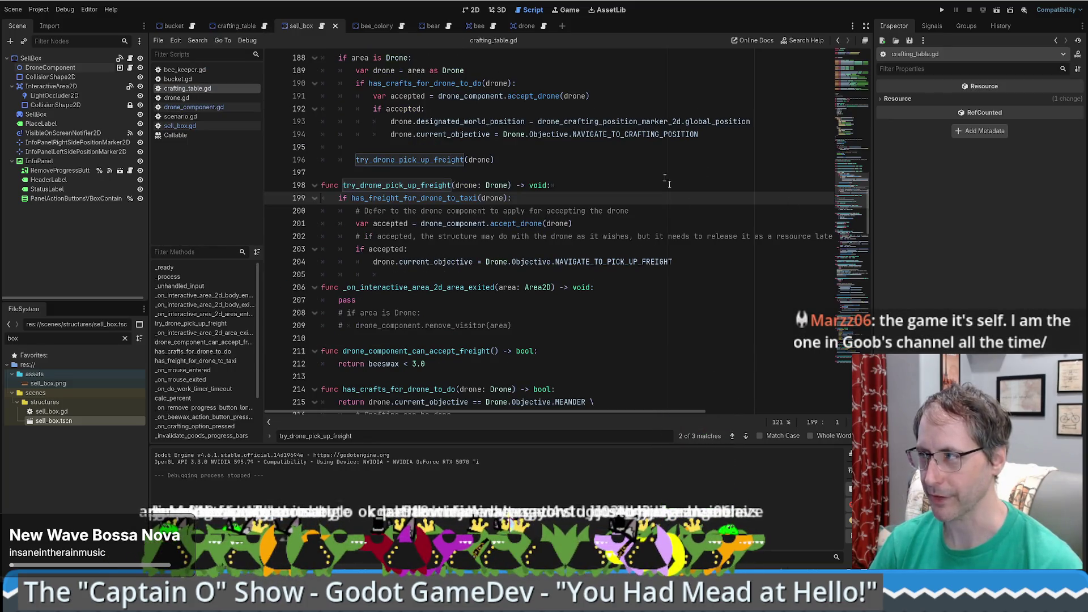
Search crafting_table.gd for uses of NAVIGATE_TO_CRAFTING_POSITION around line 194
{"action": "scroll", "coordinate": [639, 187], "scroll_direction": "down", "scroll_amount": 1}
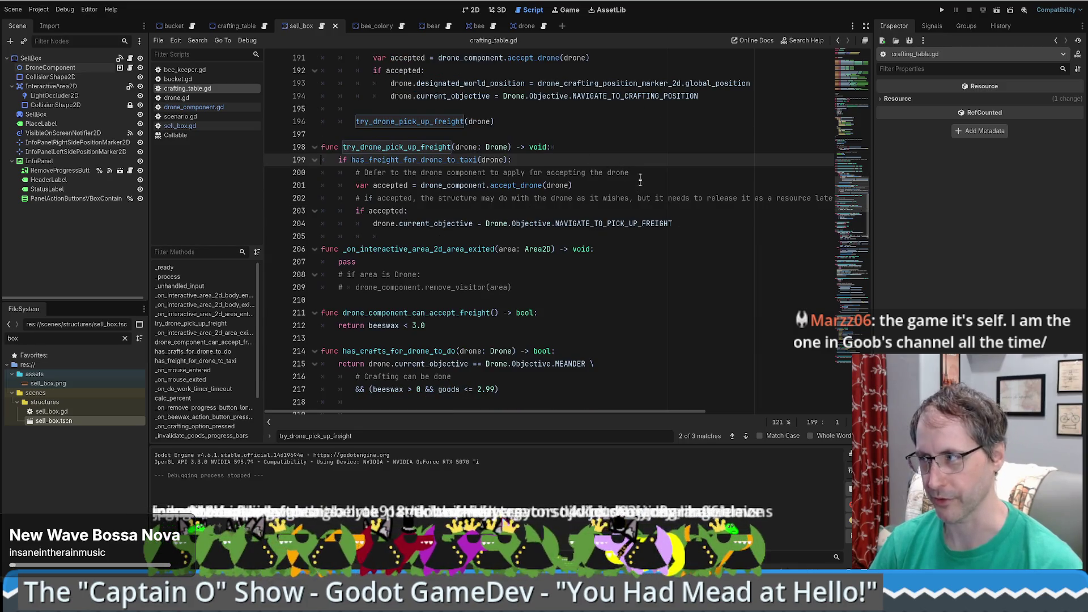
{"action": "scroll", "coordinate": [602, 152], "scroll_direction": "up", "scroll_amount": 3}
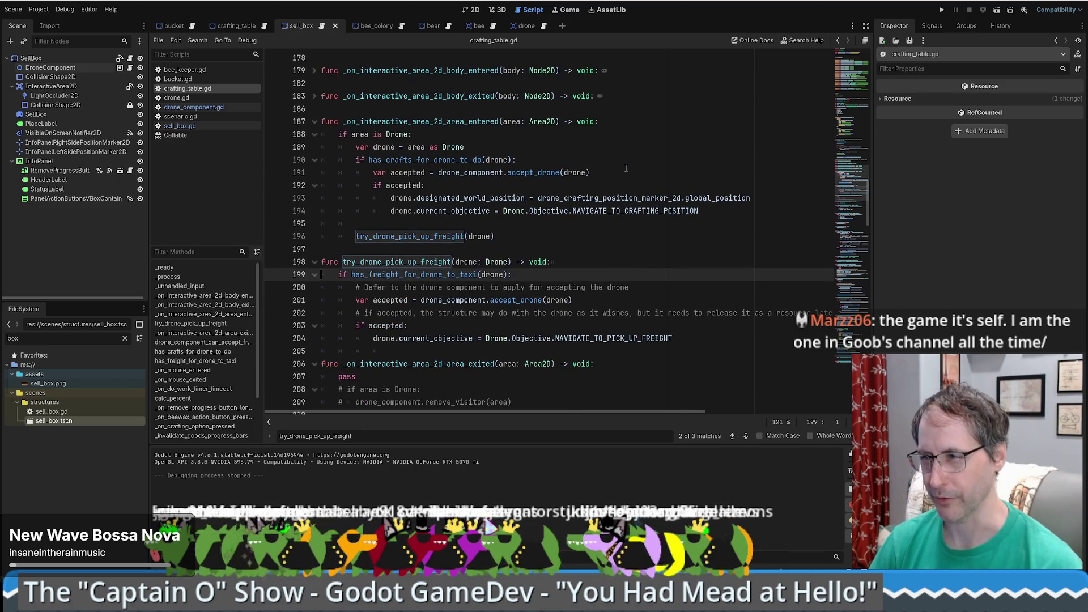
{"action": "scroll", "coordinate": [626, 168], "scroll_direction": "up", "scroll_amount": 3}
{"action": "scroll", "coordinate": [626, 168], "scroll_direction": "down", "scroll_amount": 5}
{"action": "left_click", "coordinate": [672, 172]}
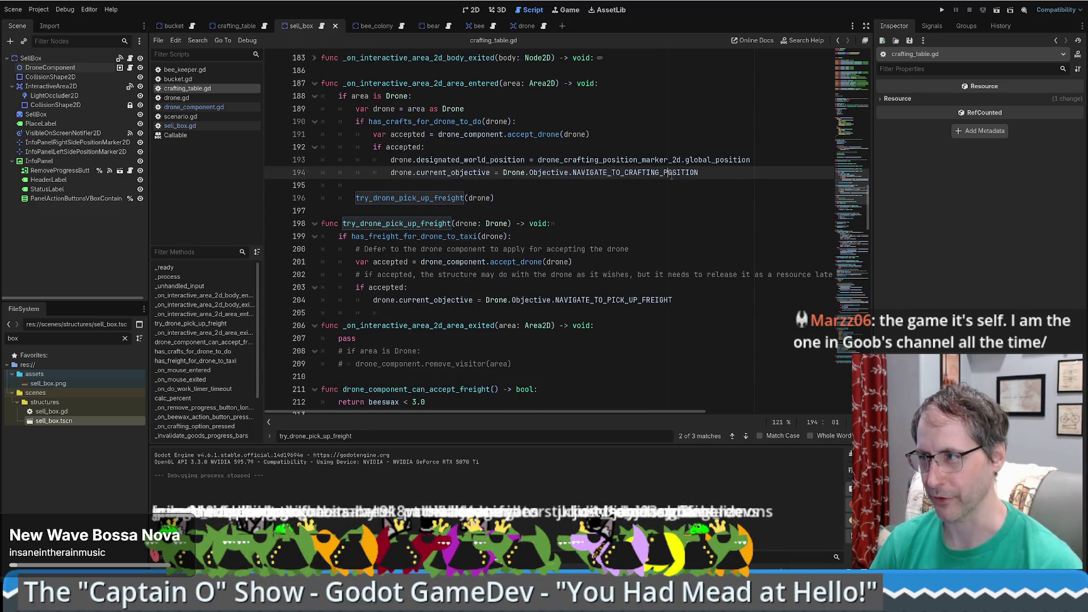
{"action": "double_click", "coordinate": [672, 172]}
{"action": "key", "text": "ctrl+f"}
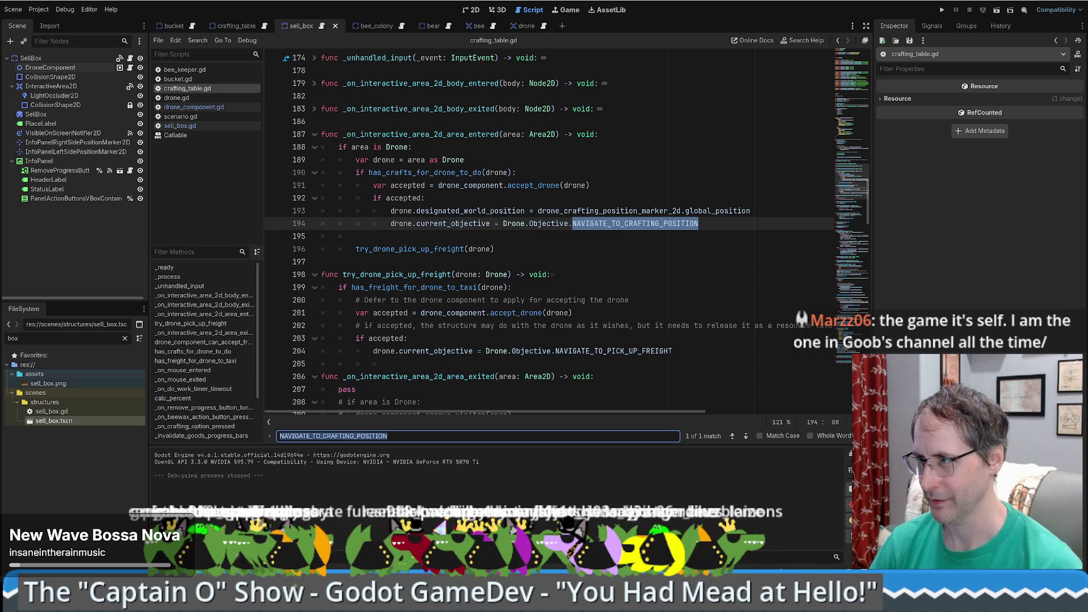
{"action": "key", "text": "Escape"}
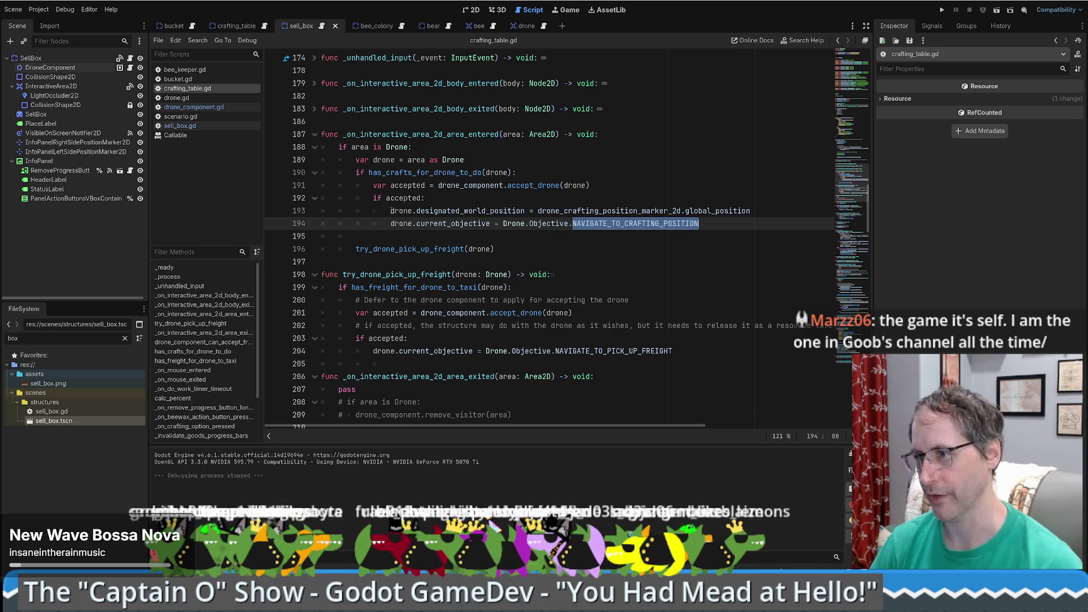
Inspect the designated_world_position assignment and current_objective uses, then go to drone.gd
{"action": "left_click_drag", "start_coordinate": [390, 210], "coordinate": [752, 211]}
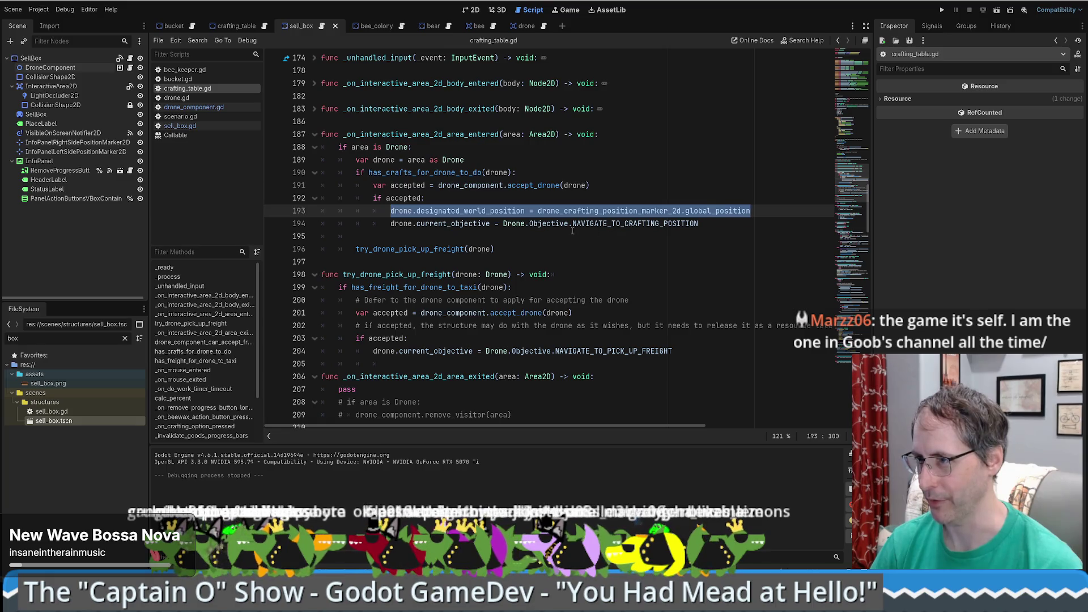
{"action": "double_click", "coordinate": [471, 225]}
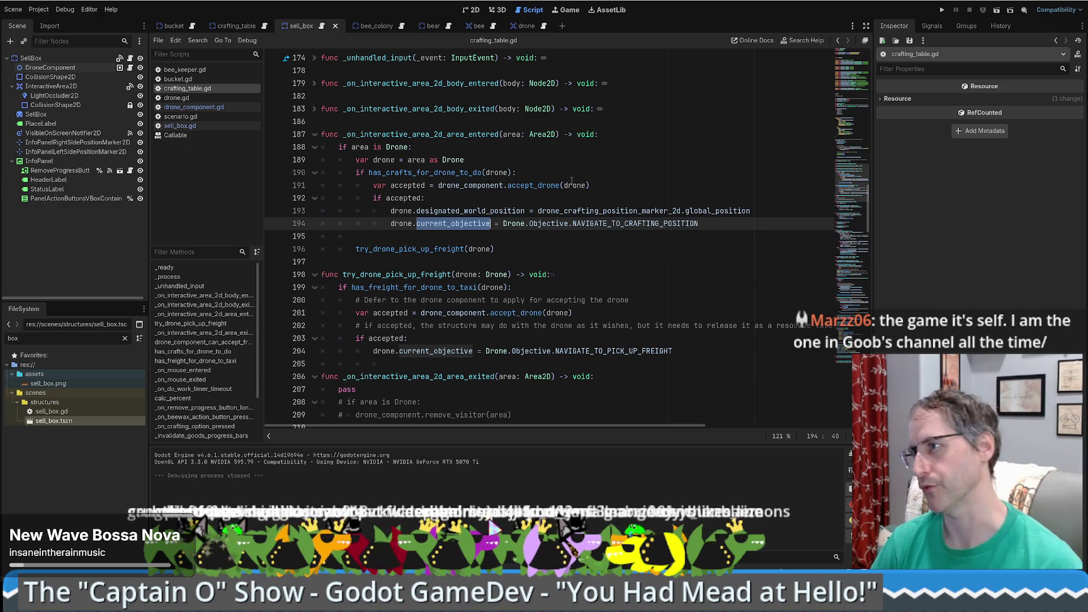
{"action": "left_click", "coordinate": [541, 27]}
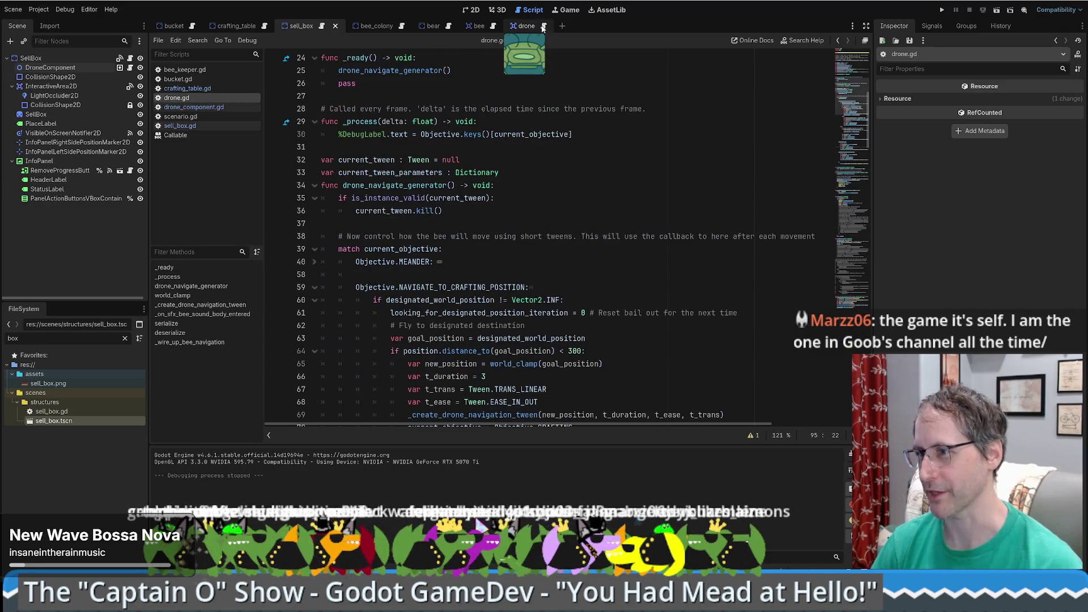
Navigate drone.gd to the start of the NAVIGATE_TO_CRAFTING_POSITION branch in drone_navigate_generator
{"action": "left_click_drag", "start_coordinate": [842, 220], "coordinate": [873, 132]}
{"action": "scroll", "coordinate": [412, 238], "scroll_direction": "up", "scroll_amount": 5}
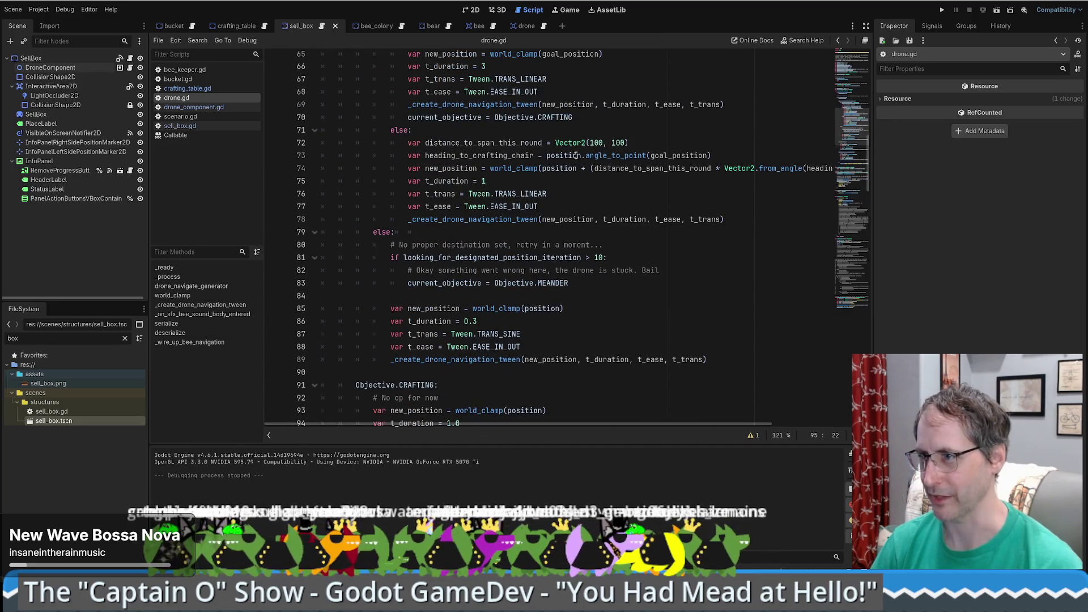
{"action": "scroll", "coordinate": [412, 238], "scroll_direction": "up", "scroll_amount": 5}
{"action": "left_click_drag", "start_coordinate": [355, 206], "coordinate": [597, 245]}
{"action": "left_click", "coordinate": [623, 295]}
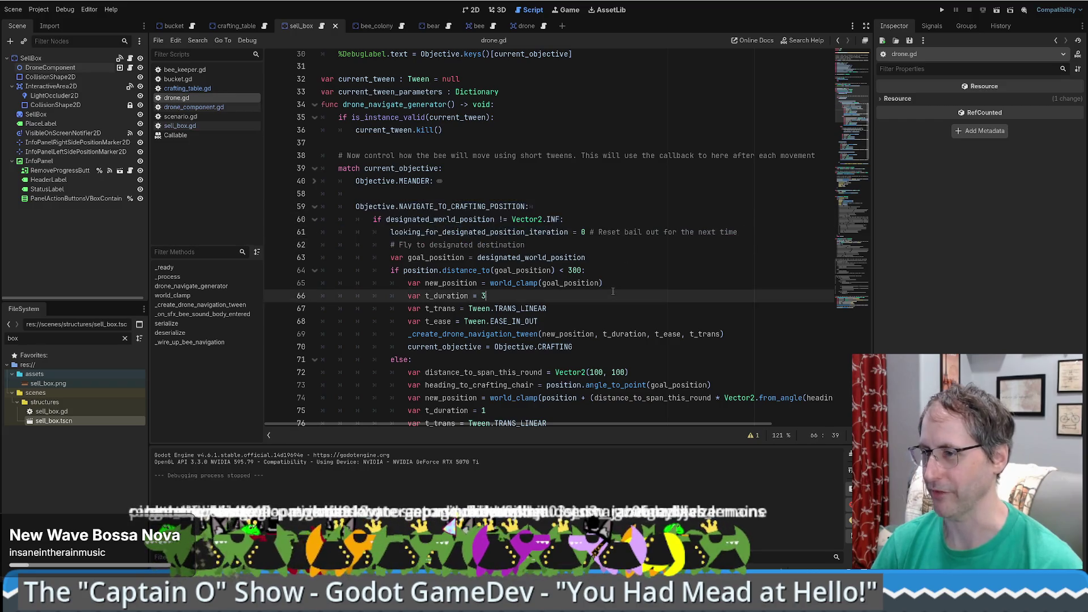
Read through the branch's within-300 tween and switch of current_objective to CRAFTING
{"action": "scroll", "coordinate": [595, 289], "scroll_direction": "down", "scroll_amount": 7}
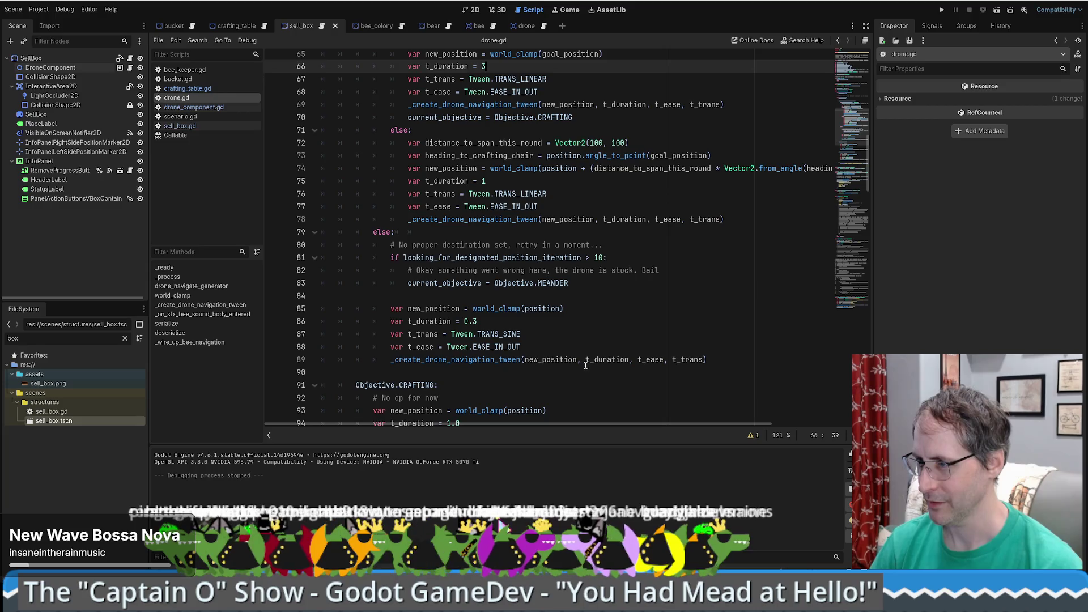
{"action": "scroll", "coordinate": [617, 250], "scroll_direction": "up", "scroll_amount": 7}
{"action": "scroll", "coordinate": [613, 250], "scroll_direction": "down", "scroll_amount": 5}
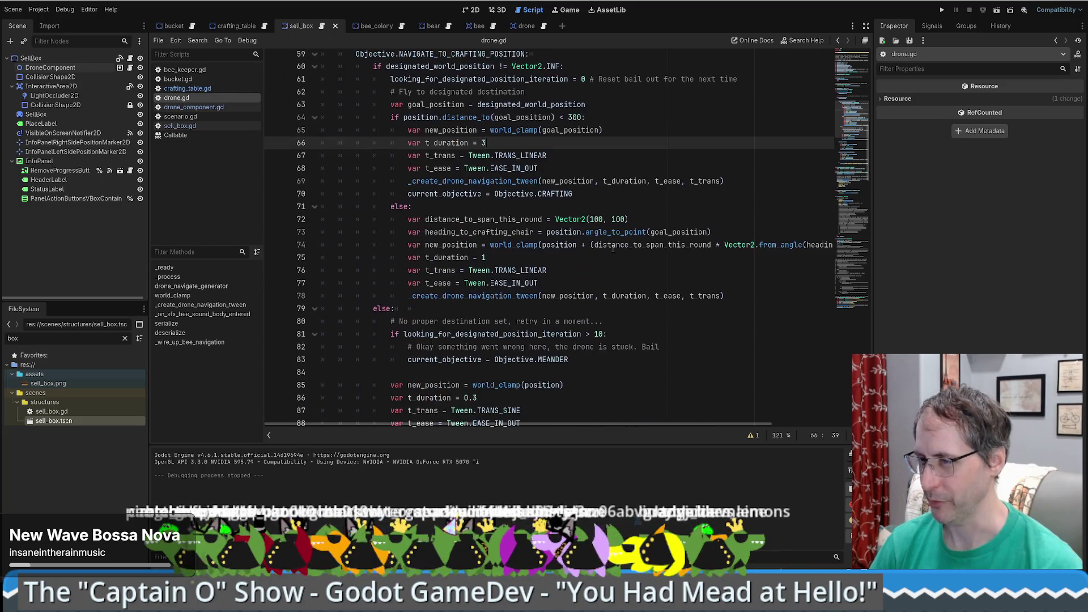
{"action": "scroll", "coordinate": [575, 280], "scroll_direction": "down", "scroll_amount": 9}
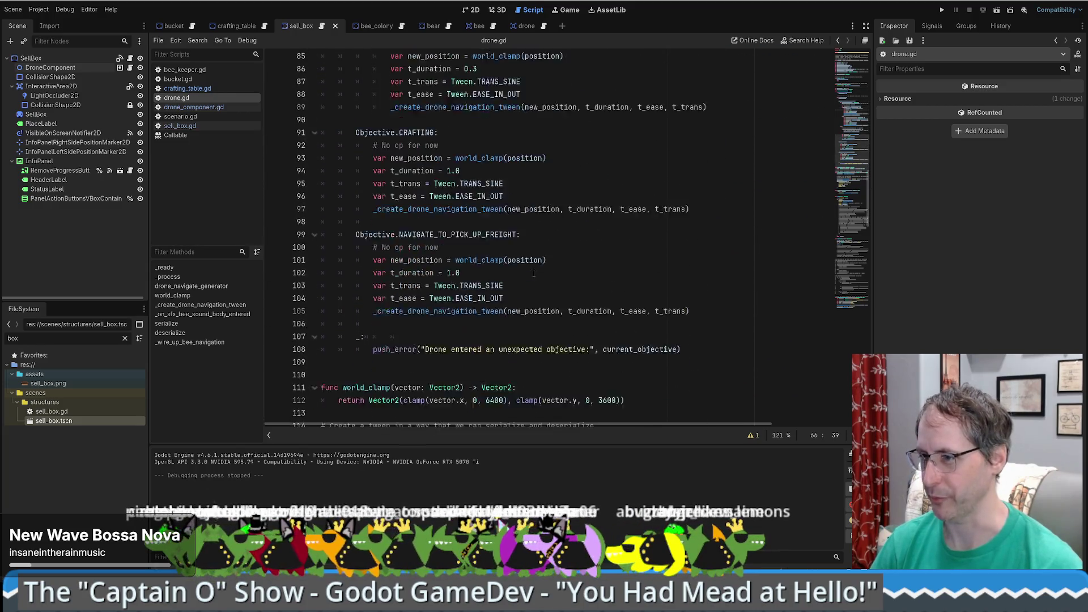
{"action": "scroll", "coordinate": [531, 280], "scroll_direction": "up", "scroll_amount": 17}
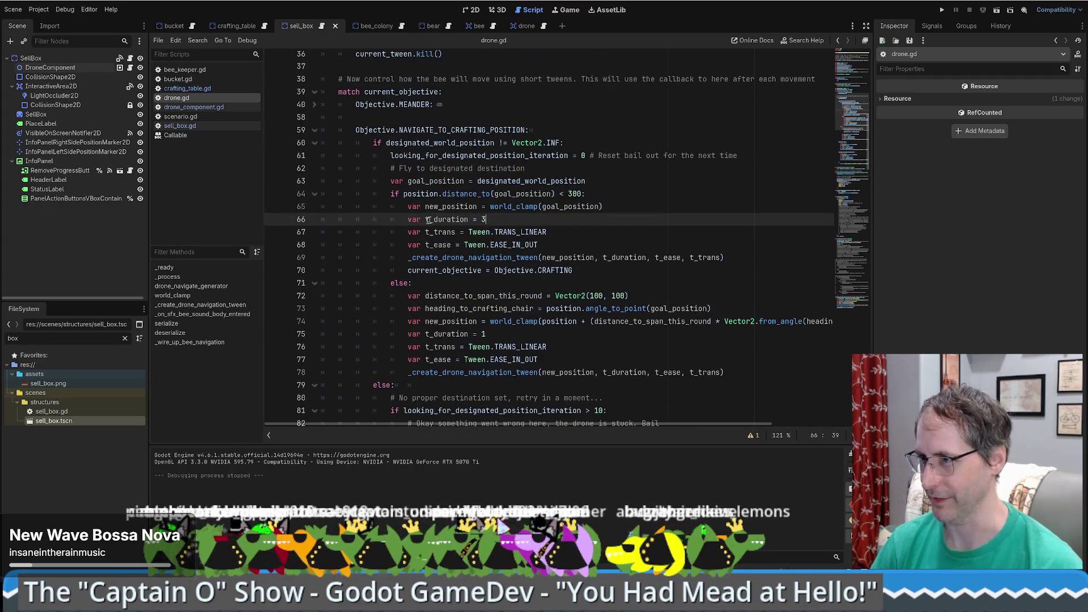
{"action": "scroll", "coordinate": [628, 260], "scroll_direction": "down", "scroll_amount": 14}
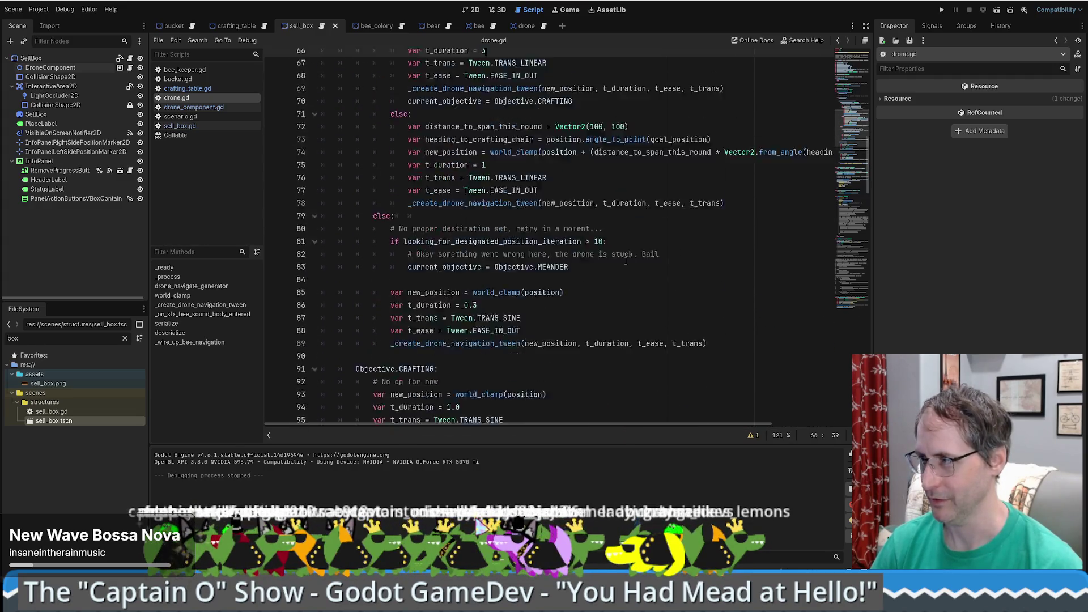
{"action": "left_click", "coordinate": [717, 207]}
{"action": "scroll", "coordinate": [708, 221], "scroll_direction": "up", "scroll_amount": 17}
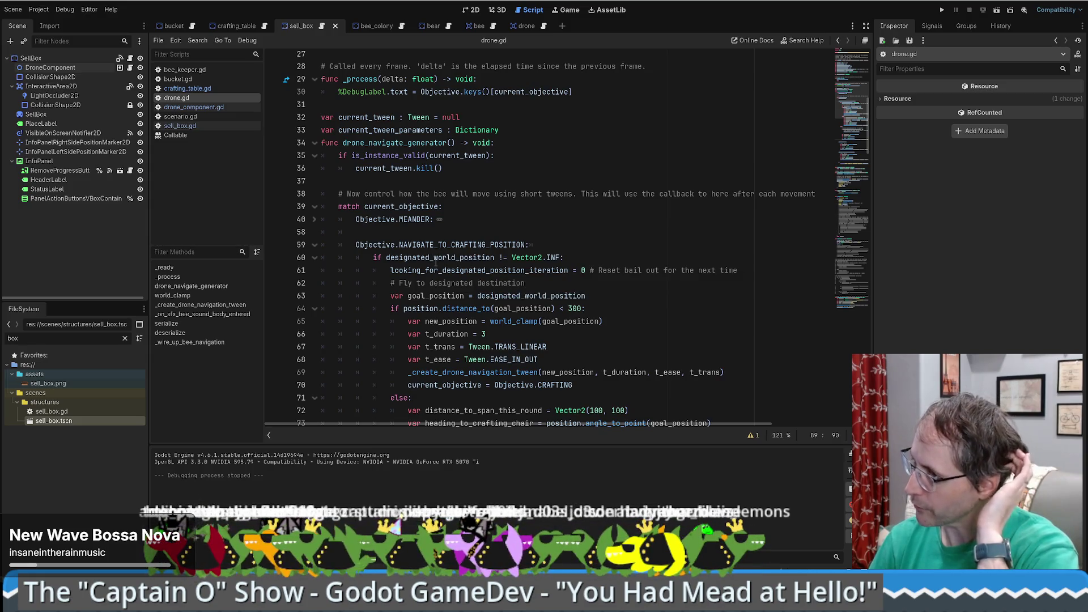
{"action": "scroll", "coordinate": [632, 318], "scroll_direction": "down", "scroll_amount": 4}
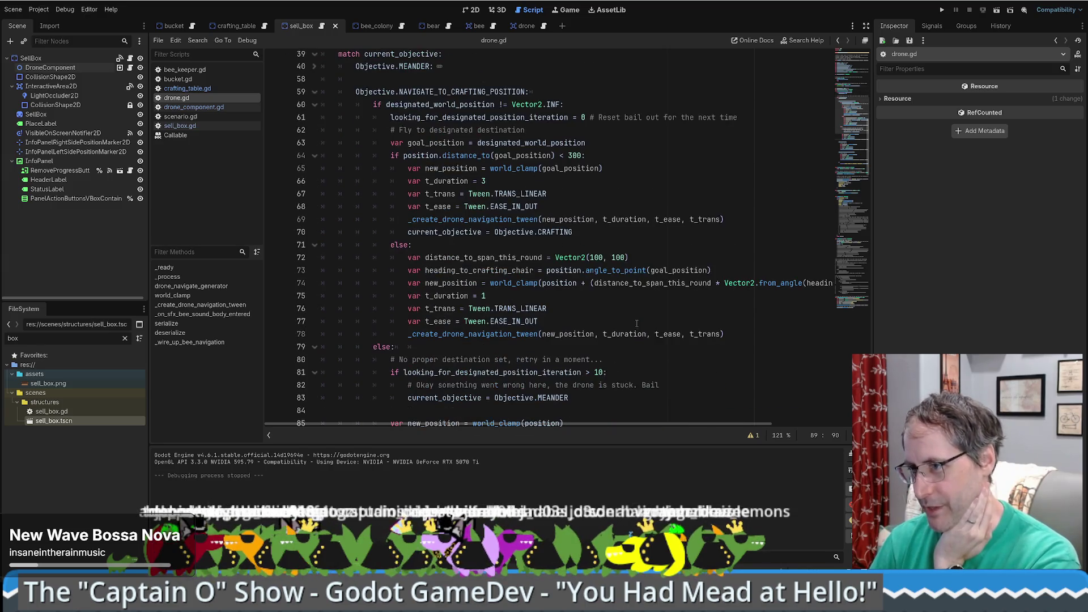
{"action": "mouse_move", "coordinate": [622, 271]}
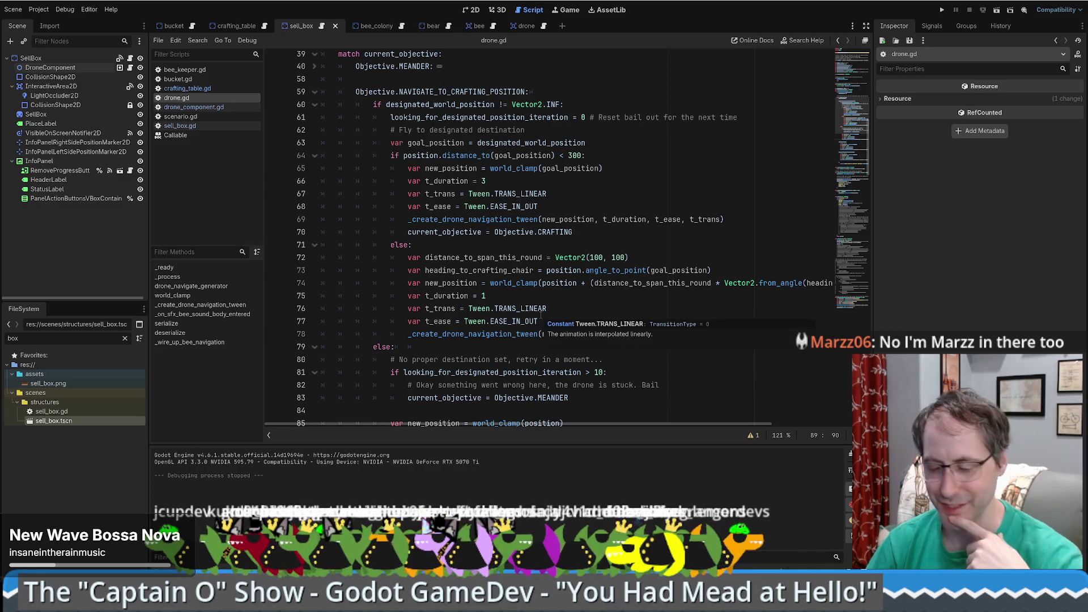
{"action": "left_click", "coordinate": [652, 283]}
{"action": "scroll", "coordinate": [623, 312], "scroll_direction": "down", "scroll_amount": 4}
{"action": "scroll", "coordinate": [623, 312], "scroll_direction": "up", "scroll_amount": 12}
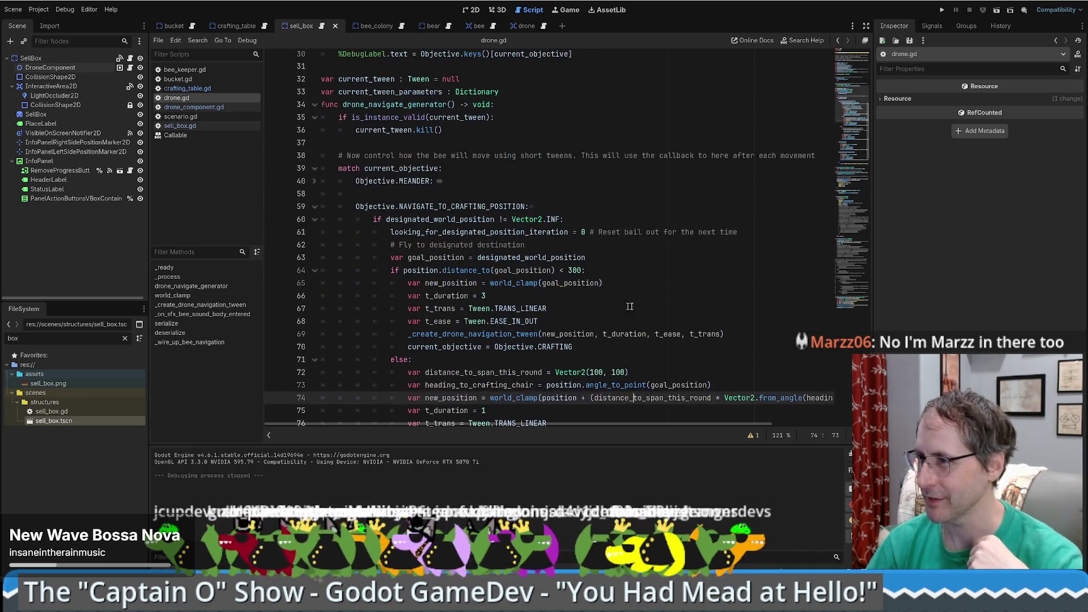
{"action": "left_click", "coordinate": [673, 307]}
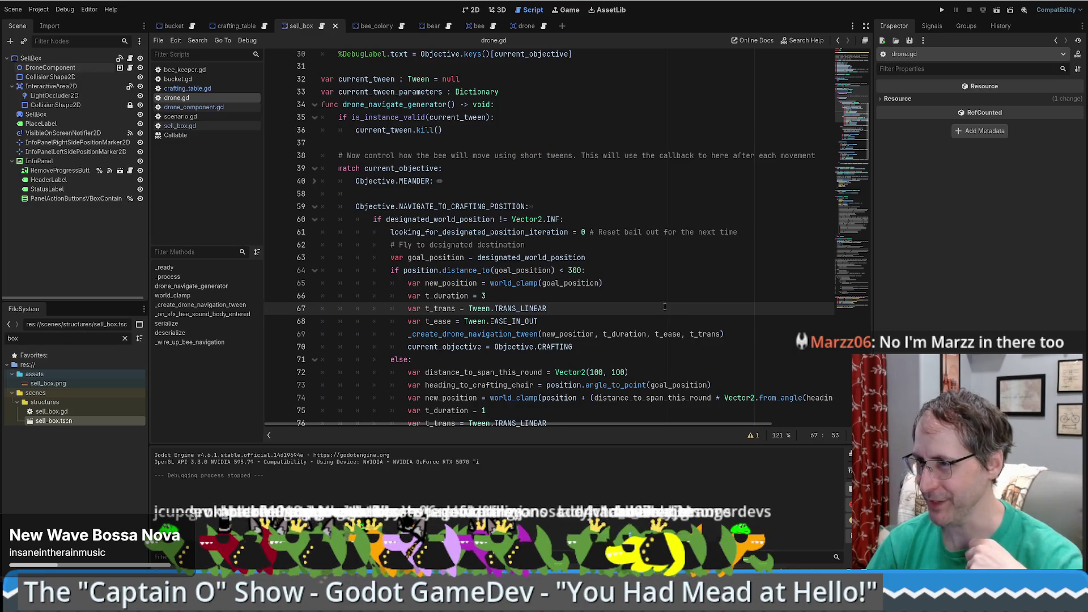
{"action": "scroll", "coordinate": [665, 307], "scroll_direction": "down", "scroll_amount": 14}
{"action": "scroll", "coordinate": [660, 283], "scroll_direction": "up", "scroll_amount": 6}
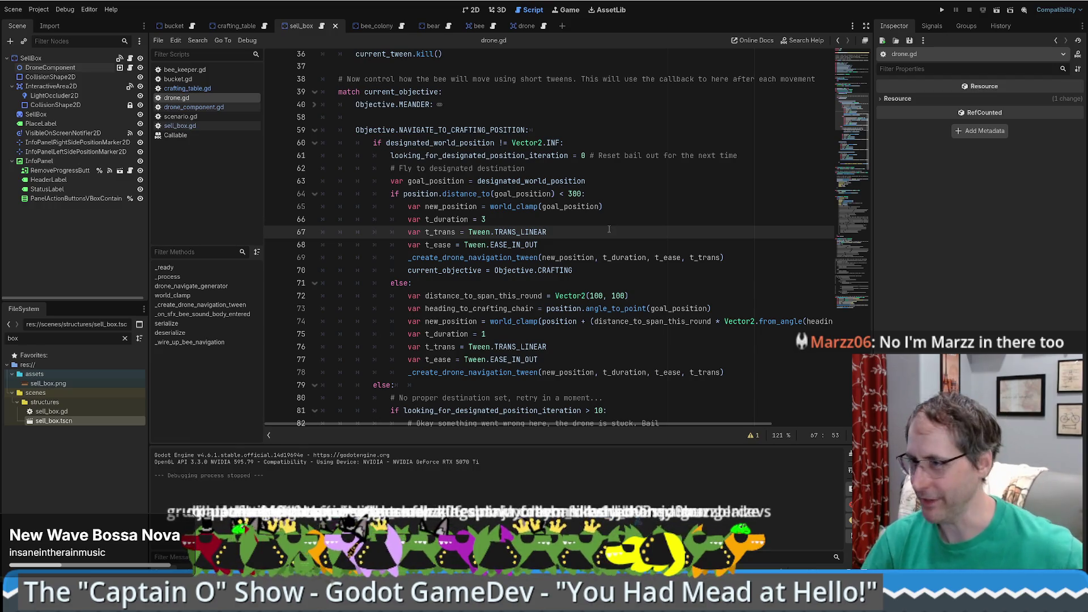
{"action": "scroll", "coordinate": [594, 252], "scroll_direction": "down", "scroll_amount": 9}
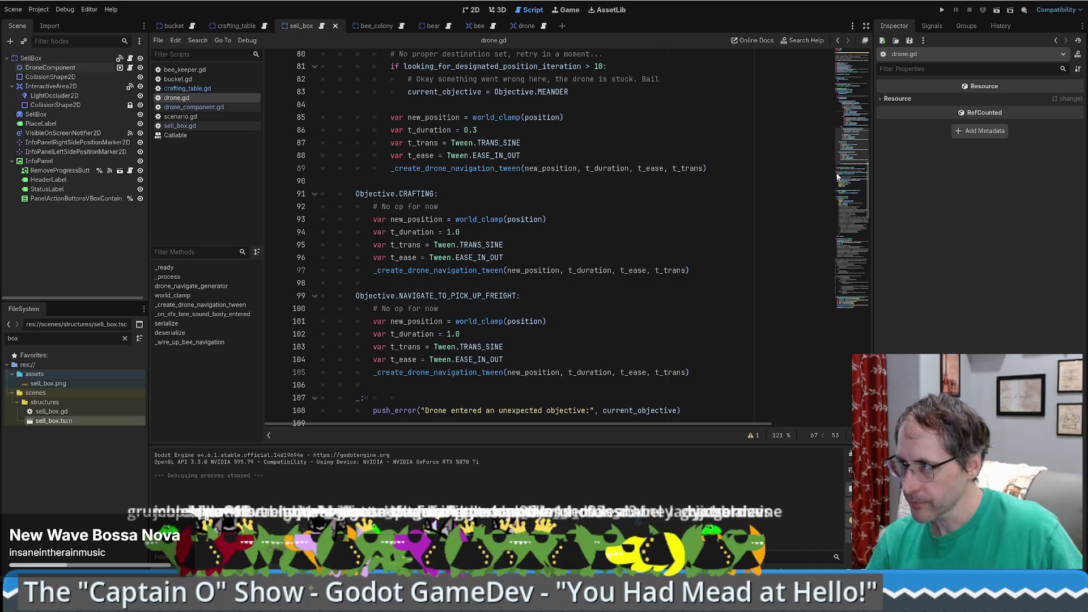
{"action": "scroll", "coordinate": [852, 145], "scroll_direction": "down", "scroll_amount": 3}
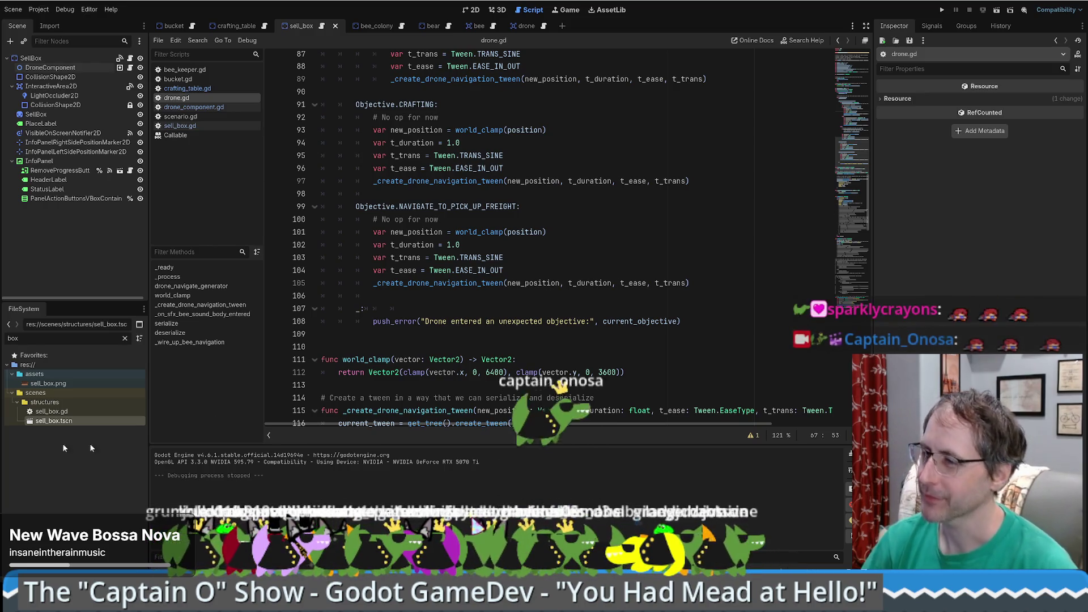
{"action": "scroll", "coordinate": [548, 323], "scroll_direction": "up", "scroll_amount": 3}
{"action": "scroll", "coordinate": [548, 324], "scroll_direction": "down", "scroll_amount": 3}
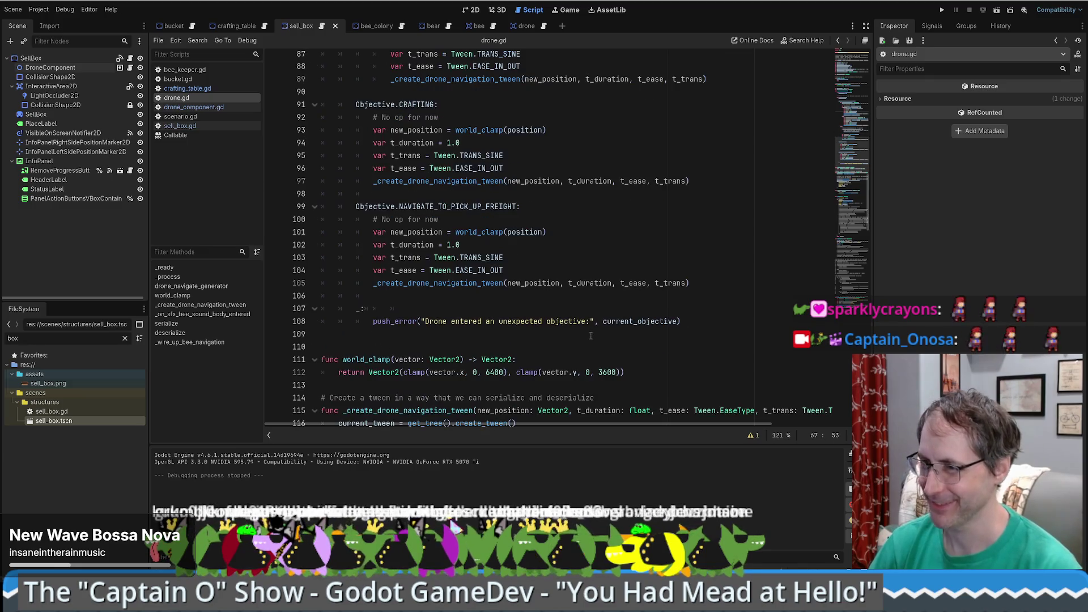
{"action": "left_click", "coordinate": [641, 234]}
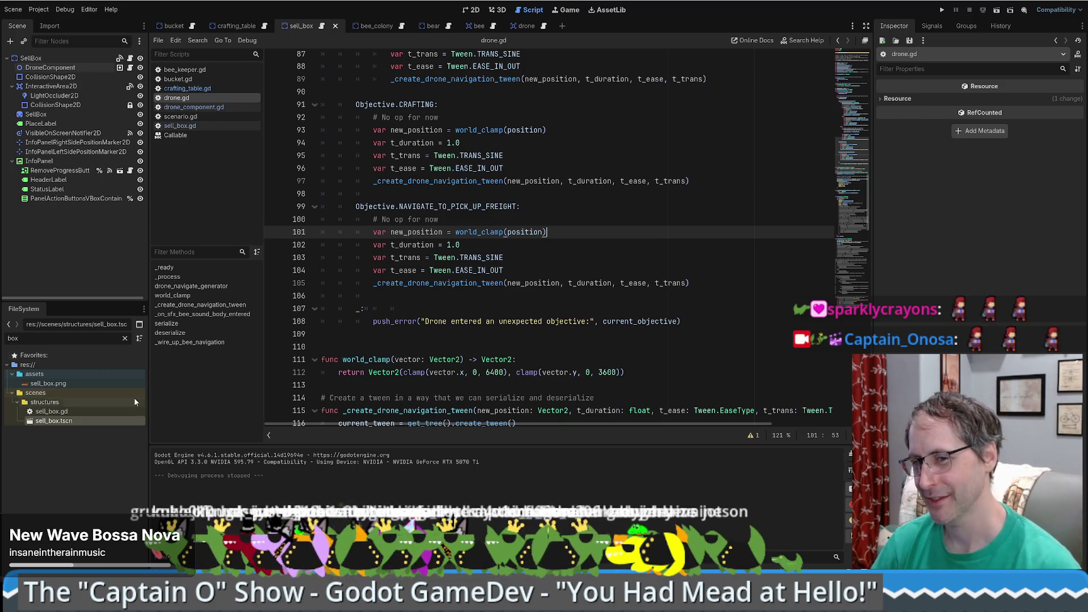
{"action": "mouse_move", "coordinate": [646, 283]}
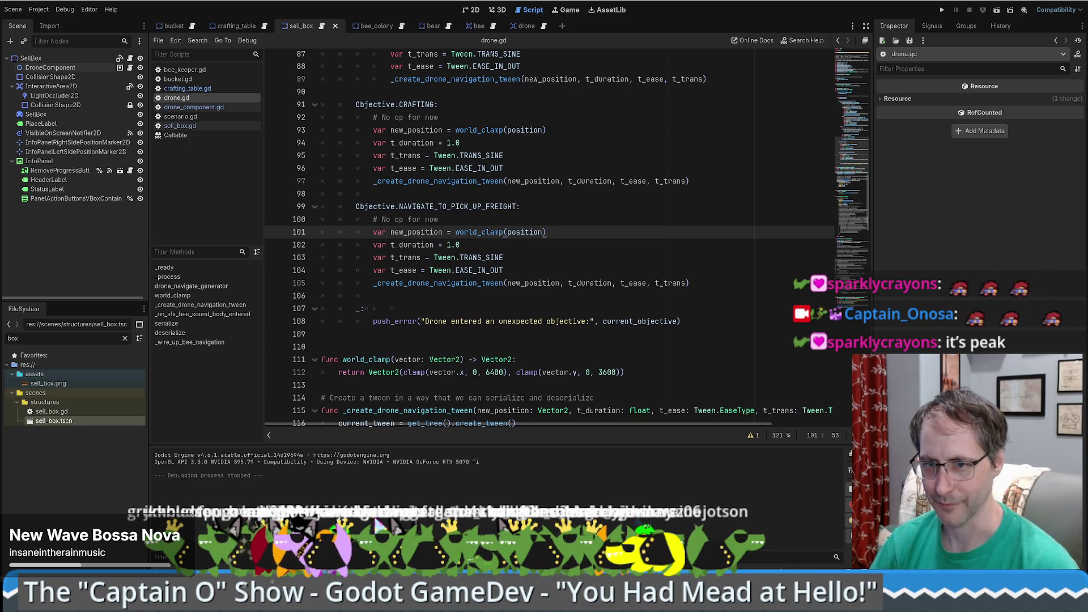
{"action": "left_click", "coordinate": [524, 321]}
{"action": "scroll", "coordinate": [544, 340], "scroll_direction": "up", "scroll_amount": 3}
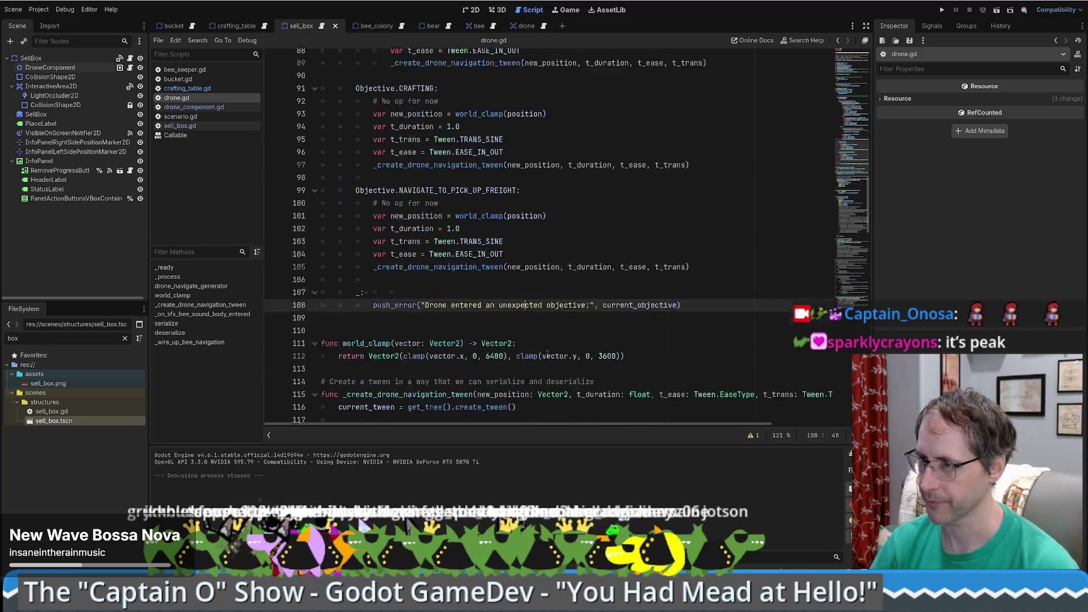
{"action": "scroll", "coordinate": [551, 358], "scroll_direction": "up", "scroll_amount": 8}
{"action": "scroll", "coordinate": [550, 358], "scroll_direction": "down", "scroll_amount": 8}
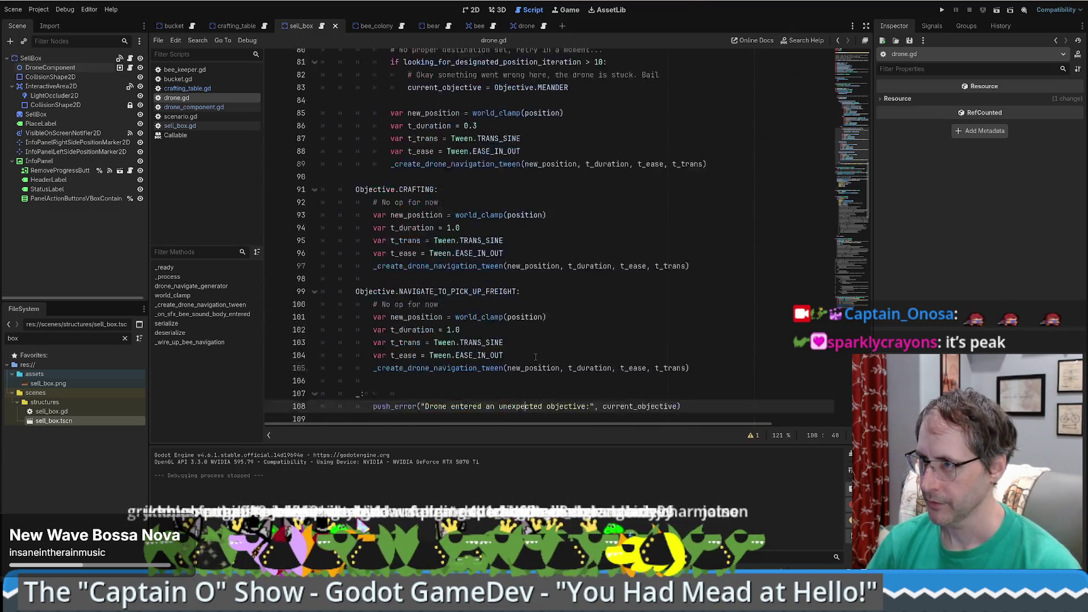
{"action": "scroll", "coordinate": [506, 270], "scroll_direction": "up", "scroll_amount": 7}
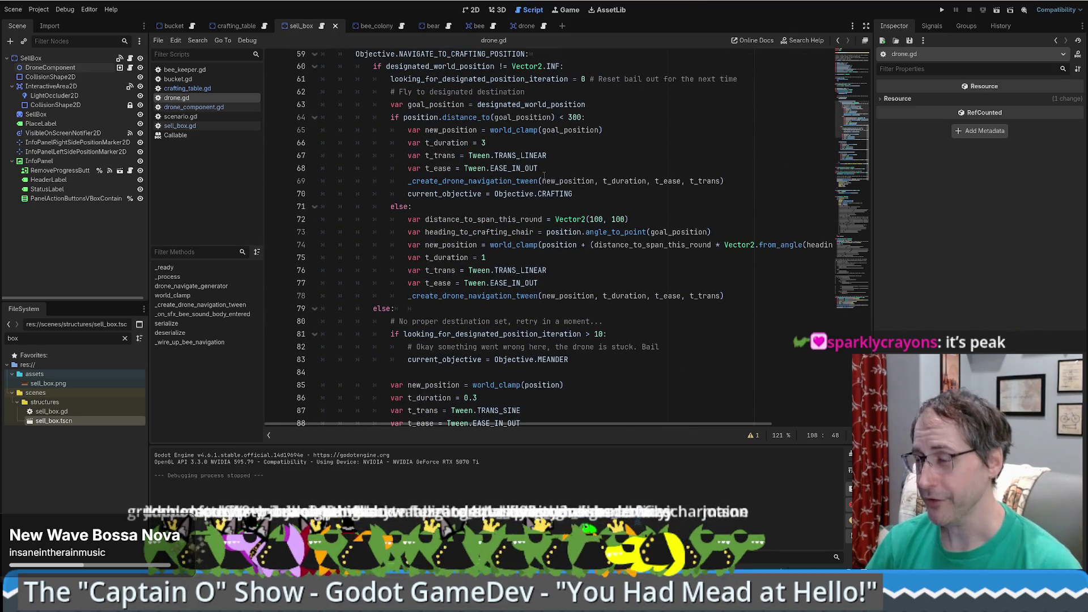
{"action": "scroll", "coordinate": [547, 259], "scroll_direction": "down", "scroll_amount": 3}
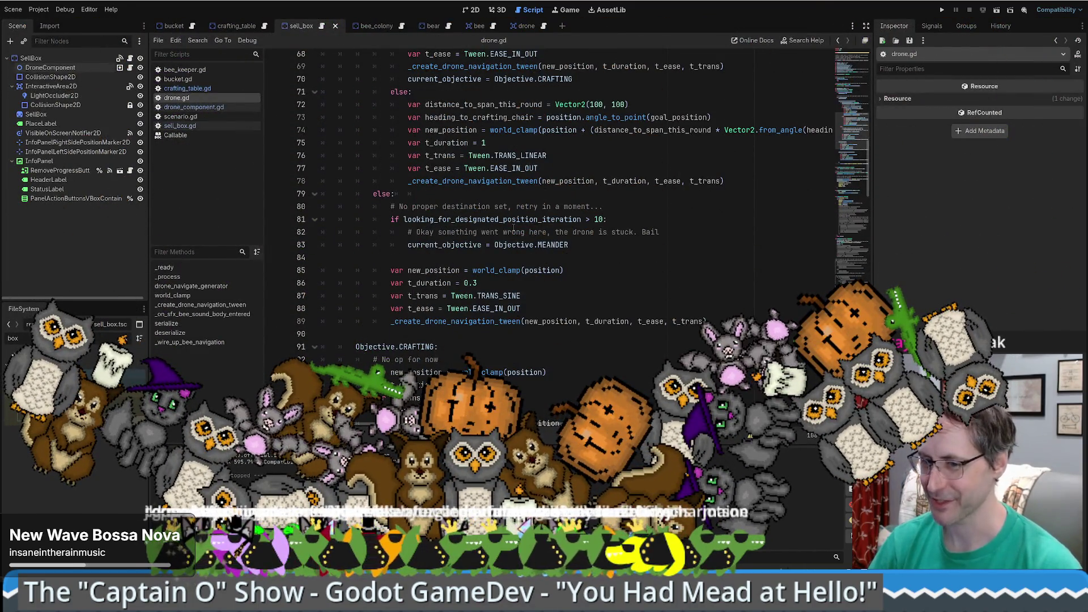
{"action": "scroll", "coordinate": [527, 238], "scroll_direction": "down", "scroll_amount": 5}
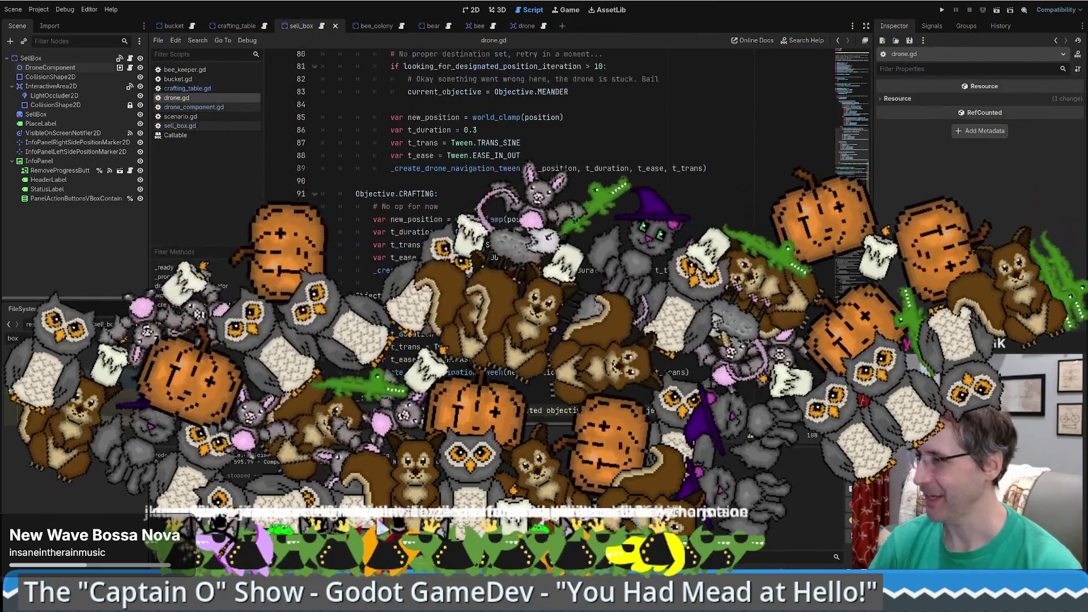
{"action": "scroll", "coordinate": [537, 246], "scroll_direction": "down", "scroll_amount": 2}
{"action": "left_click", "coordinate": [373, 271]}
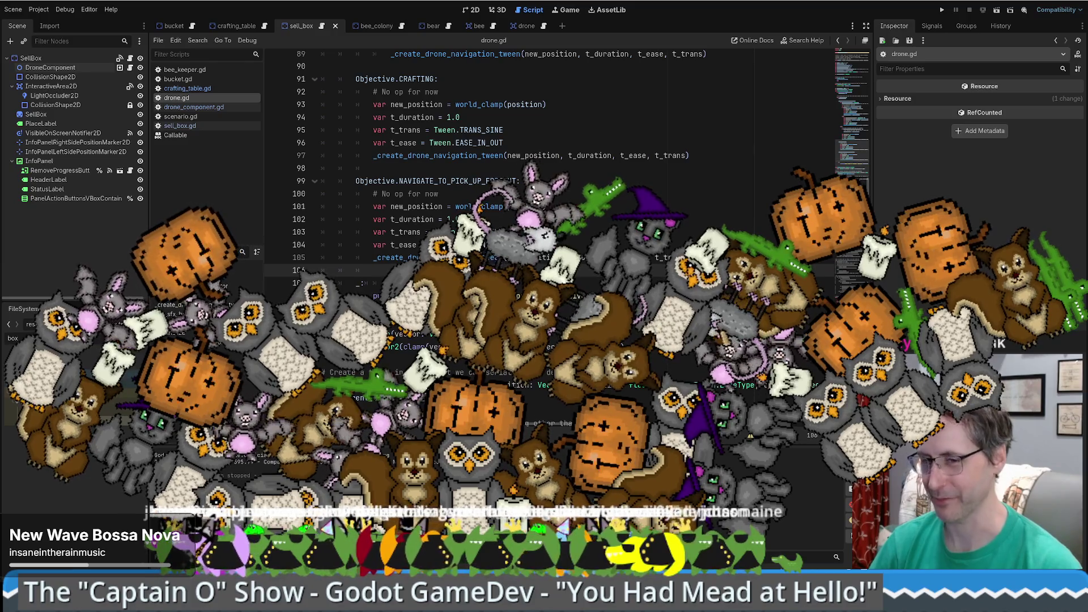
{"action": "scroll", "coordinate": [544, 255], "scroll_direction": "up", "scroll_amount": 9}
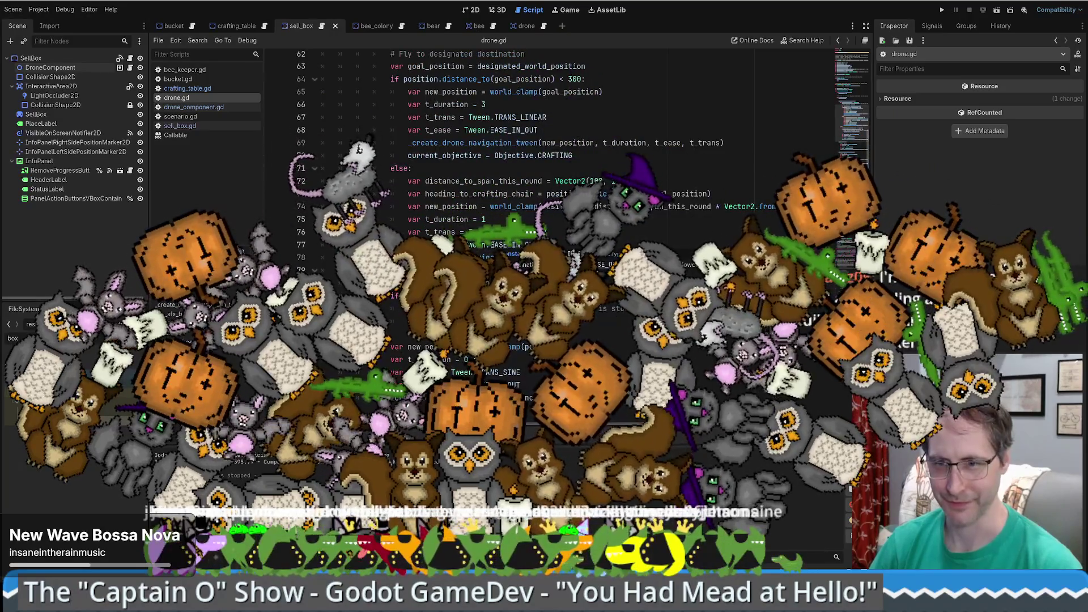
{"action": "scroll", "coordinate": [582, 190], "scroll_direction": "down", "scroll_amount": 9}
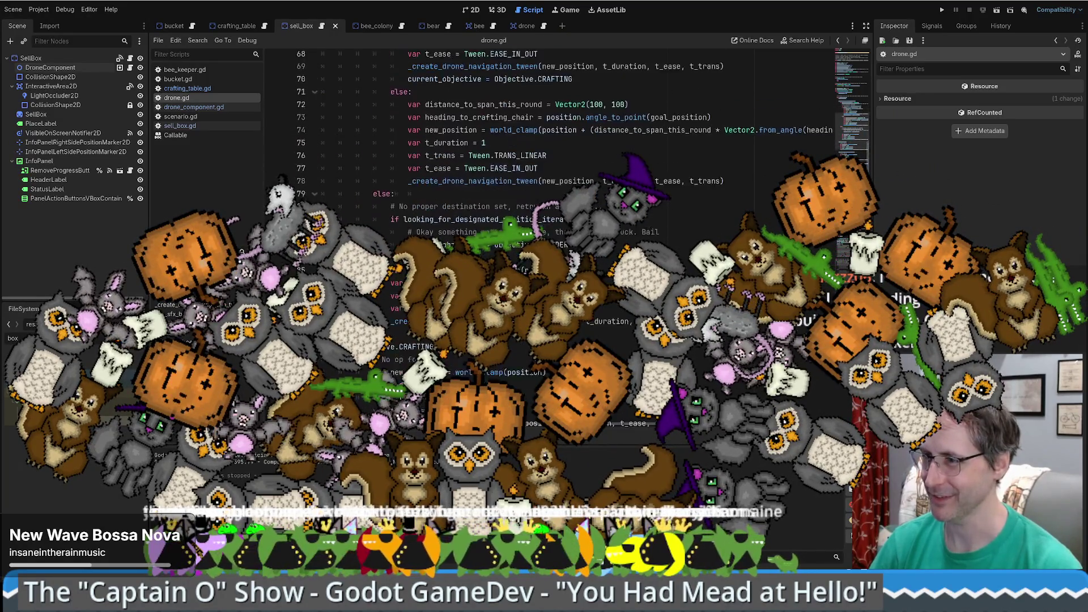
{"action": "left_click", "coordinate": [582, 194]}
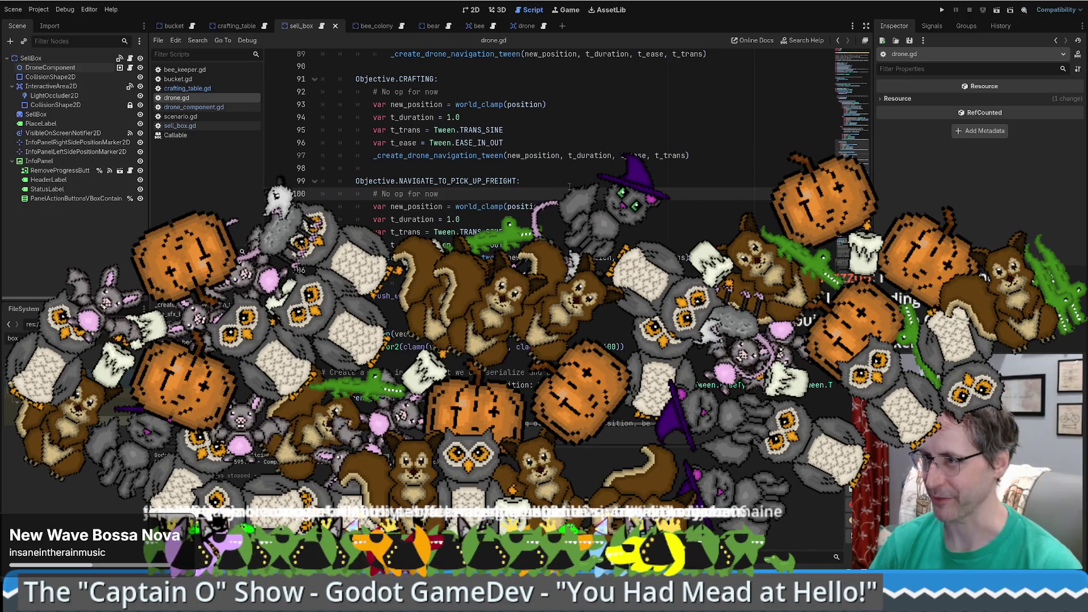
Add a '# To do steal logic from' comment above '# No op for now' on line 100
{"action": "key", "text": "ctrl+shift+Return"}
{"action": "key", "text": "ctrl+shift+Return"}
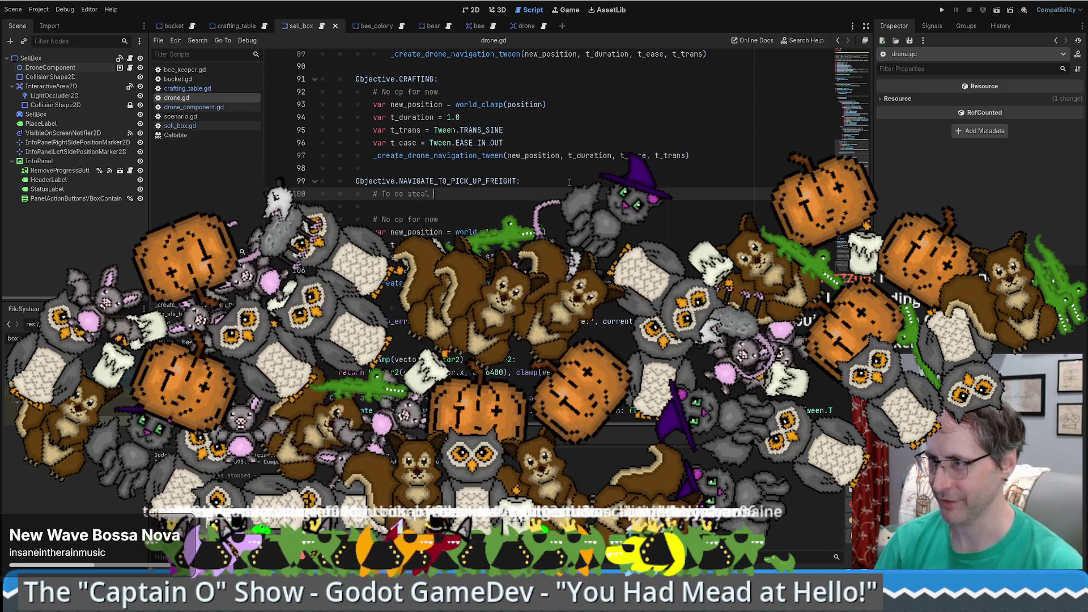
{"action": "type", "text": "logic from"}
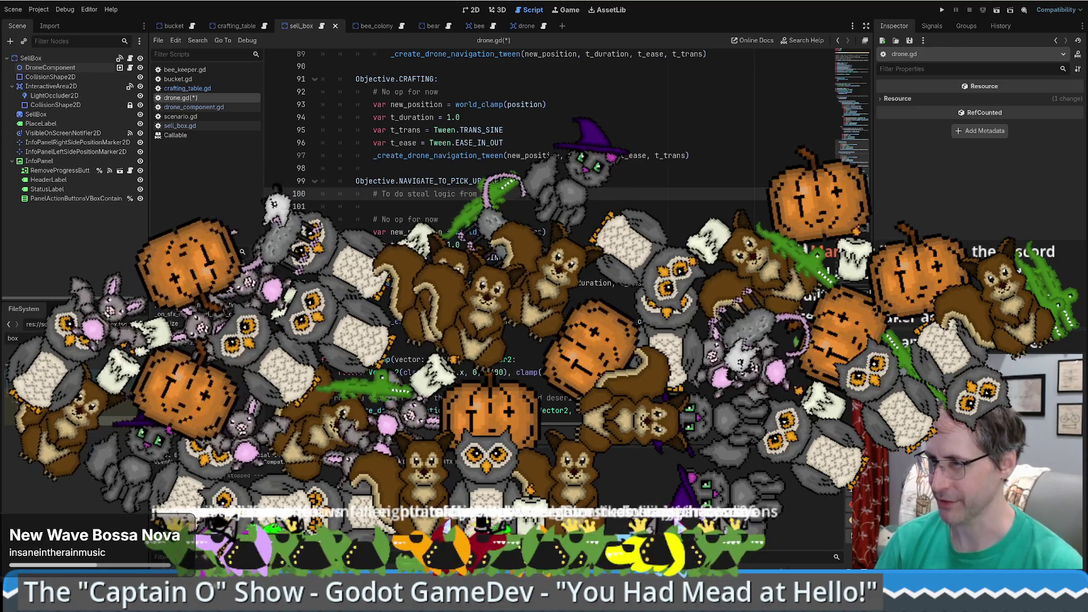
{"action": "scroll", "coordinate": [567, 226], "scroll_direction": "up", "scroll_amount": 20}
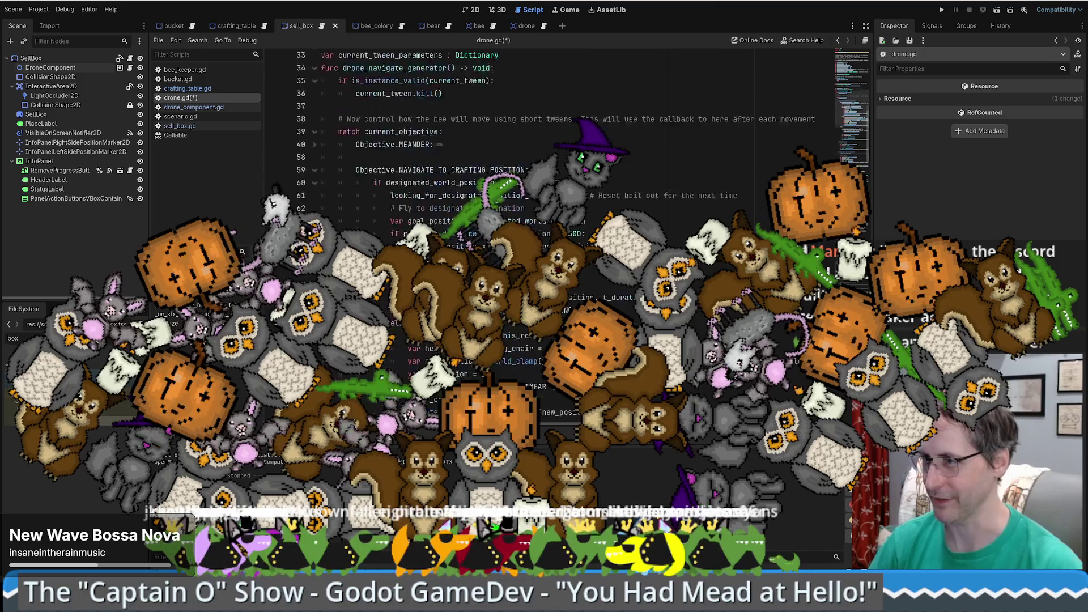
{"action": "scroll", "coordinate": [567, 170], "scroll_direction": "down", "scroll_amount": 20}
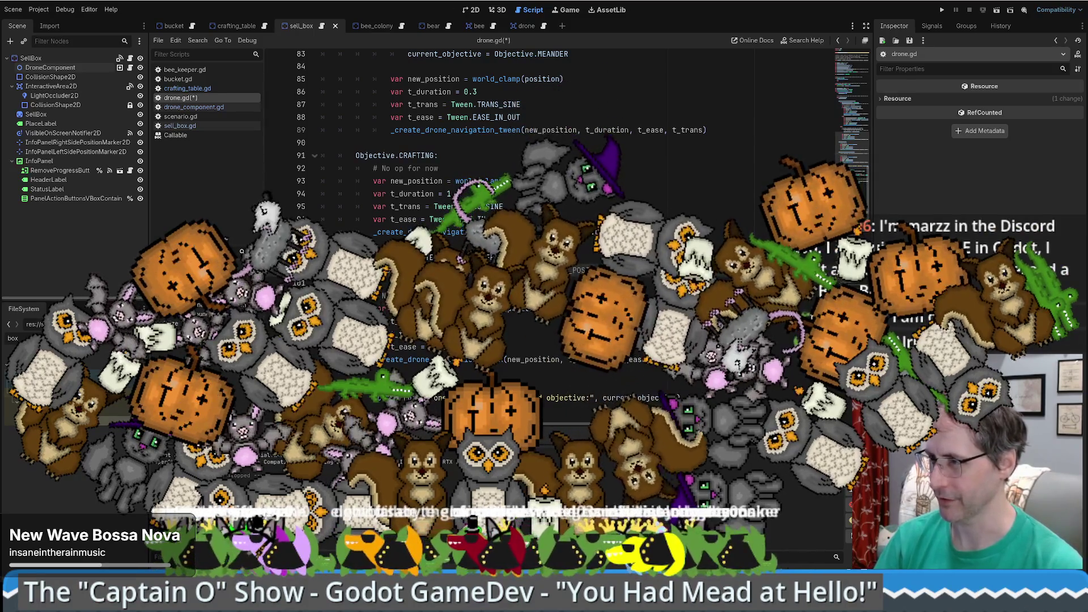
Save drone.gd and open a new blank tab in the browser
{"action": "key", "text": "ctrl+s"}
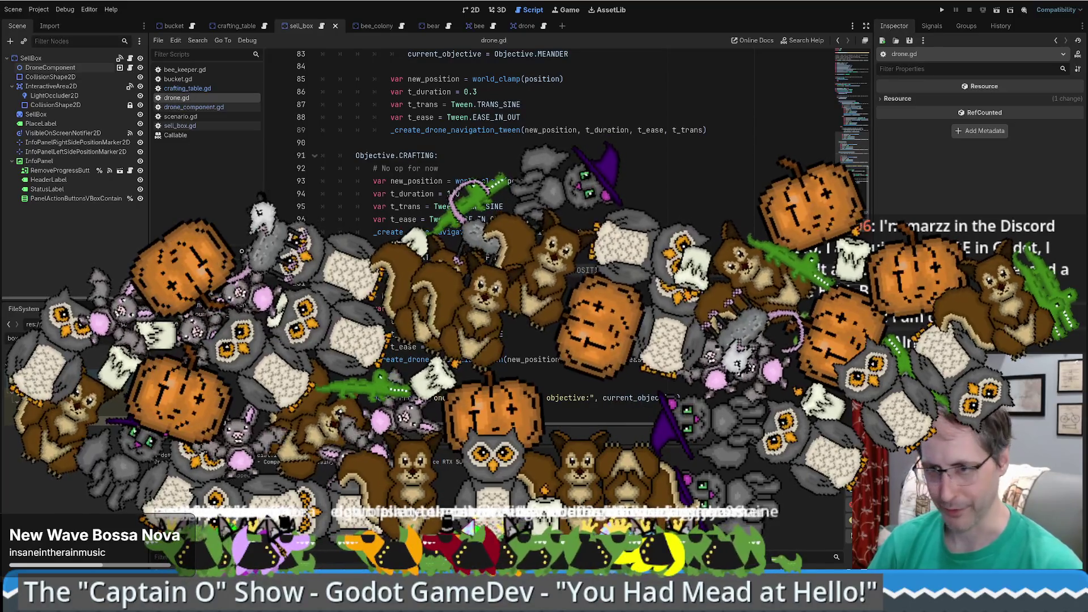
{"action": "key", "text": "alt+Tab"}
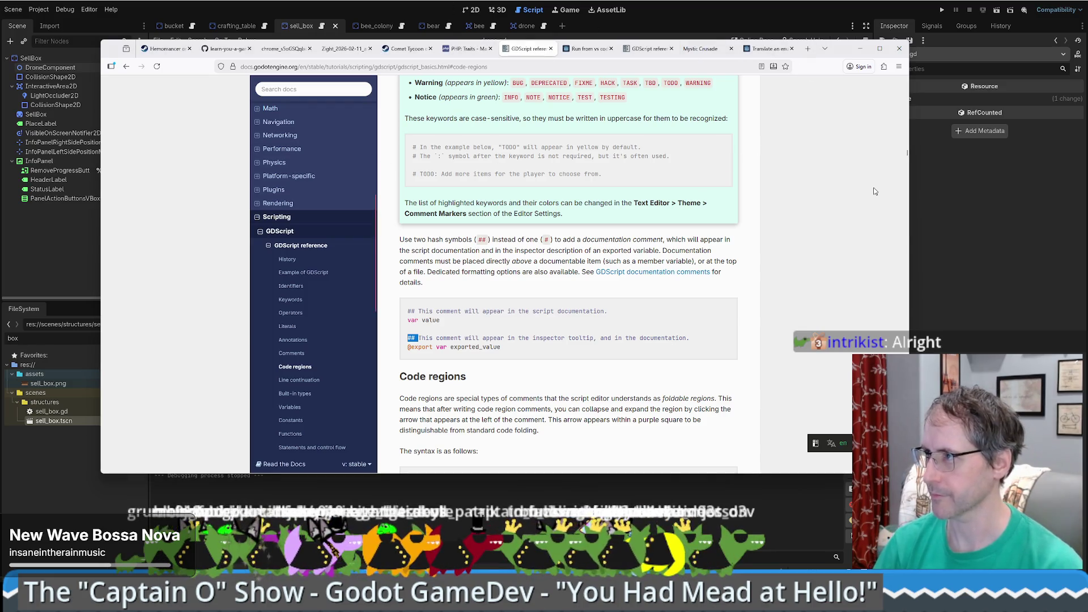
{"action": "left_click", "coordinate": [808, 48]}
{"action": "type", "text": "www.chess.com"}
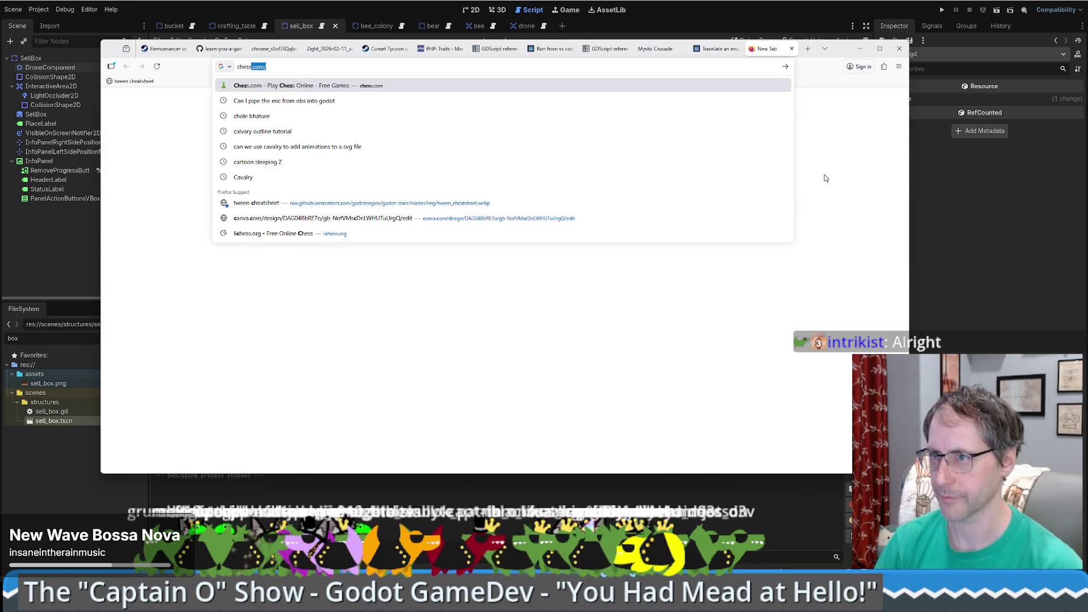
{"action": "key", "text": "Return"}
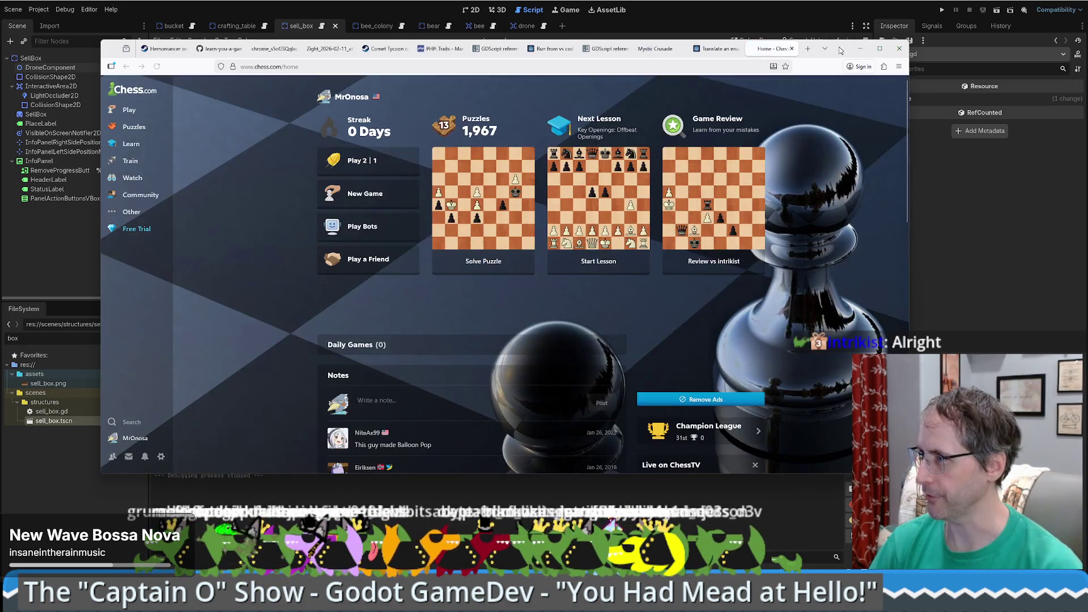
{"action": "left_click_drag", "start_coordinate": [839, 50], "coordinate": [781, 41]}
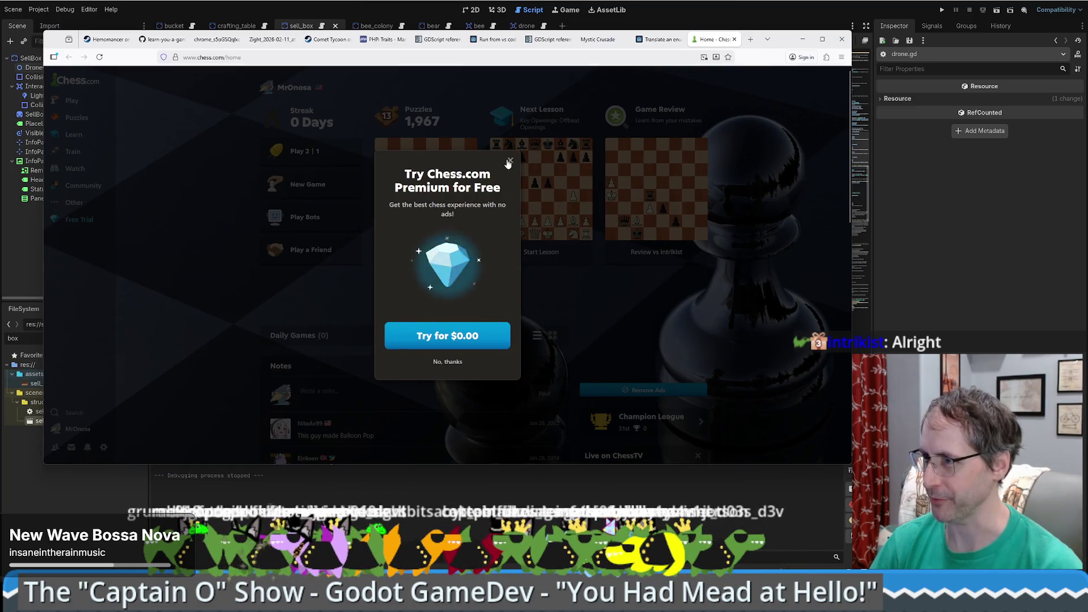
{"action": "left_click", "coordinate": [511, 160]}
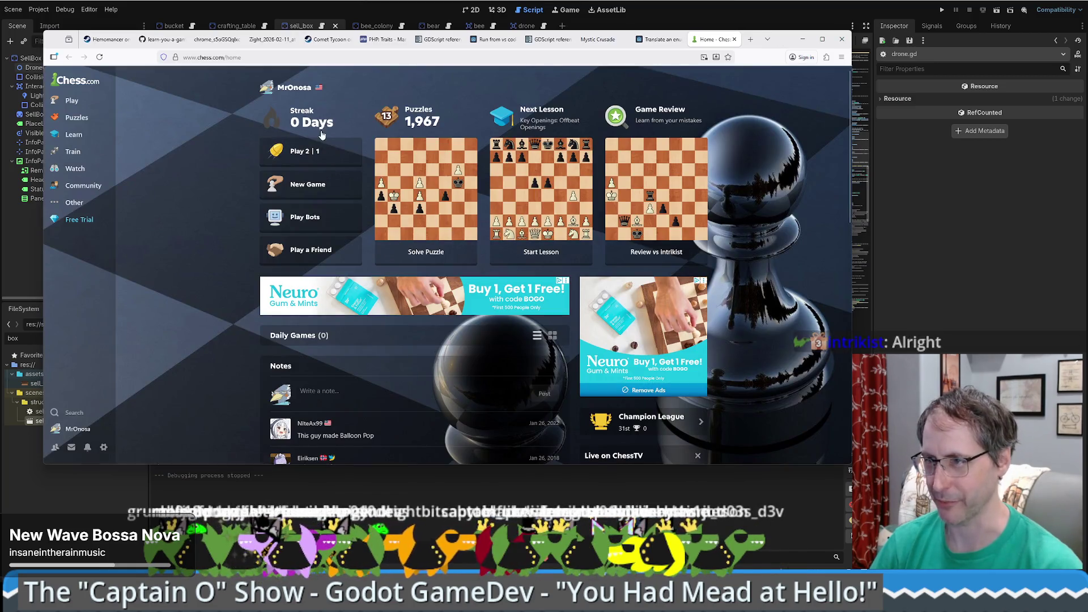
{"action": "mouse_move", "coordinate": [71, 102]}
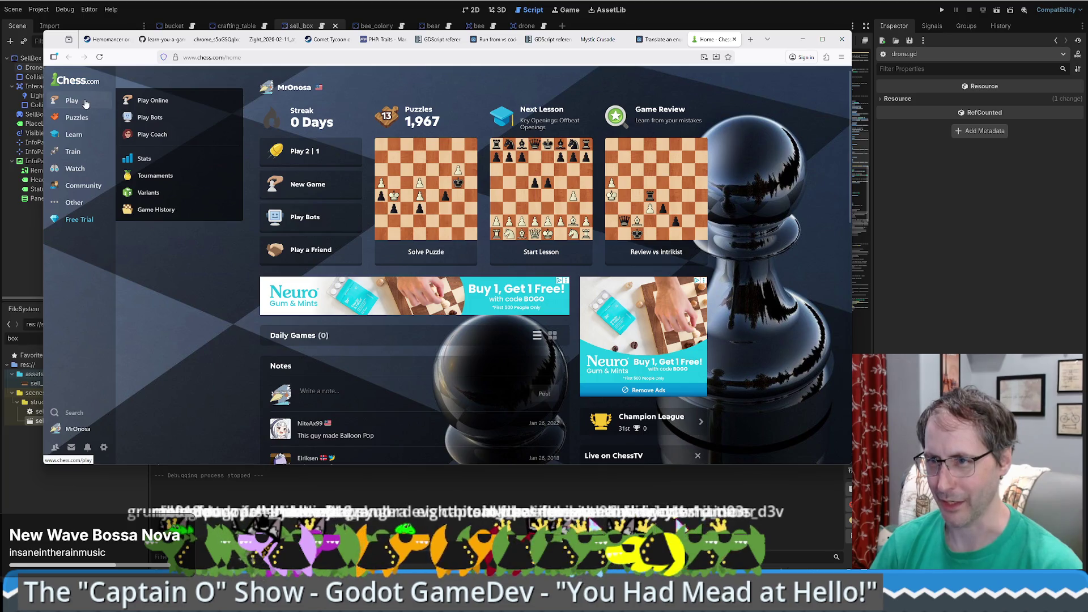
{"action": "left_click", "coordinate": [85, 102]}
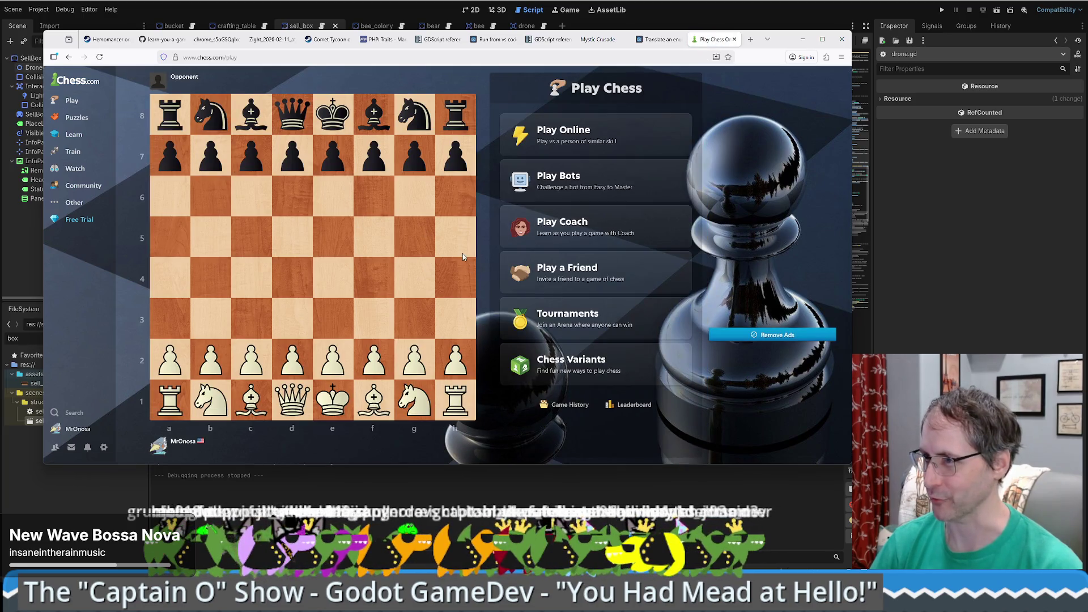
{"action": "left_click", "coordinate": [540, 275]}
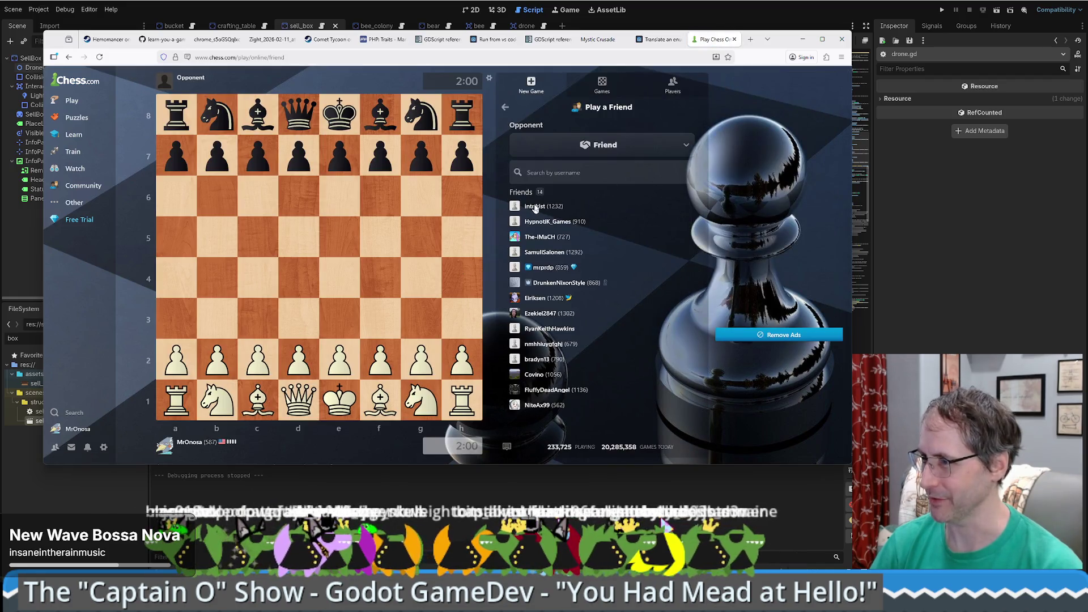
Pick the viewer from the friends list and send a rated 3|2 Blitz challenge
{"action": "left_click", "coordinate": [535, 208]}
{"action": "left_click", "coordinate": [627, 227]}
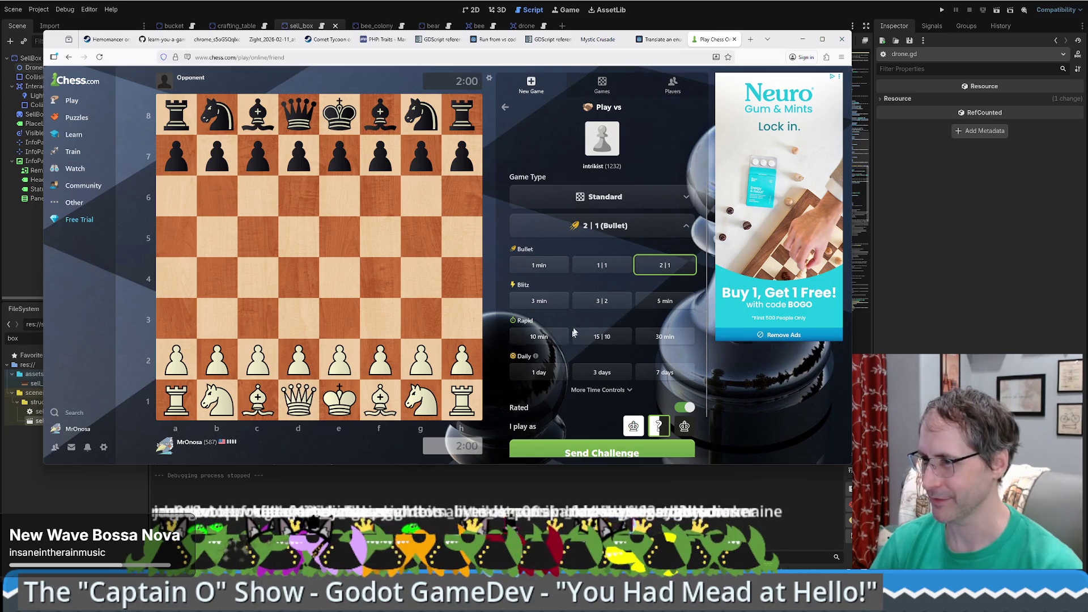
{"action": "left_click", "coordinate": [602, 300]}
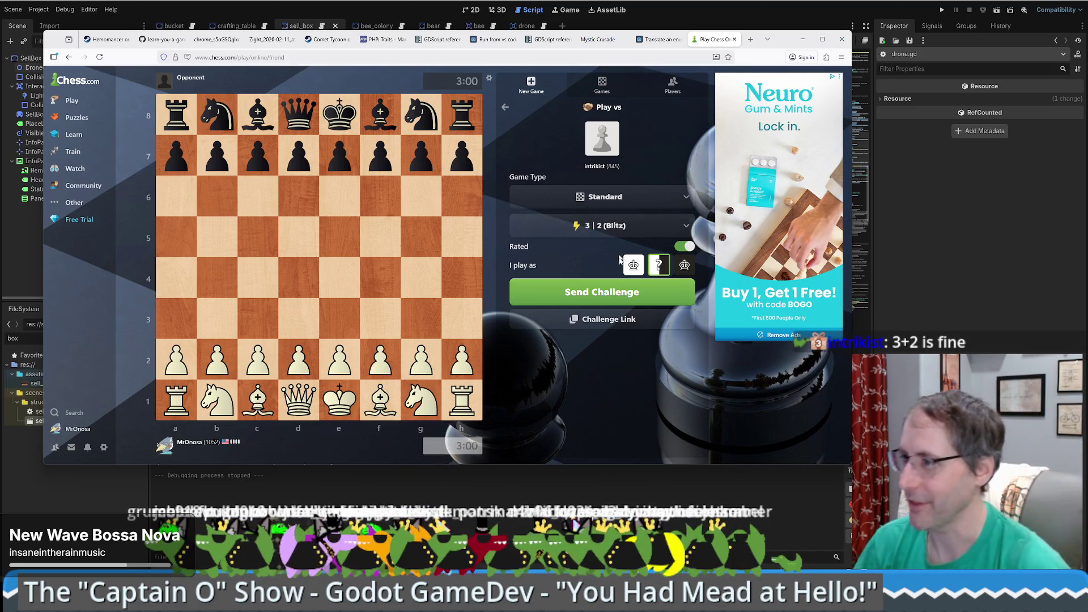
{"action": "left_click", "coordinate": [614, 292]}
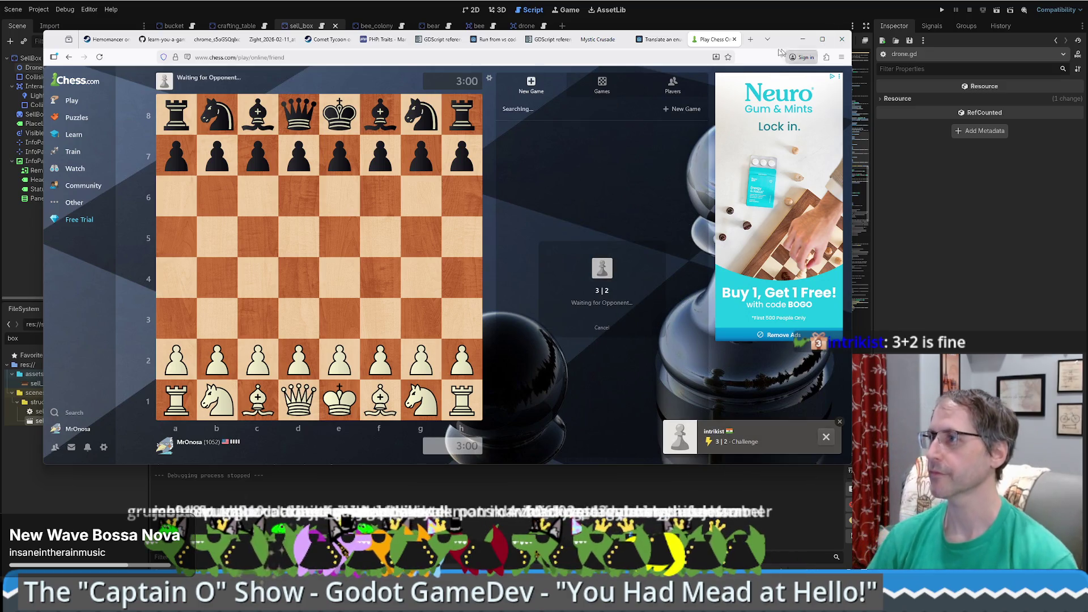
{"action": "left_click_drag", "start_coordinate": [778, 45], "coordinate": [750, 8]}
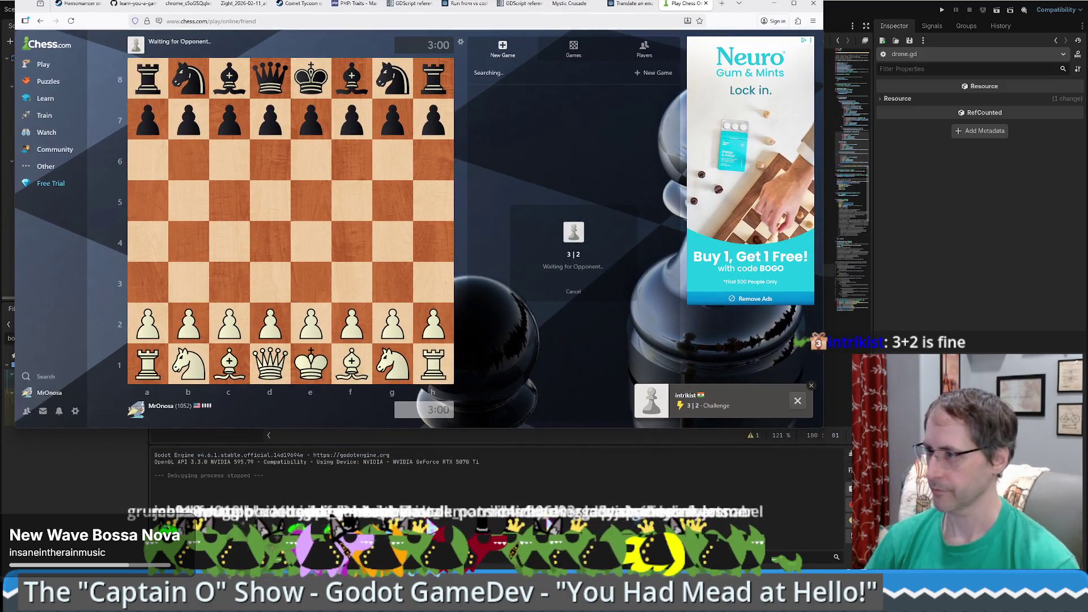
Resize the chess.com browser window larger so the board is bigger while awaiting the opponent
{"action": "left_click_drag", "start_coordinate": [829, 434], "coordinate": [947, 539]}
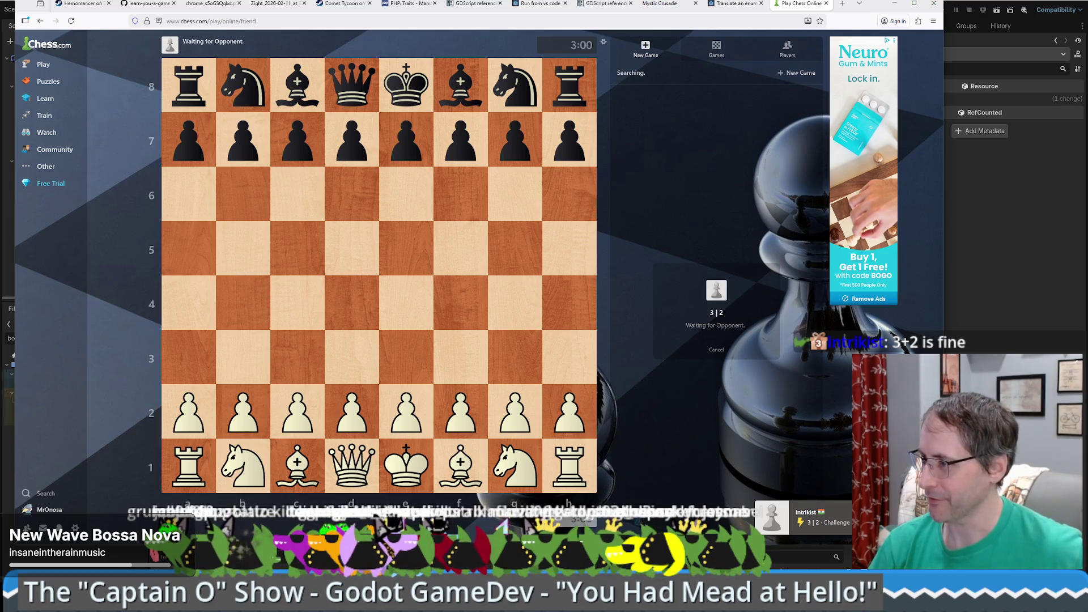
{"action": "left_click_drag", "start_coordinate": [944, 538], "coordinate": [939, 538]}
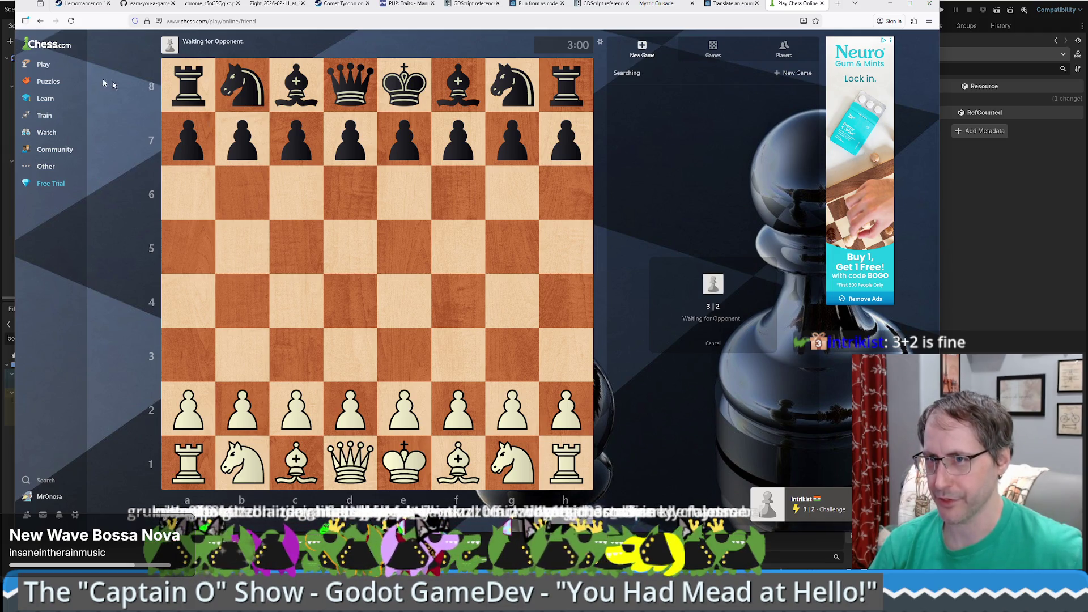
{"action": "mouse_move", "coordinate": [61, 69]}
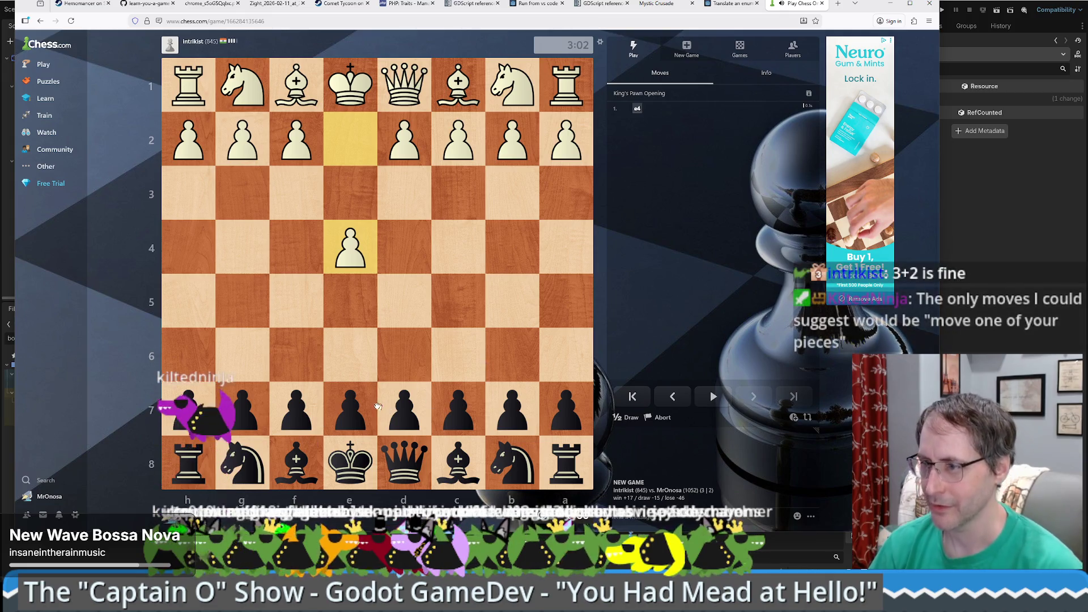
Open as Black with e5, Nc6, Nf6 and Bc5
{"action": "left_click_drag", "start_coordinate": [350, 408], "coordinate": [350, 301]}
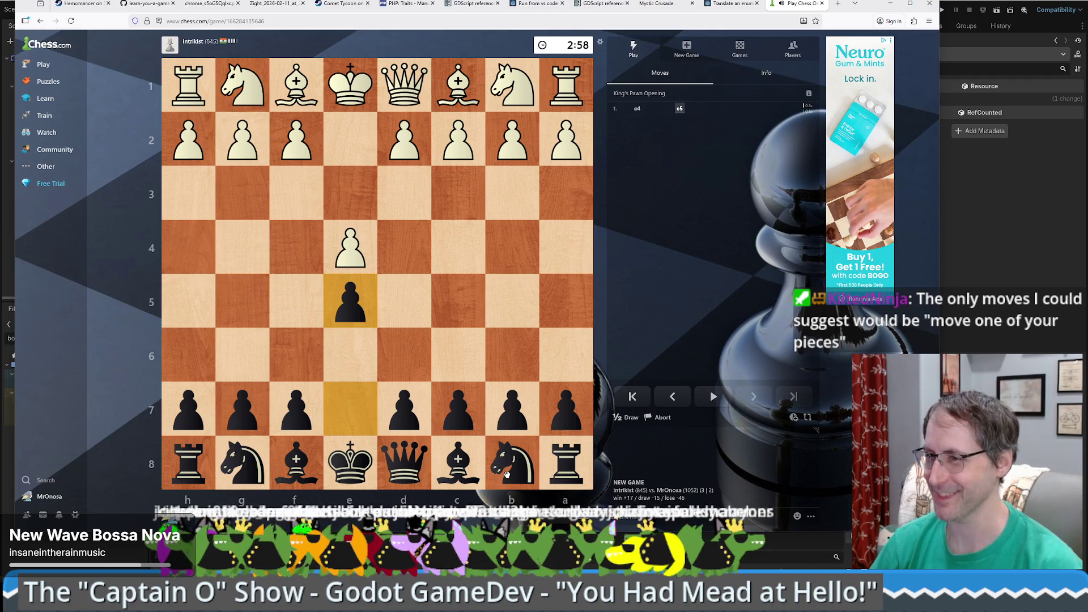
{"action": "mouse_move", "coordinate": [507, 474]}
{"action": "left_mouse_down"}
{"action": "mouse_move", "coordinate": [451, 371]}
{"action": "mouse_move", "coordinate": [462, 380]}
{"action": "left_mouse_up"}
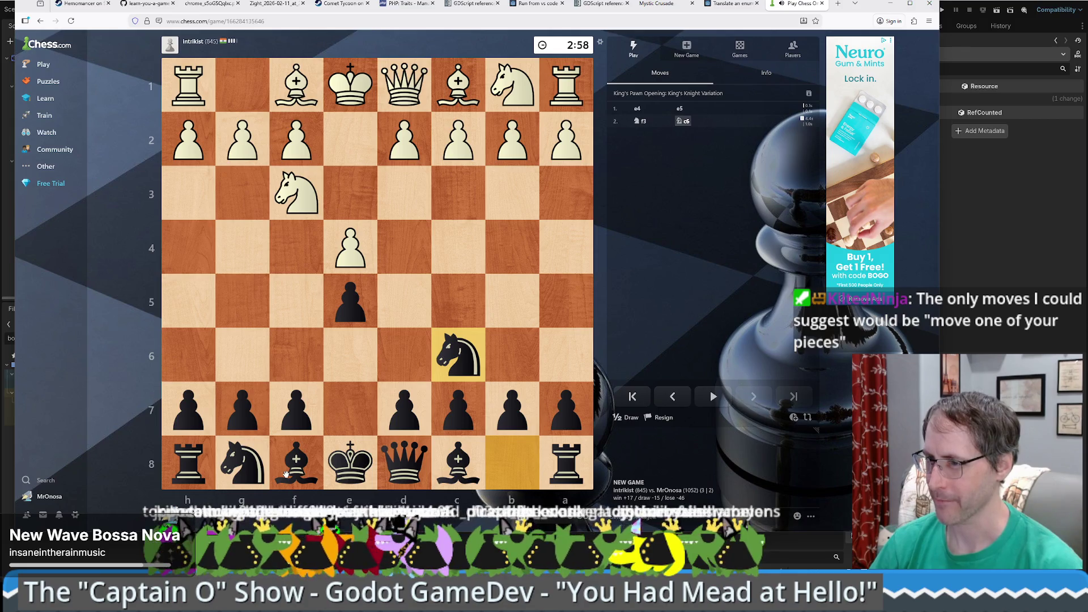
{"action": "left_click_drag", "start_coordinate": [242, 465], "coordinate": [290, 353]}
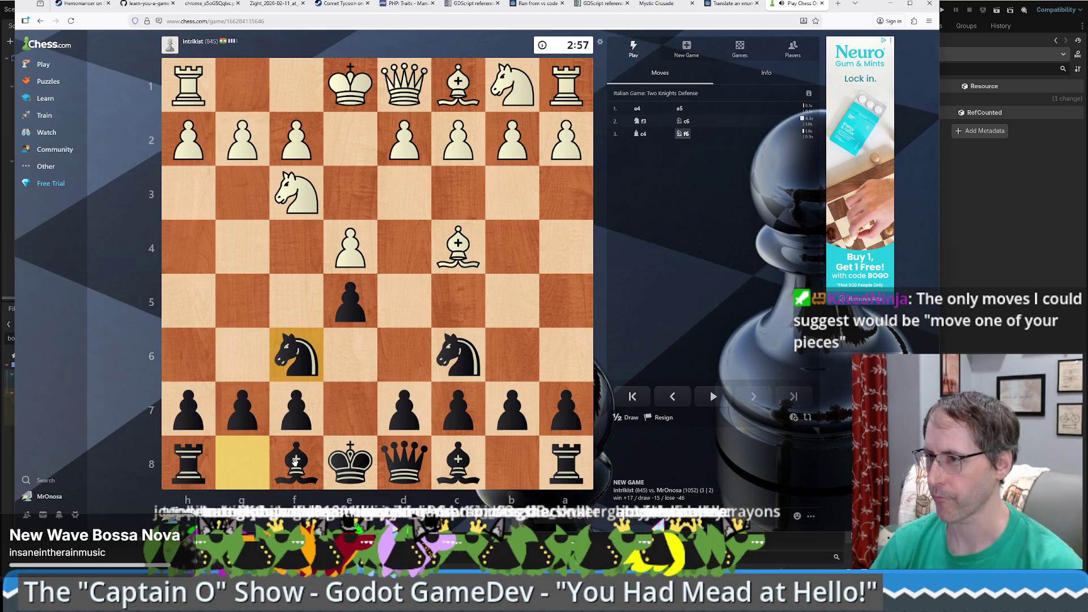
{"action": "left_click", "coordinate": [294, 462]}
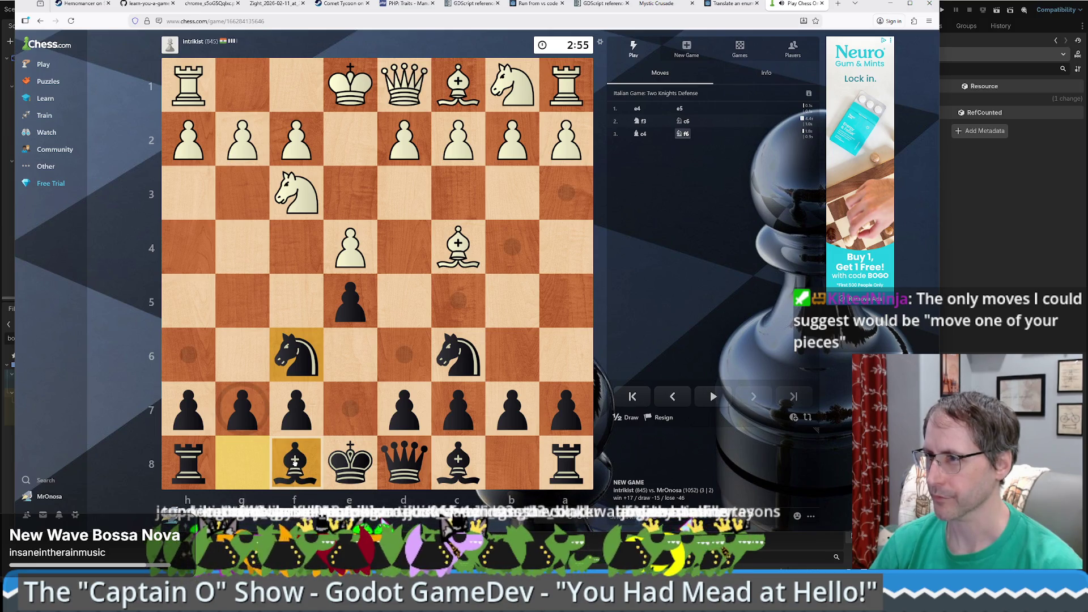
{"action": "left_click", "coordinate": [295, 462]}
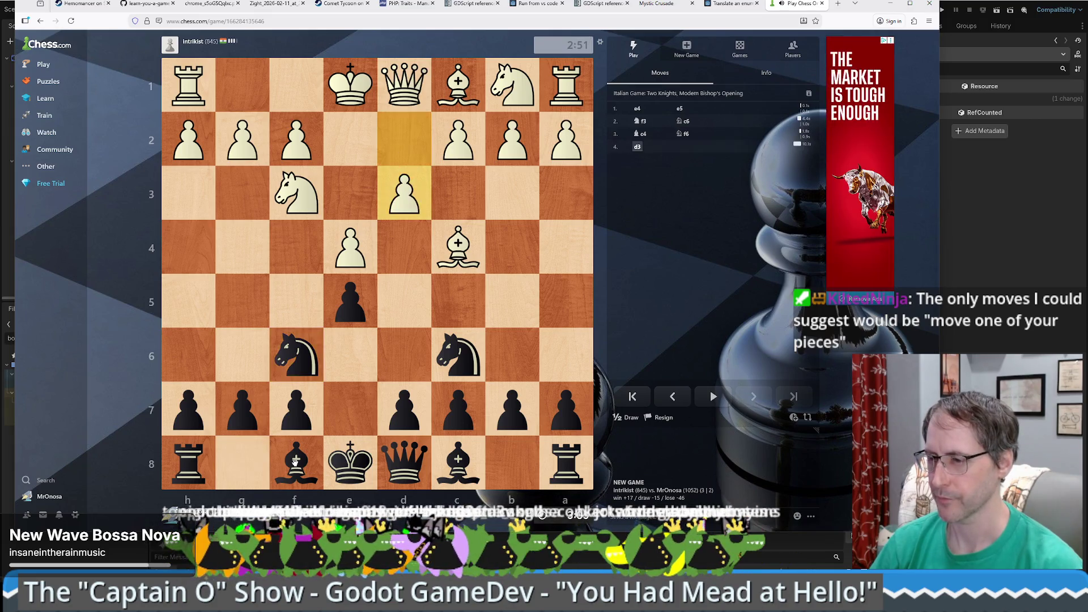
{"action": "left_click_drag", "start_coordinate": [295, 462], "coordinate": [454, 303]}
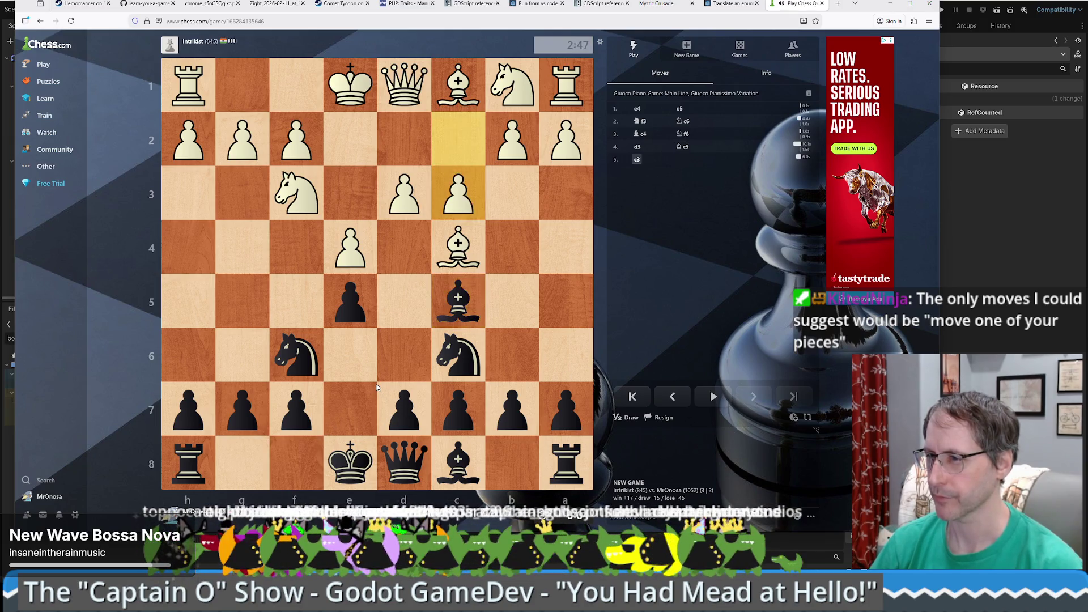
Castle kingside, then play d6, Re8 and Be6
{"action": "left_click_drag", "start_coordinate": [346, 448], "coordinate": [230, 470]}
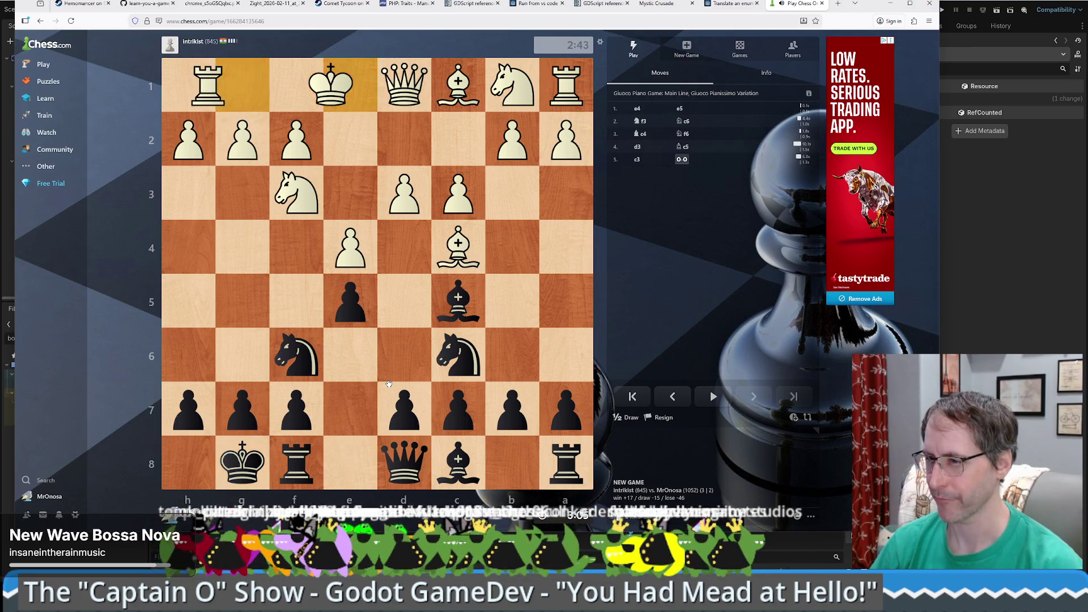
{"action": "left_click_drag", "start_coordinate": [396, 416], "coordinate": [403, 329]}
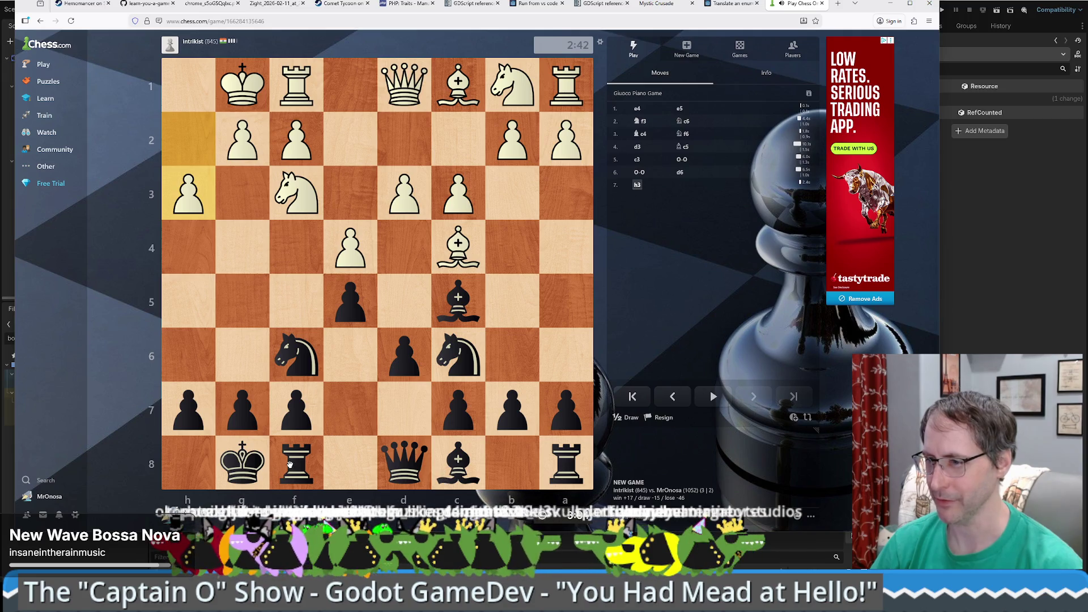
{"action": "left_click_drag", "start_coordinate": [290, 465], "coordinate": [343, 466]}
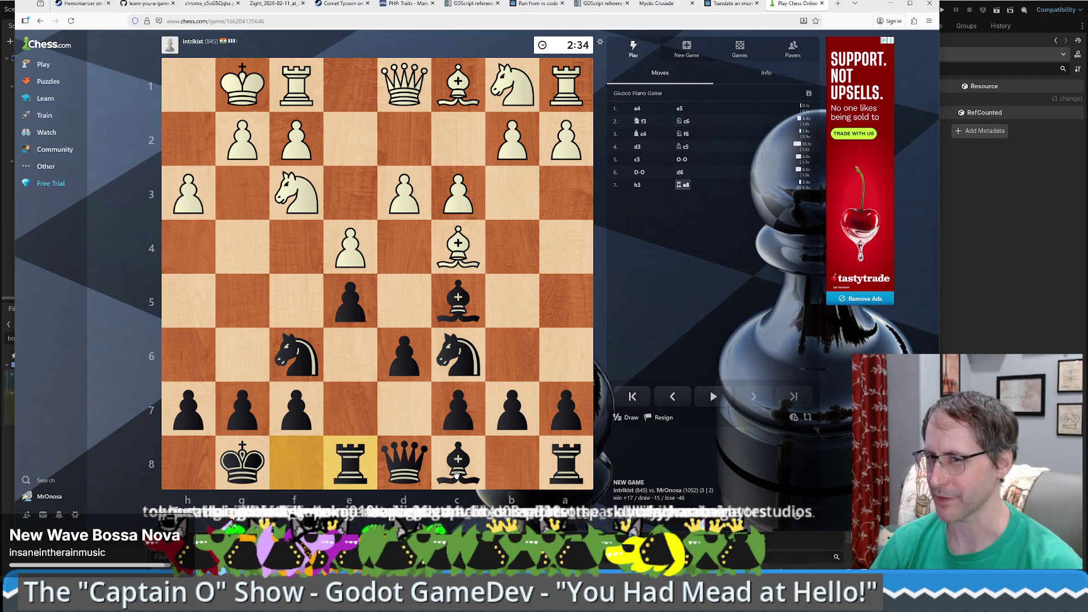
{"action": "left_click_drag", "start_coordinate": [455, 475], "coordinate": [352, 358]}
{"action": "left_click_drag", "start_coordinate": [351, 462], "coordinate": [350, 337]}
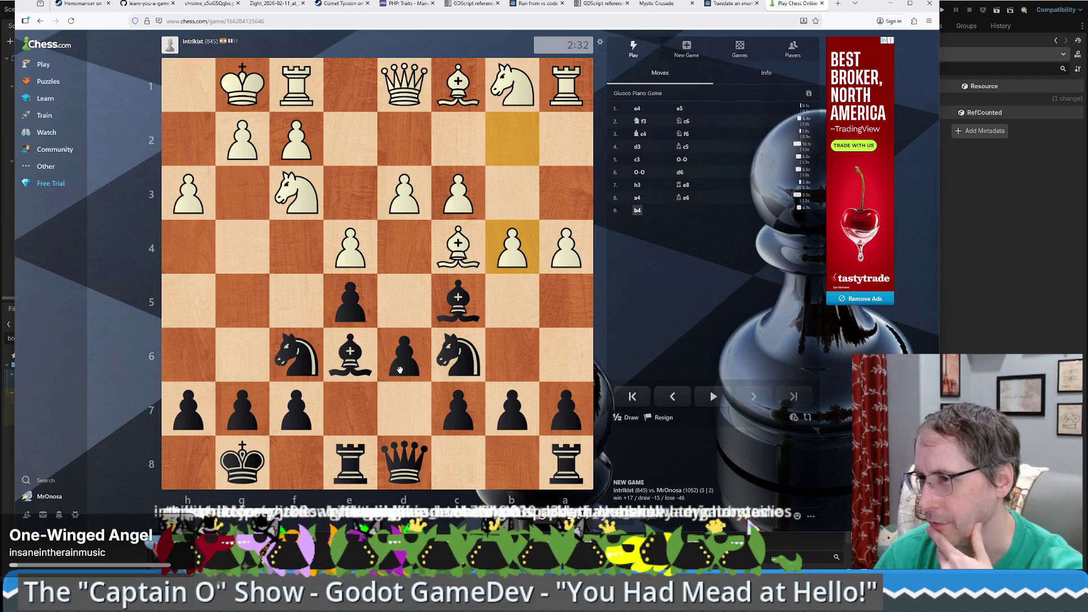
Play ...d5, recapture with Bxd5 and Qxd5, take on c5 with the queen, then Qb6
{"action": "left_click_drag", "start_coordinate": [399, 363], "coordinate": [405, 302]}
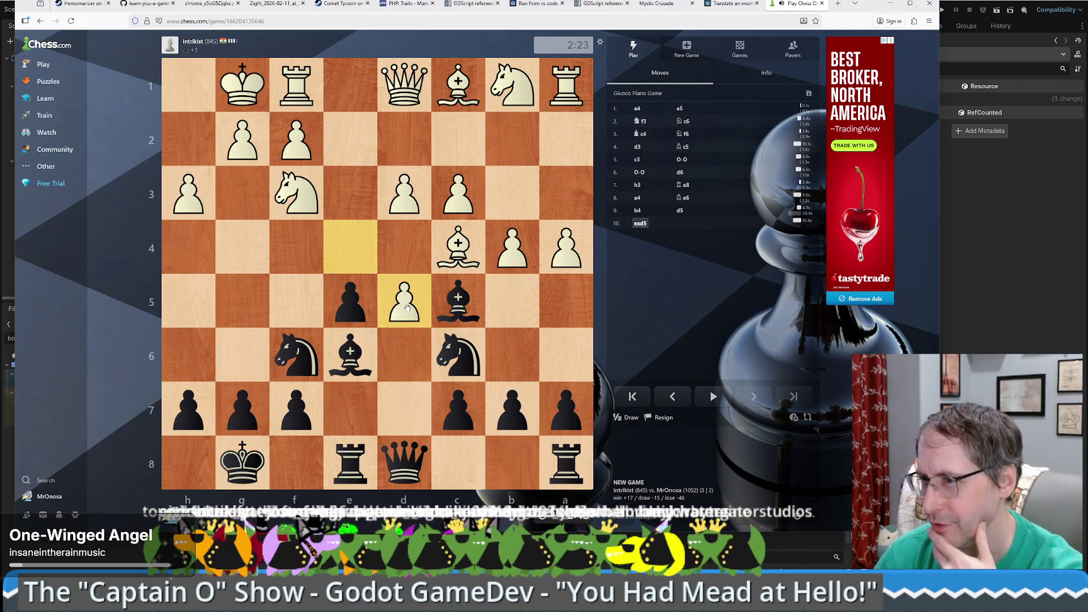
{"action": "left_click_drag", "start_coordinate": [352, 359], "coordinate": [404, 298]}
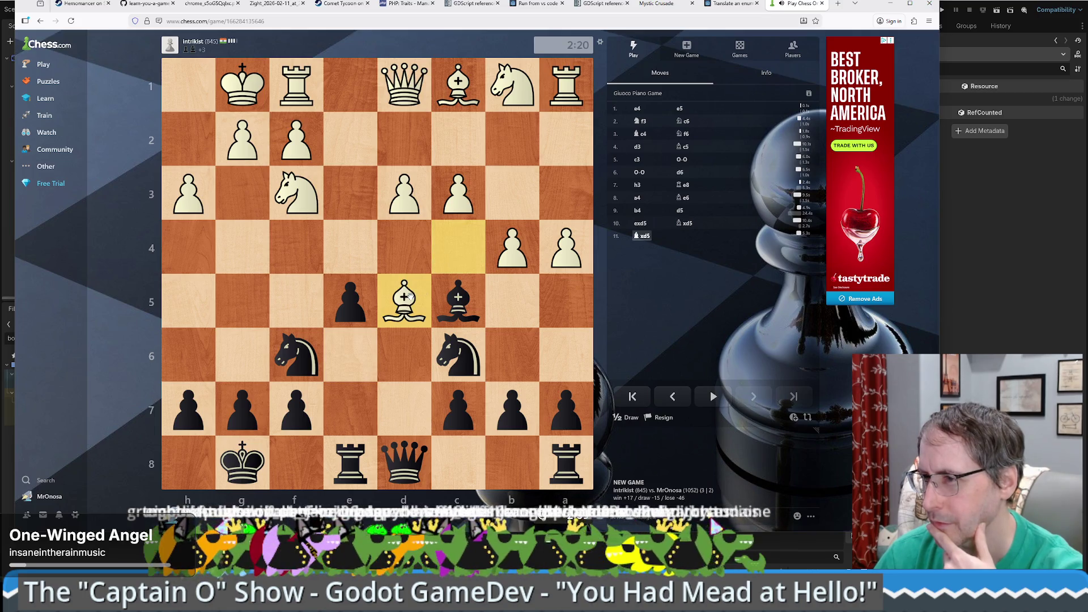
{"action": "left_click_drag", "start_coordinate": [404, 465], "coordinate": [400, 307]}
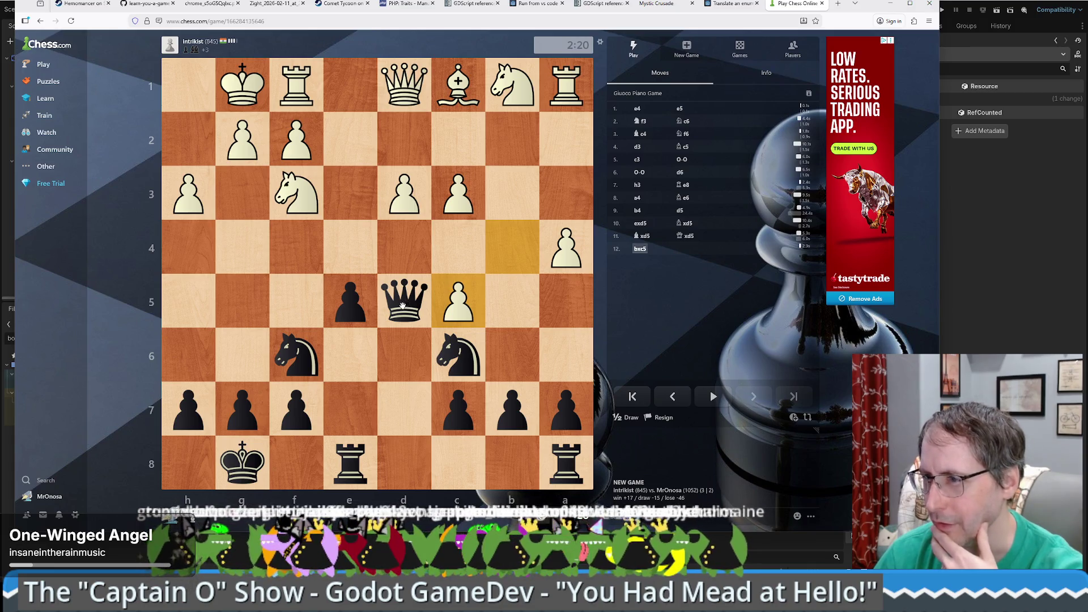
{"action": "left_click_drag", "start_coordinate": [406, 304], "coordinate": [456, 309]}
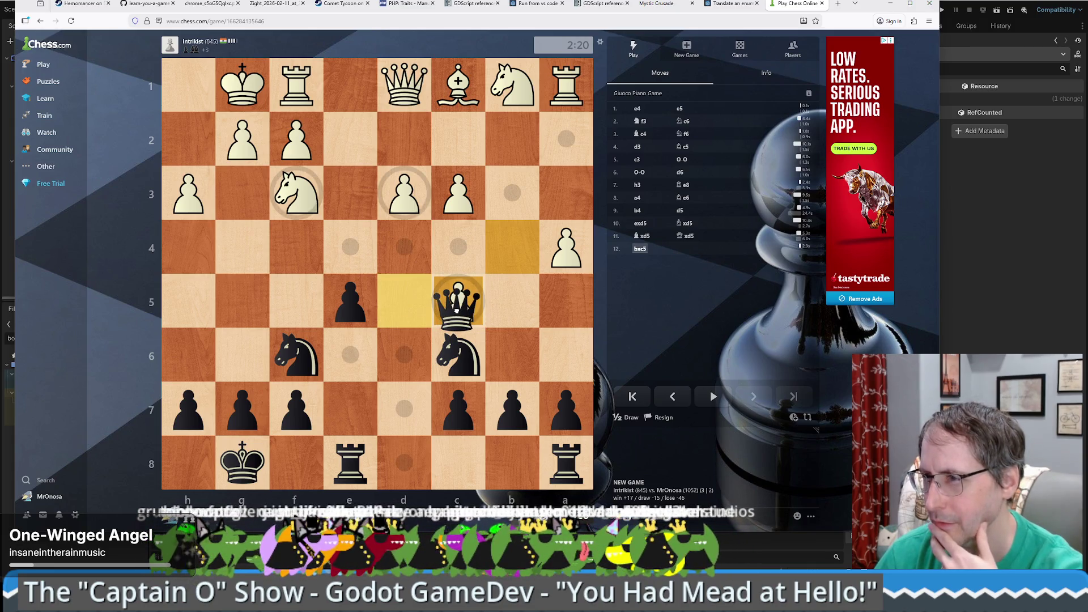
{"action": "left_click_drag", "start_coordinate": [456, 309], "coordinate": [457, 309]}
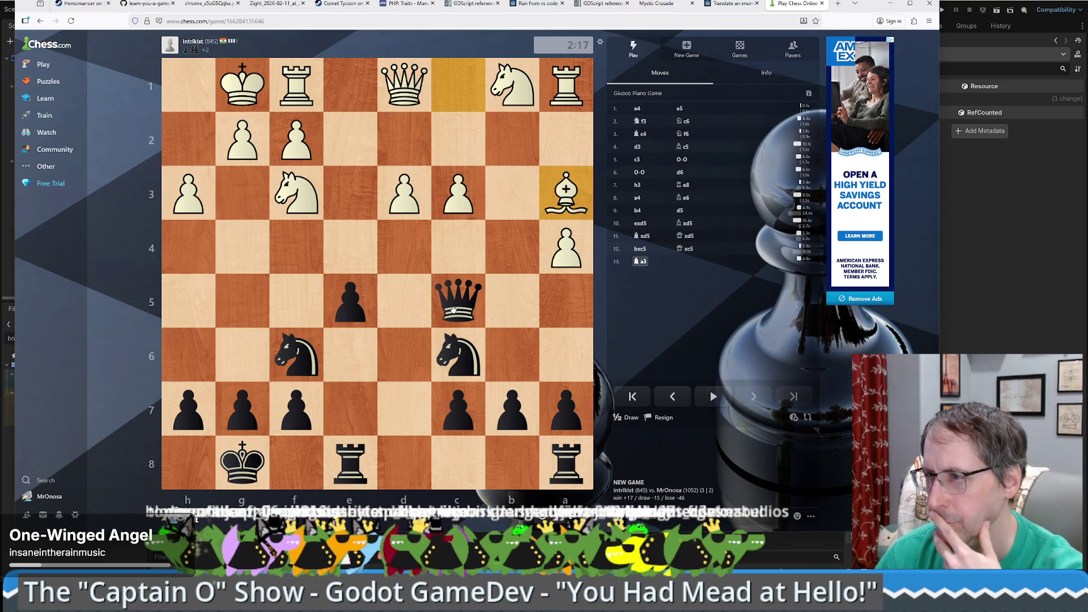
{"action": "mouse_move", "coordinate": [453, 309]}
{"action": "left_mouse_down"}
{"action": "mouse_move", "coordinate": [475, 353]}
{"action": "mouse_move", "coordinate": [509, 363]}
{"action": "left_mouse_up"}
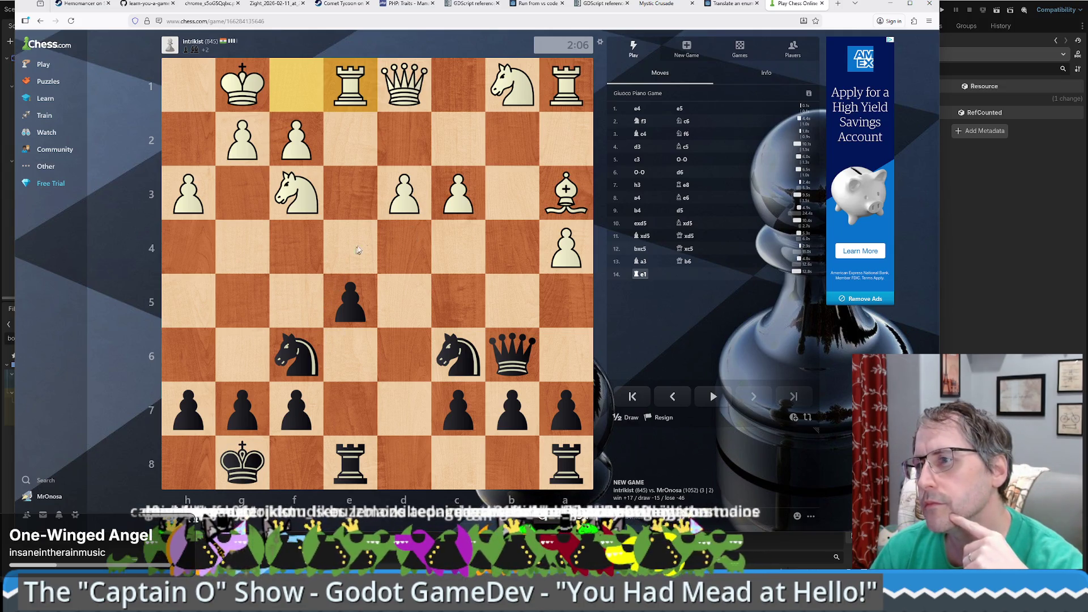
Play Rad8, Na5 and Nxc4, capture White's queen with Rxd1, then Qb3
{"action": "left_click_drag", "start_coordinate": [553, 454], "coordinate": [404, 462]}
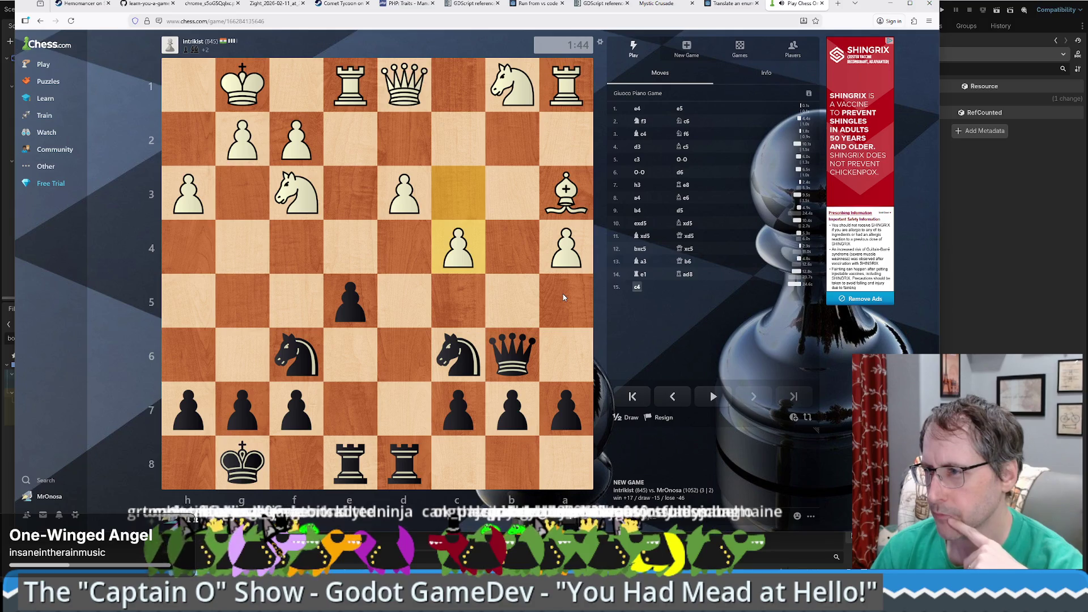
{"action": "left_click_drag", "start_coordinate": [460, 357], "coordinate": [570, 300]}
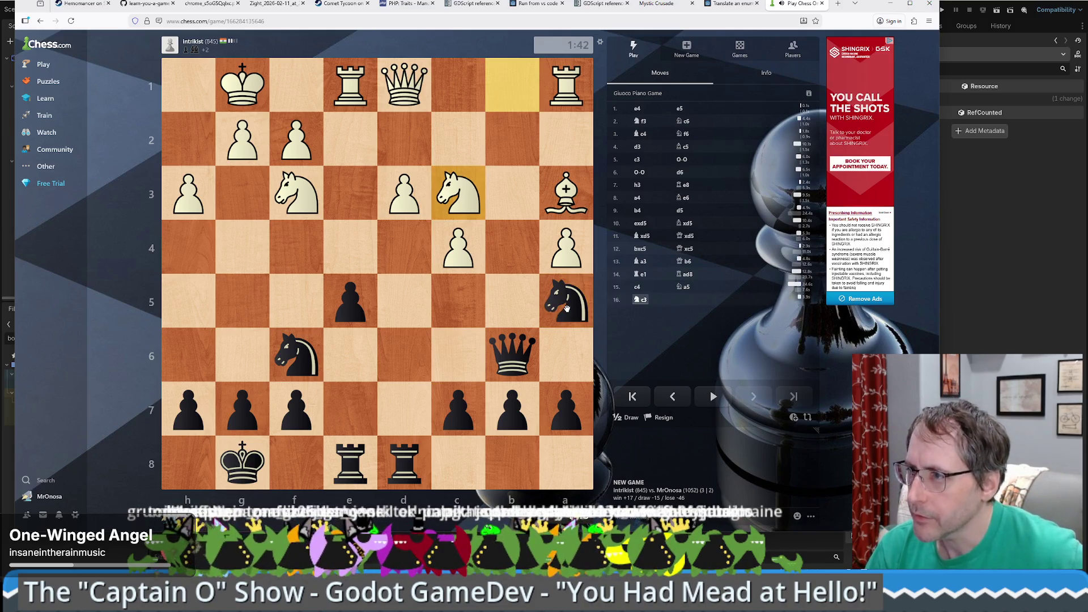
{"action": "mouse_move", "coordinate": [547, 315]}
{"action": "left_mouse_down"}
{"action": "mouse_move", "coordinate": [558, 300]}
{"action": "mouse_move", "coordinate": [457, 248]}
{"action": "left_mouse_up"}
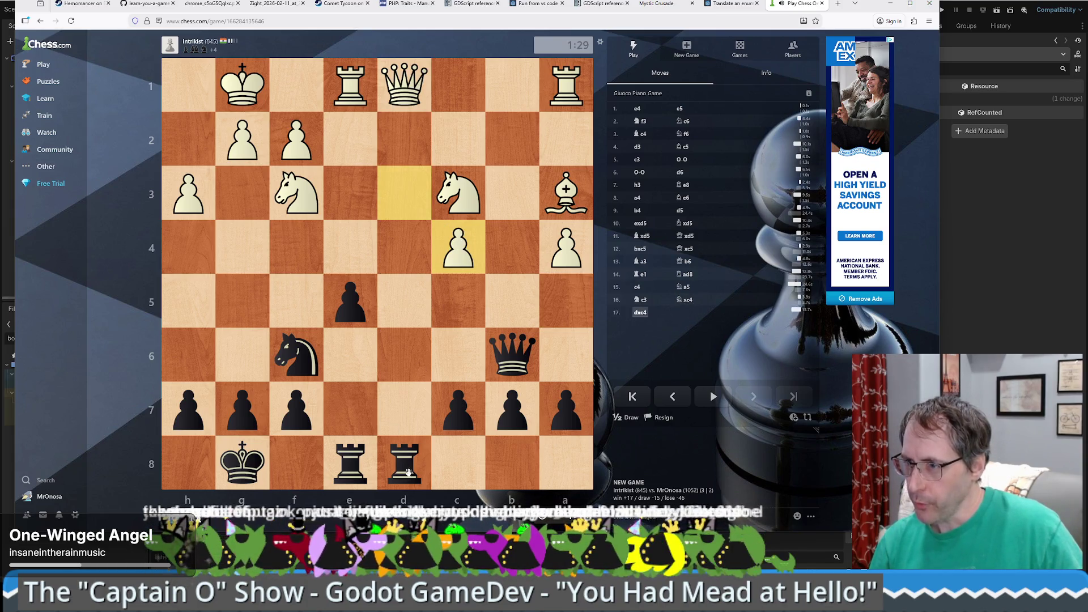
{"action": "left_click_drag", "start_coordinate": [403, 461], "coordinate": [406, 76]}
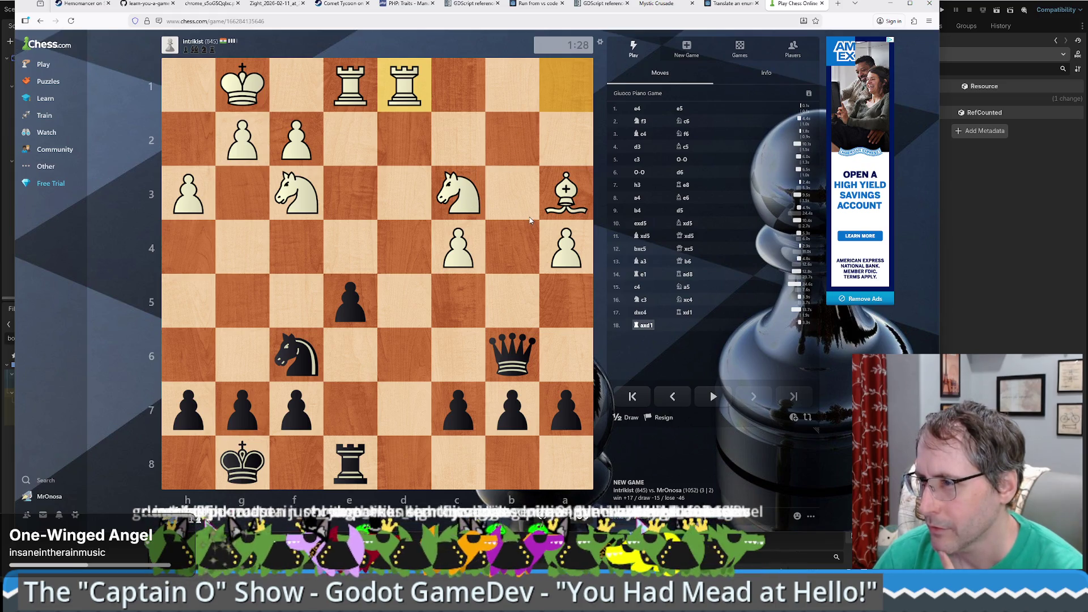
{"action": "left_click_drag", "start_coordinate": [512, 363], "coordinate": [510, 193]}
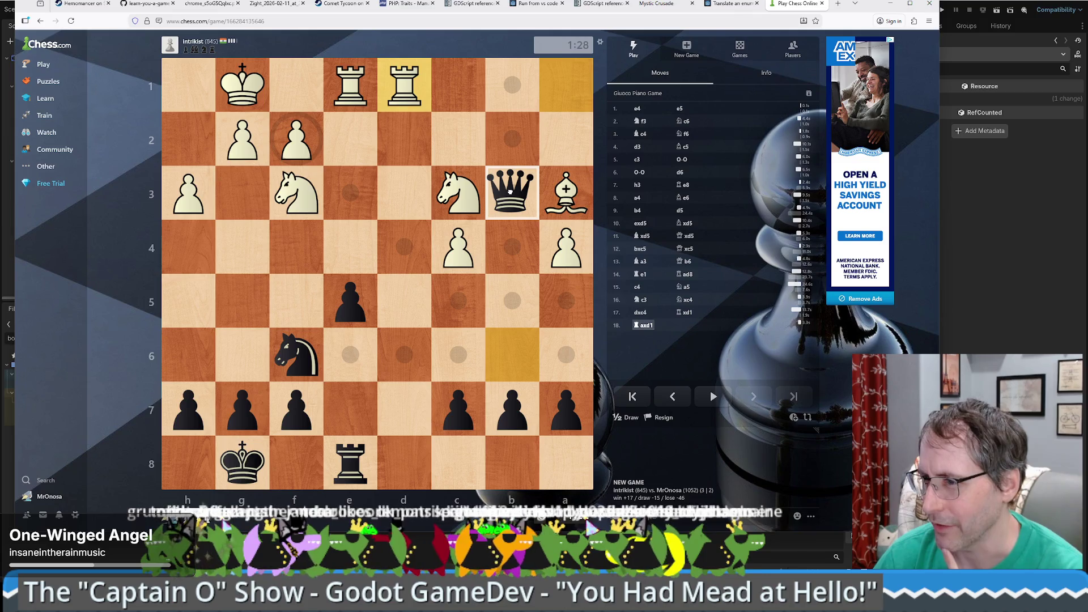
{"action": "left_click_drag", "start_coordinate": [510, 192], "coordinate": [510, 192]}
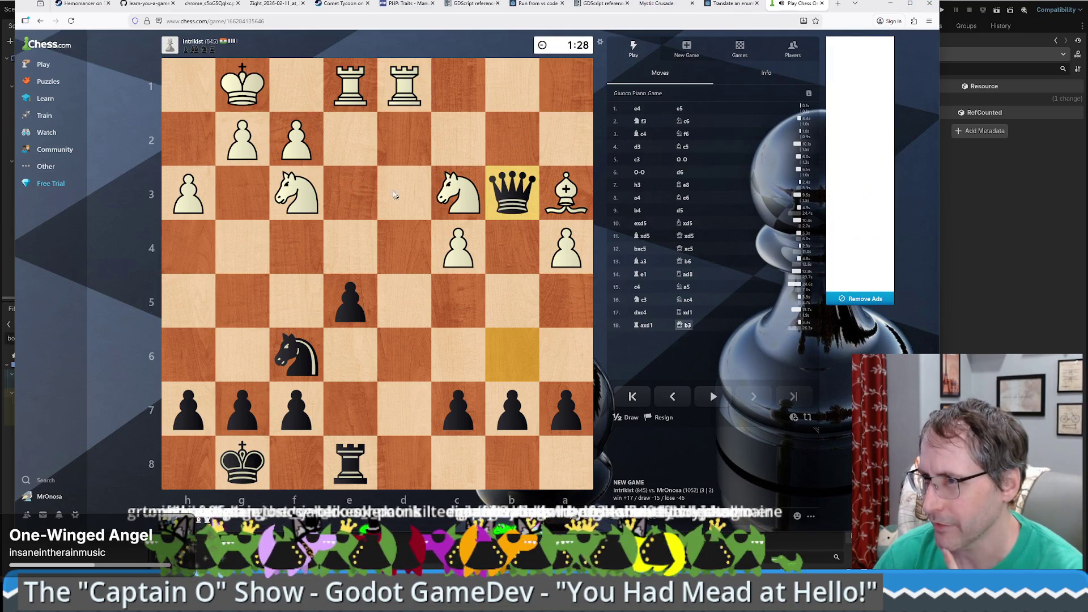
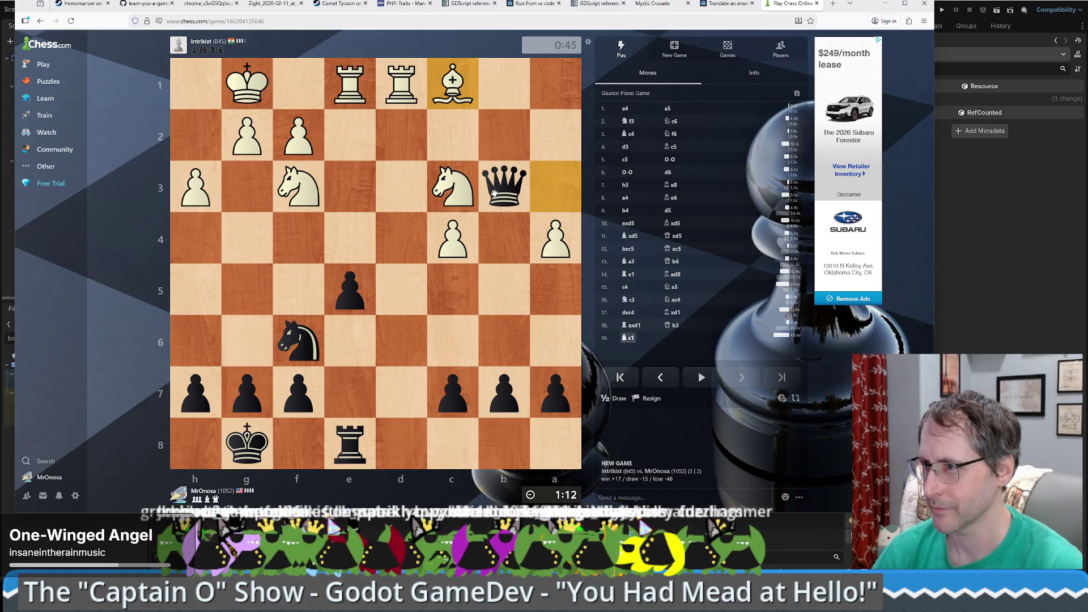
Capture White's knight on c3 with the black queen, then push the e5 pawn to e4
{"action": "left_click_drag", "start_coordinate": [494, 194], "coordinate": [450, 190]}
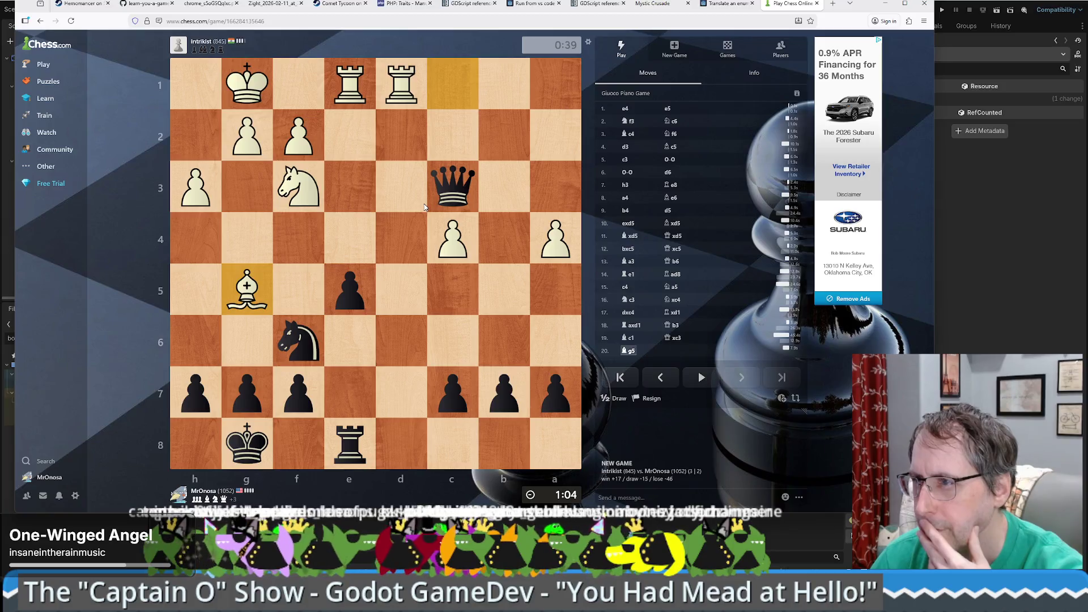
{"action": "left_click", "coordinate": [306, 346]}
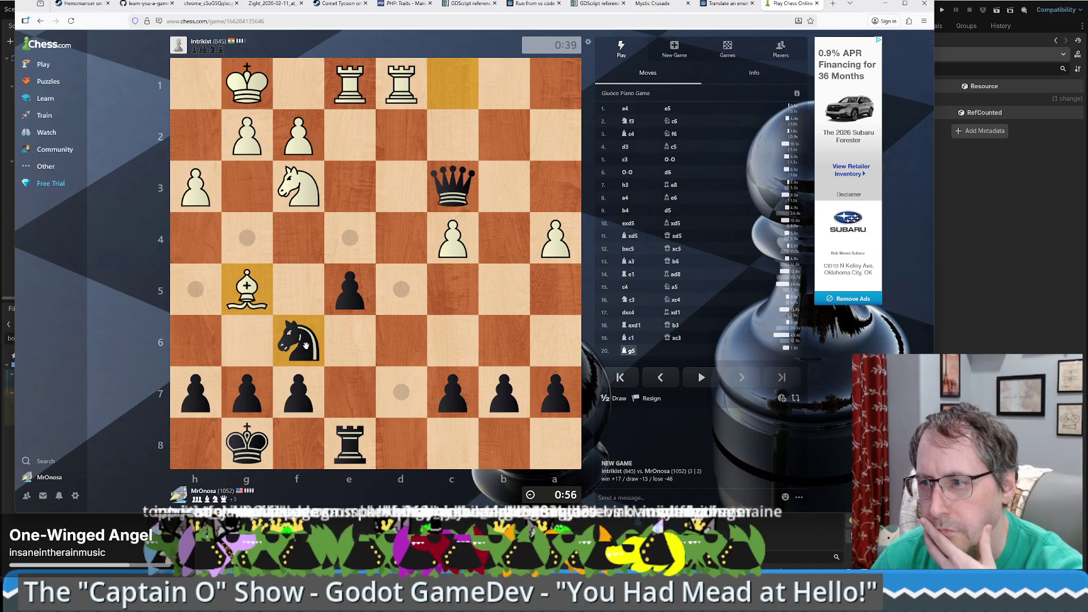
{"action": "left_click", "coordinate": [306, 346]}
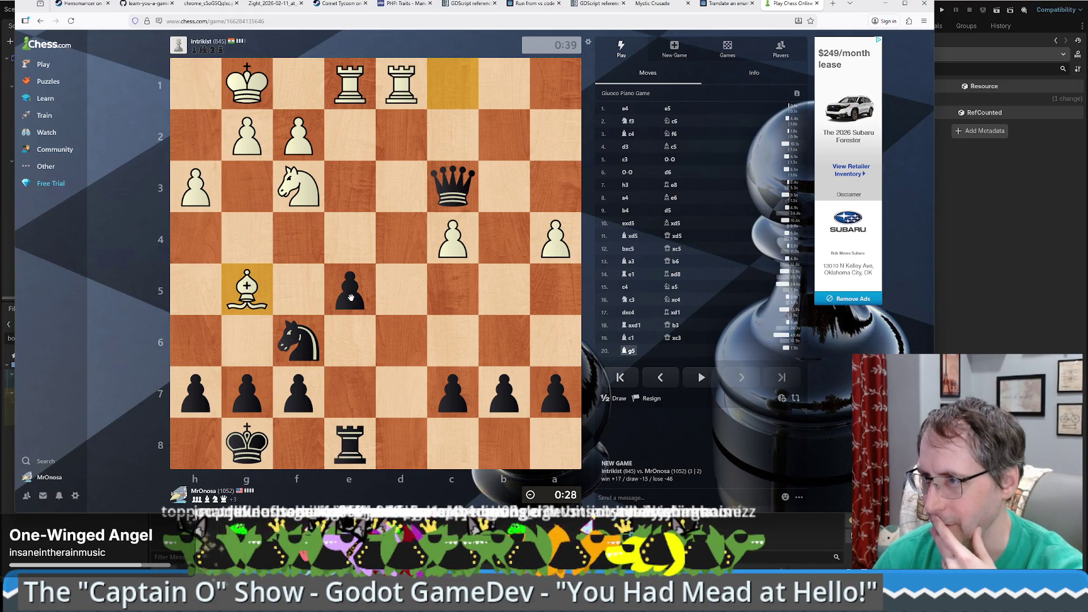
{"action": "left_click_drag", "start_coordinate": [355, 300], "coordinate": [350, 247]}
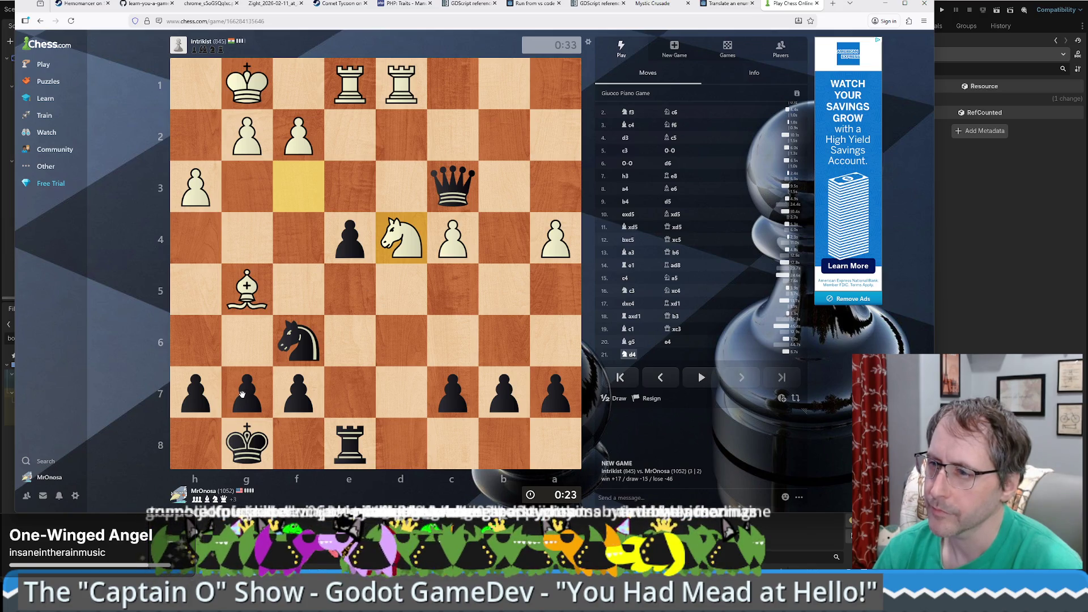
Play h6 and g5, bring the rook to d8, and trade rooks with Rxd1
{"action": "left_click_drag", "start_coordinate": [199, 397], "coordinate": [196, 342]}
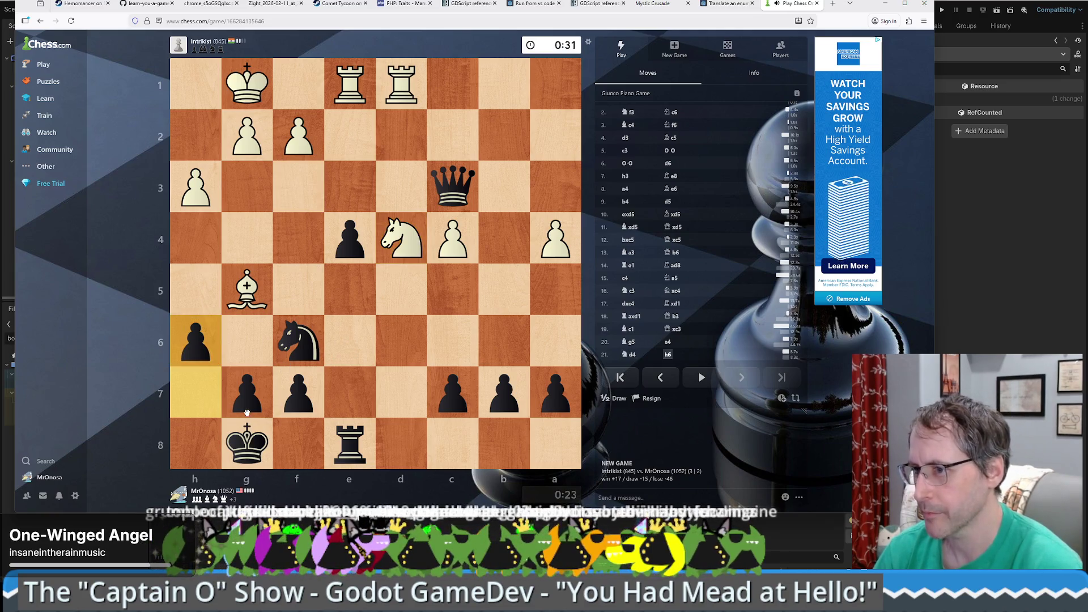
{"action": "left_click_drag", "start_coordinate": [247, 417], "coordinate": [306, 349]}
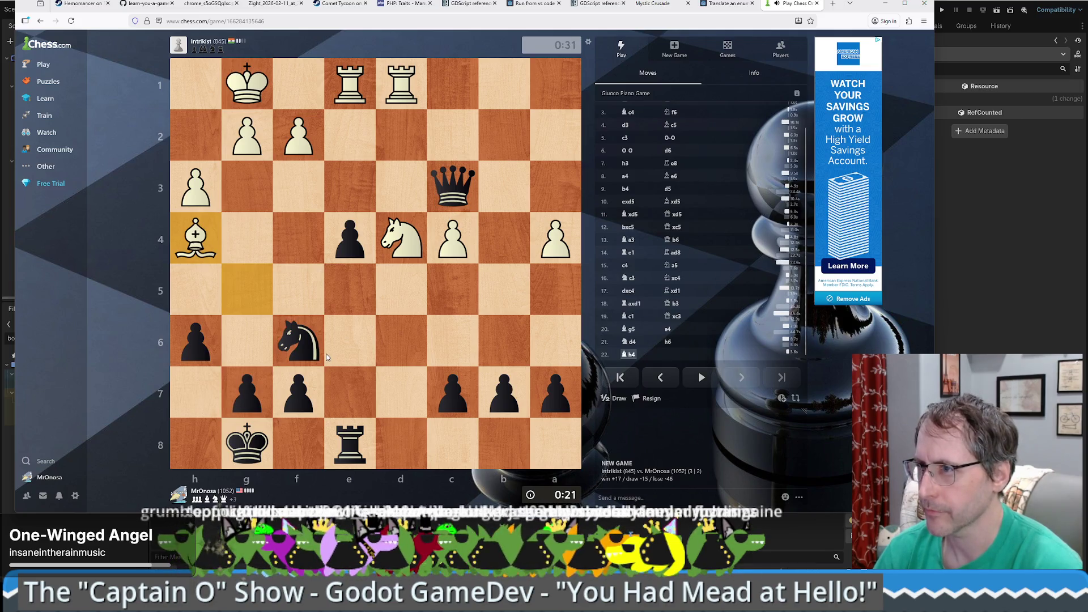
{"action": "left_click_drag", "start_coordinate": [248, 397], "coordinate": [253, 291]}
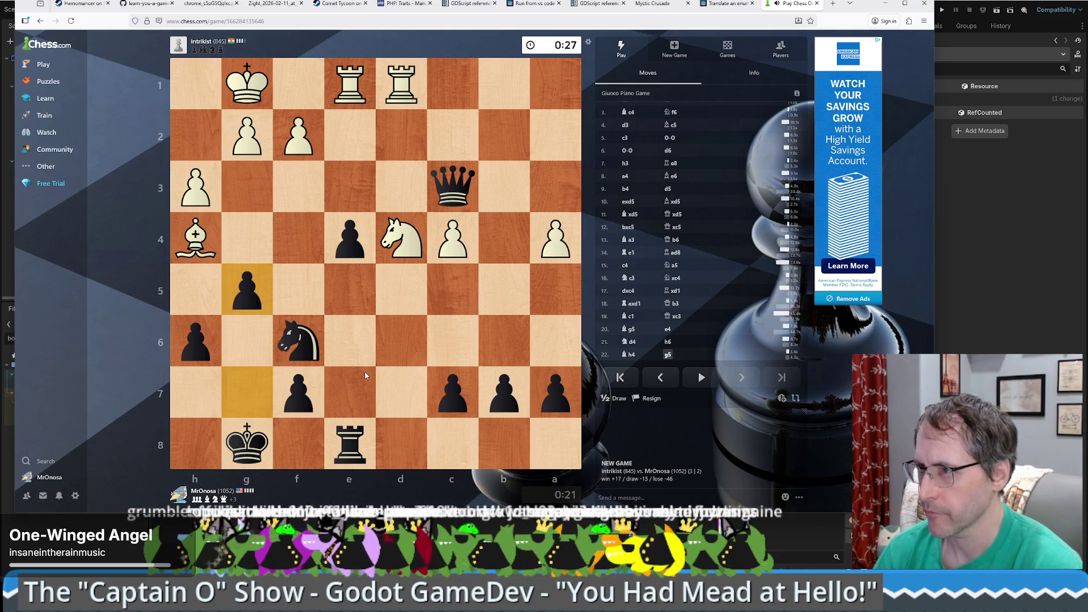
{"action": "left_click_drag", "start_coordinate": [351, 447], "coordinate": [402, 443]}
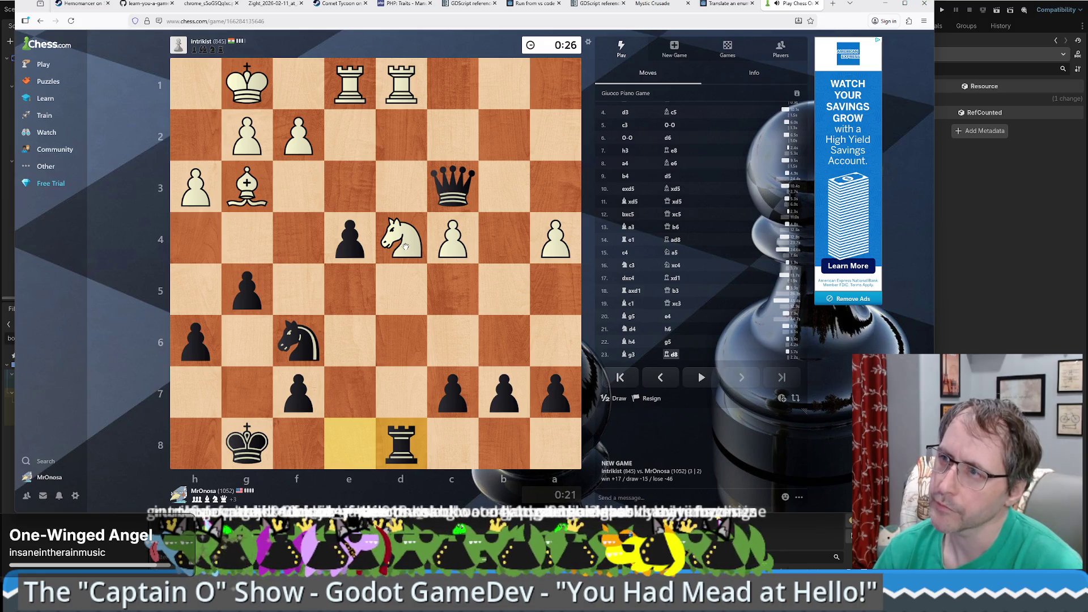
{"action": "left_click_drag", "start_coordinate": [395, 437], "coordinate": [395, 84]}
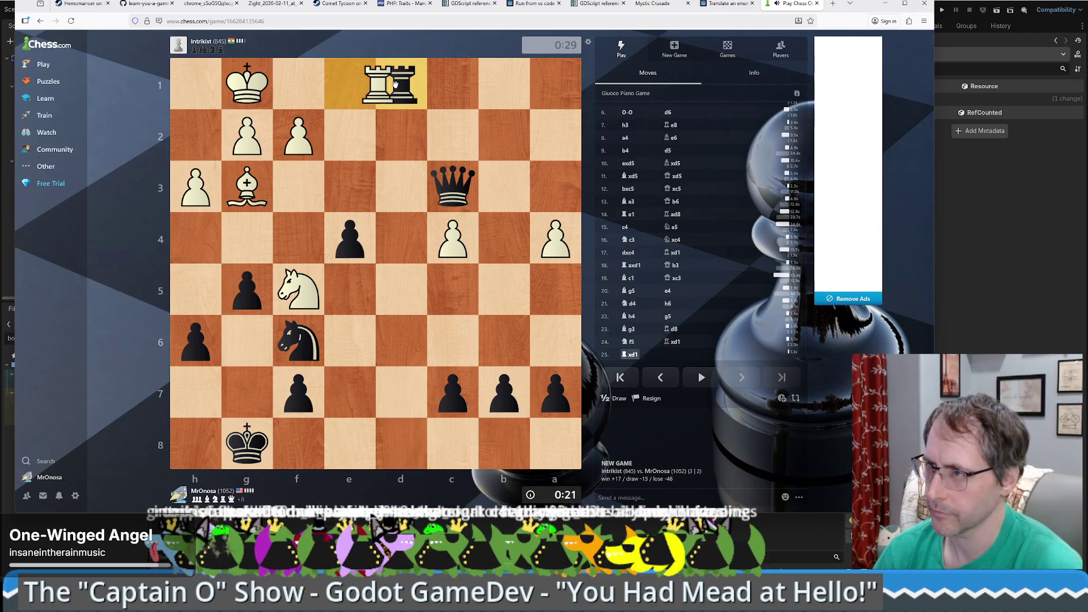
Win the c4 pawn with the queen, play Kg7, capture Nxg4, and push c6
{"action": "left_click_drag", "start_coordinate": [452, 192], "coordinate": [452, 231]}
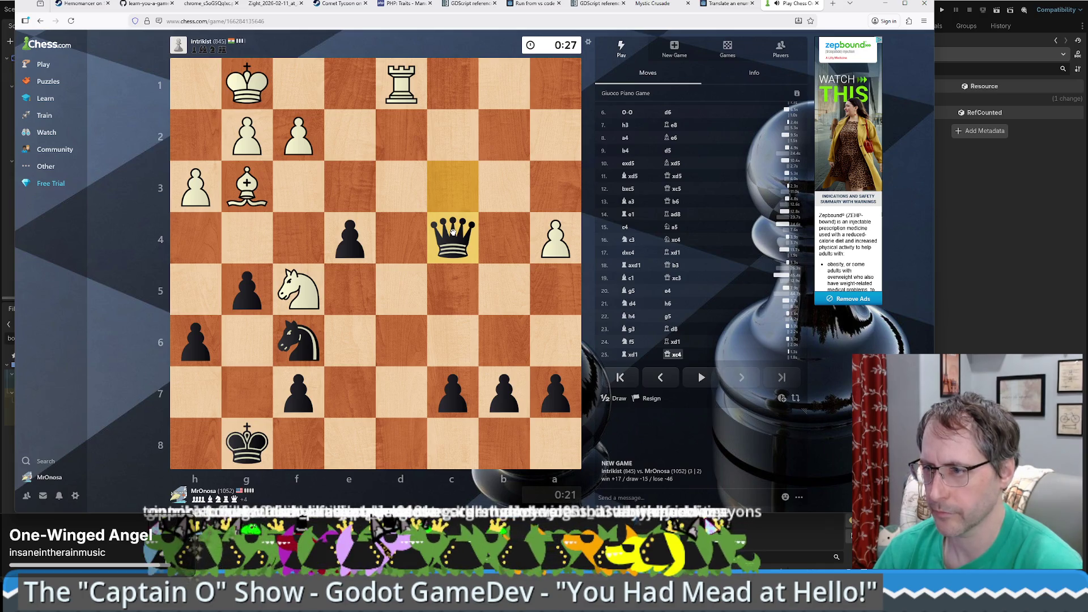
{"action": "left_click", "coordinate": [246, 442]}
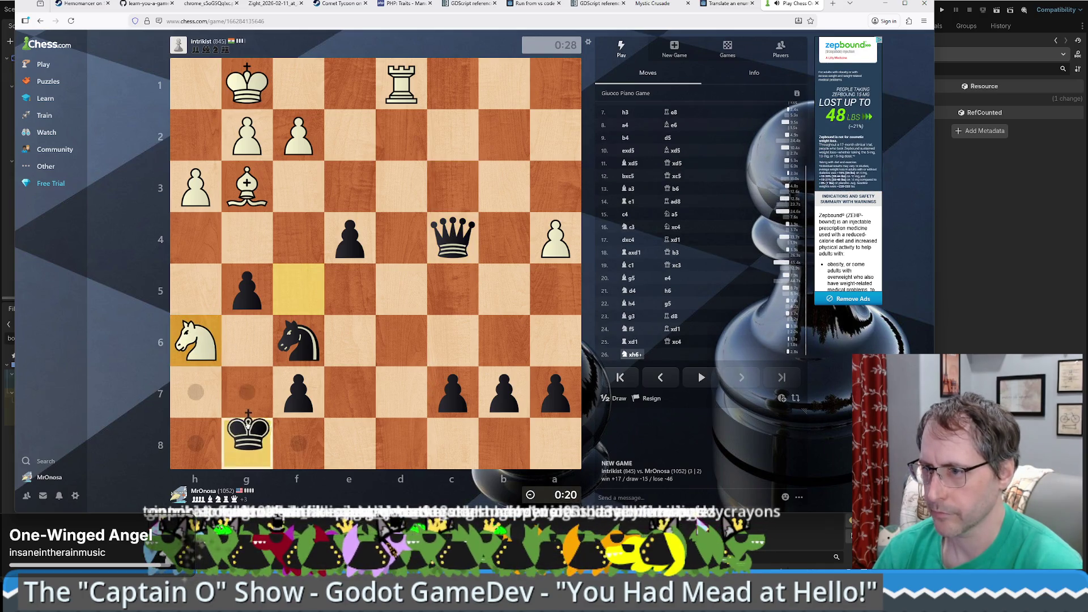
{"action": "left_click", "coordinate": [247, 394]}
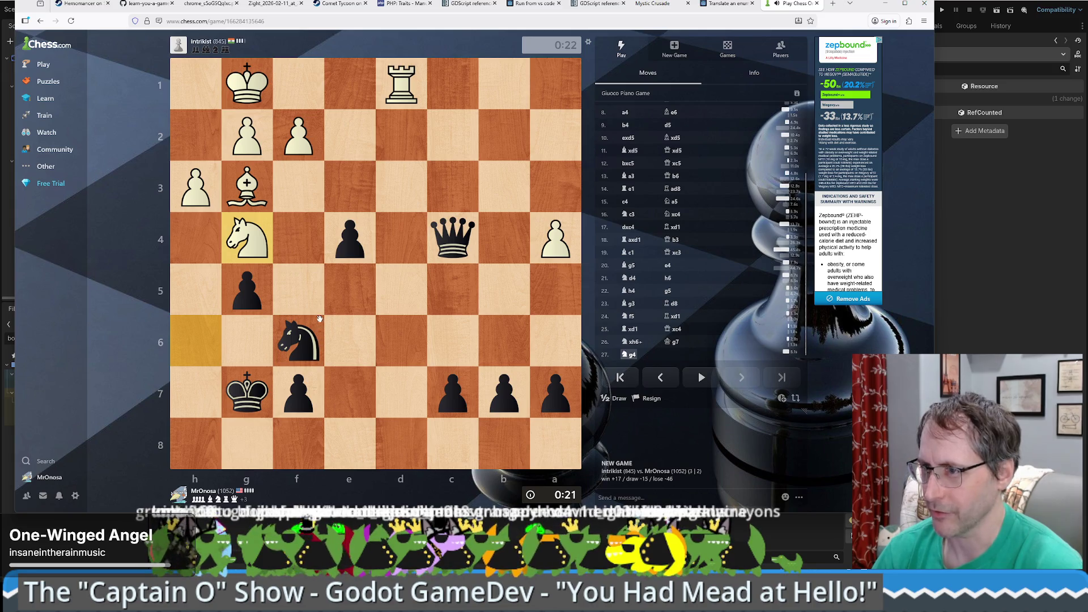
{"action": "left_click_drag", "start_coordinate": [296, 354], "coordinate": [264, 241]}
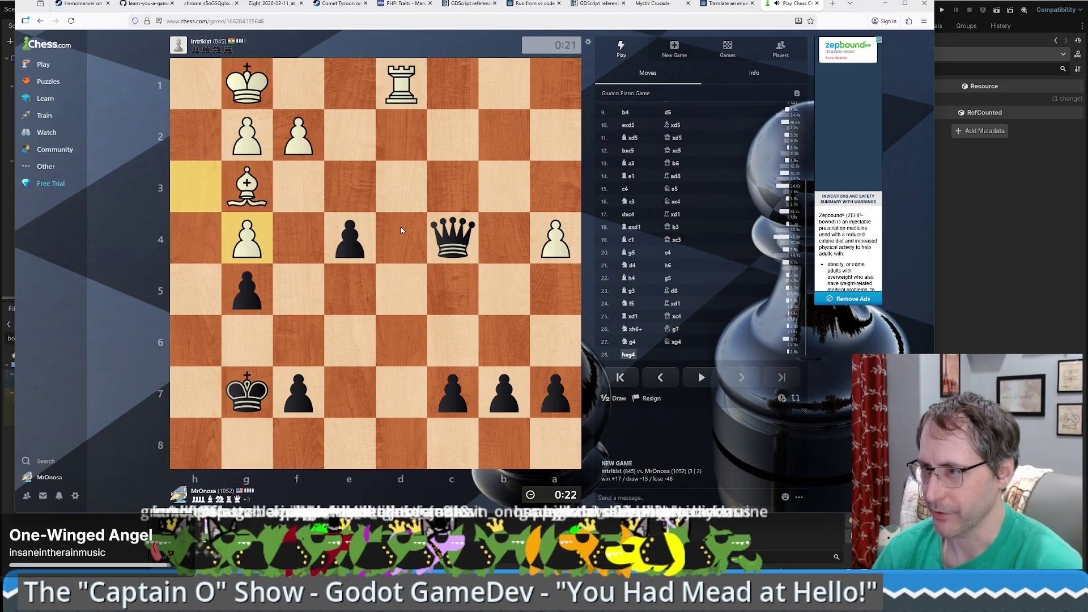
{"action": "left_click_drag", "start_coordinate": [453, 392], "coordinate": [451, 337]}
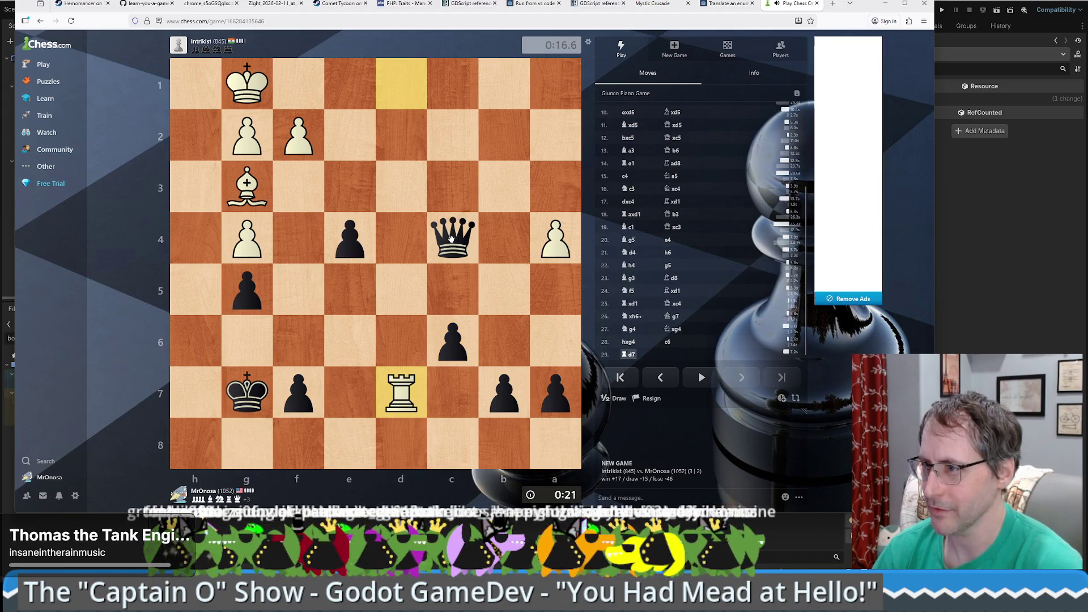
Capture on a4 with the queen, then retreat the queen to f6
{"action": "left_click_drag", "start_coordinate": [451, 240], "coordinate": [551, 239]}
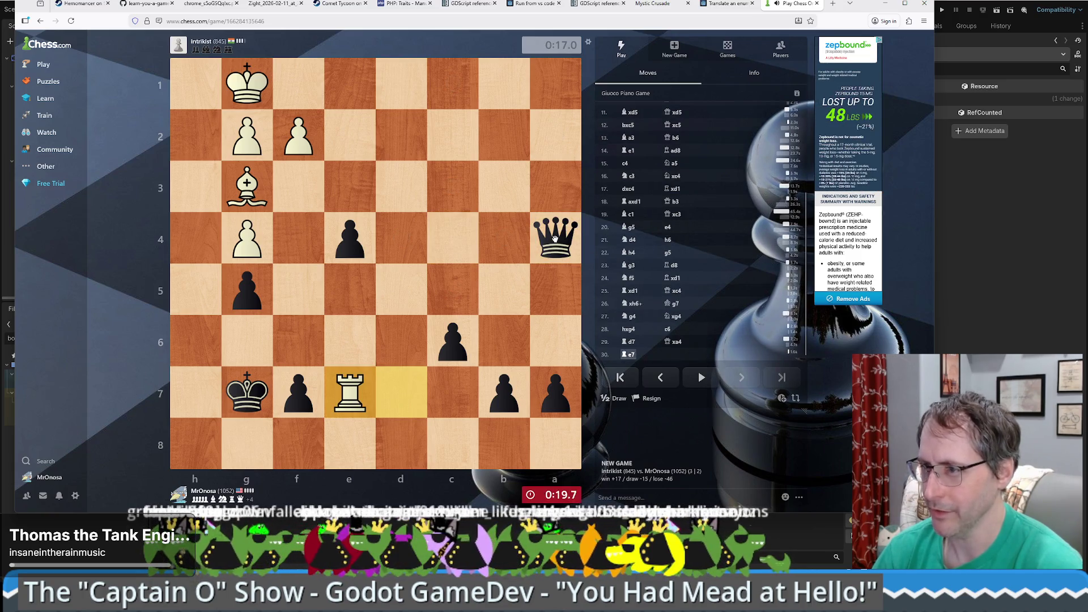
{"action": "left_click", "coordinate": [555, 239]}
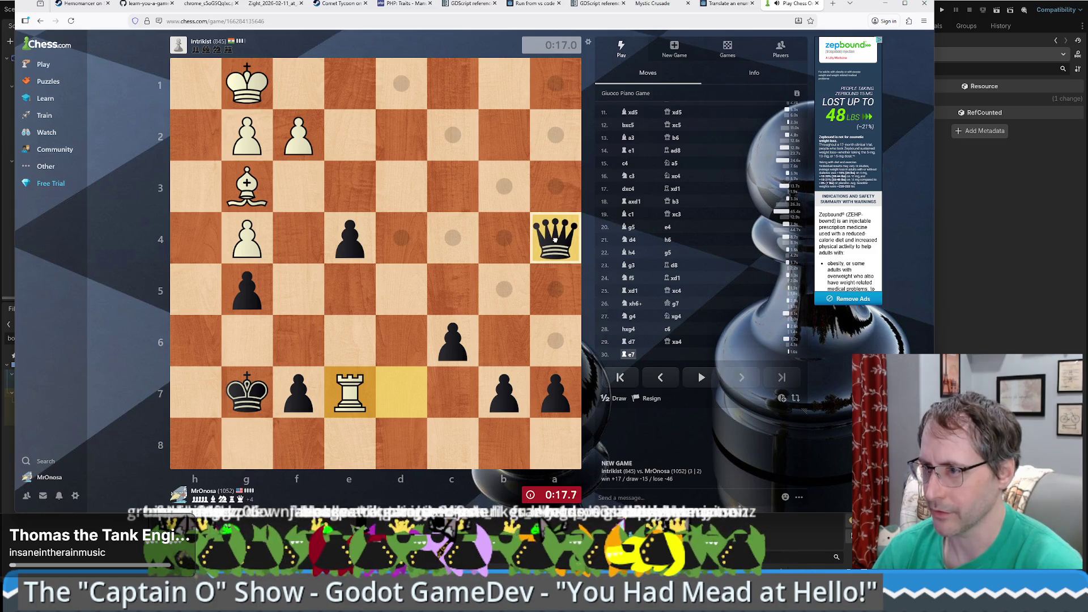
{"action": "mouse_move", "coordinate": [555, 239]}
{"action": "left_mouse_down"}
{"action": "mouse_move", "coordinate": [504, 235]}
{"action": "mouse_move", "coordinate": [555, 66]}
{"action": "mouse_move", "coordinate": [565, 75]}
{"action": "mouse_move", "coordinate": [553, 90]}
{"action": "mouse_move", "coordinate": [294, 338]}
{"action": "left_mouse_up"}
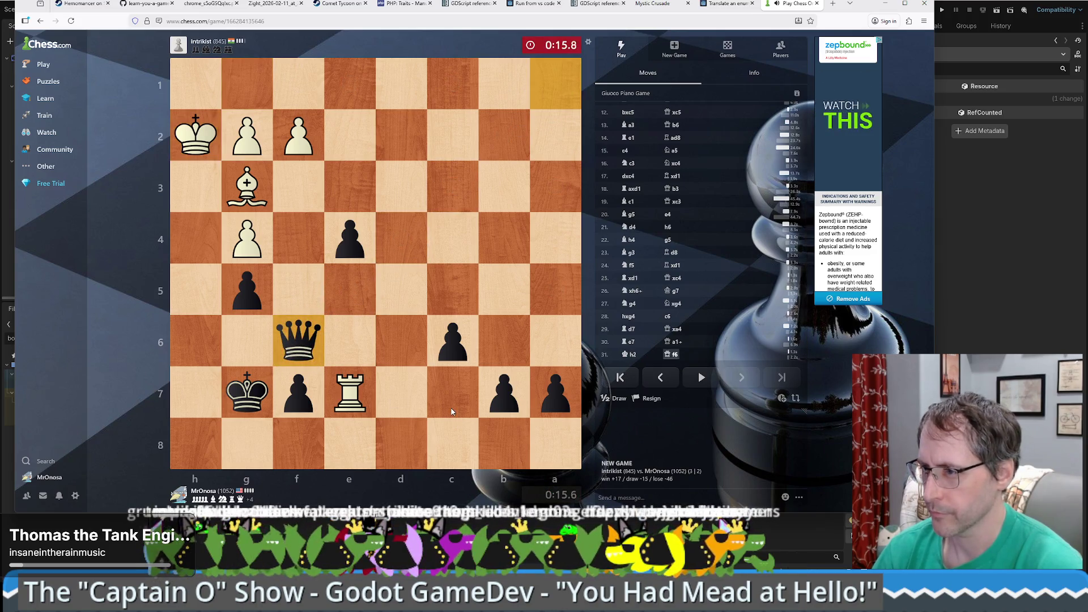
Push b5 and c5, then play Qb6 until Black wins on time
{"action": "left_click_drag", "start_coordinate": [517, 382], "coordinate": [500, 290]}
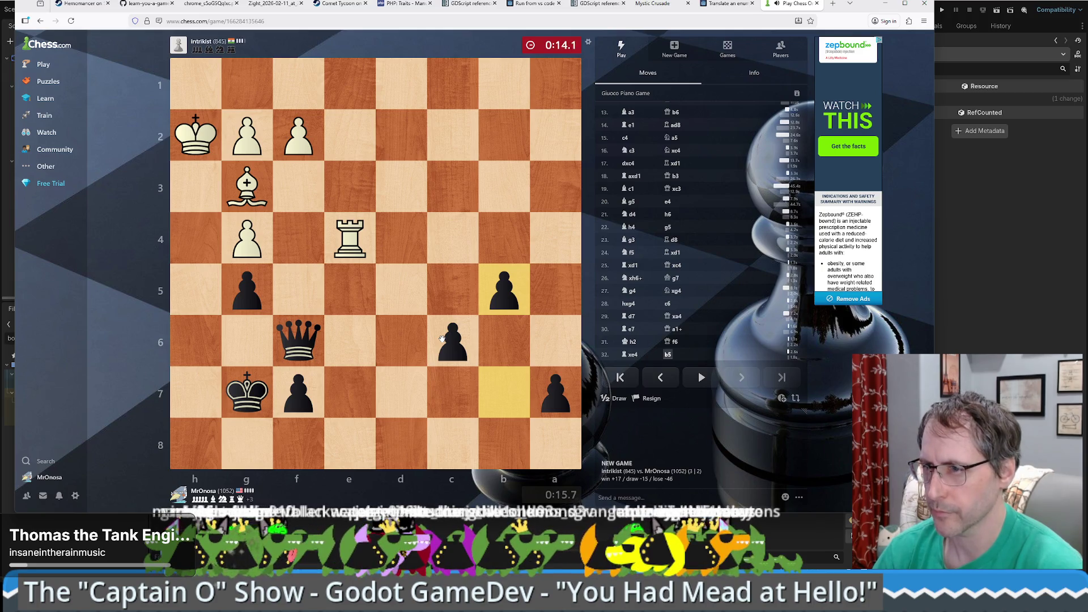
{"action": "left_click_drag", "start_coordinate": [442, 339], "coordinate": [454, 289]}
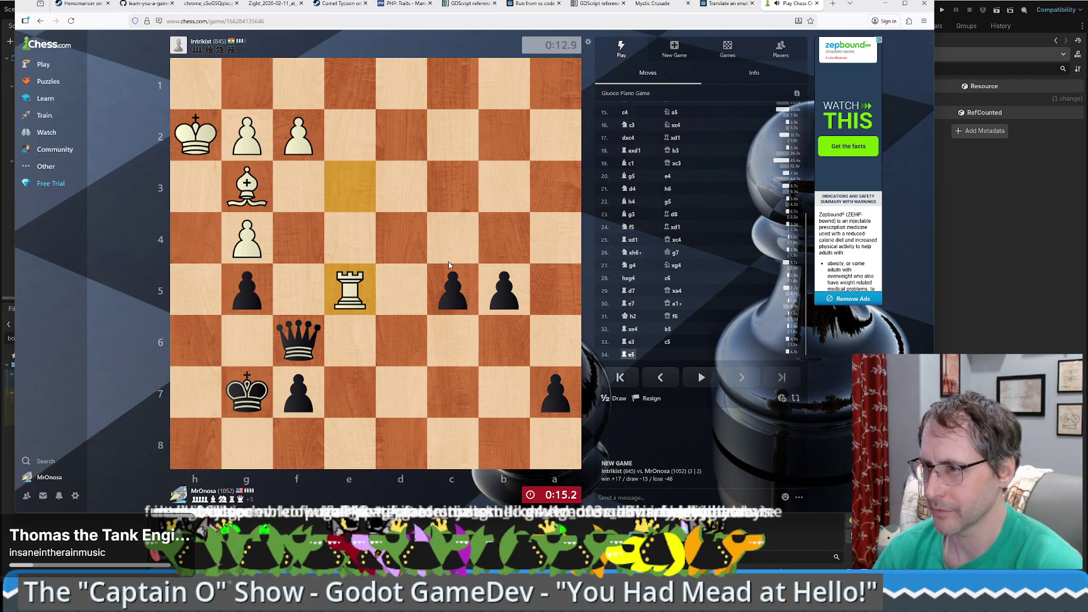
{"action": "mouse_move", "coordinate": [453, 280]}
{"action": "left_mouse_down"}
{"action": "mouse_move", "coordinate": [456, 235]}
{"action": "mouse_move", "coordinate": [453, 276]}
{"action": "left_mouse_up"}
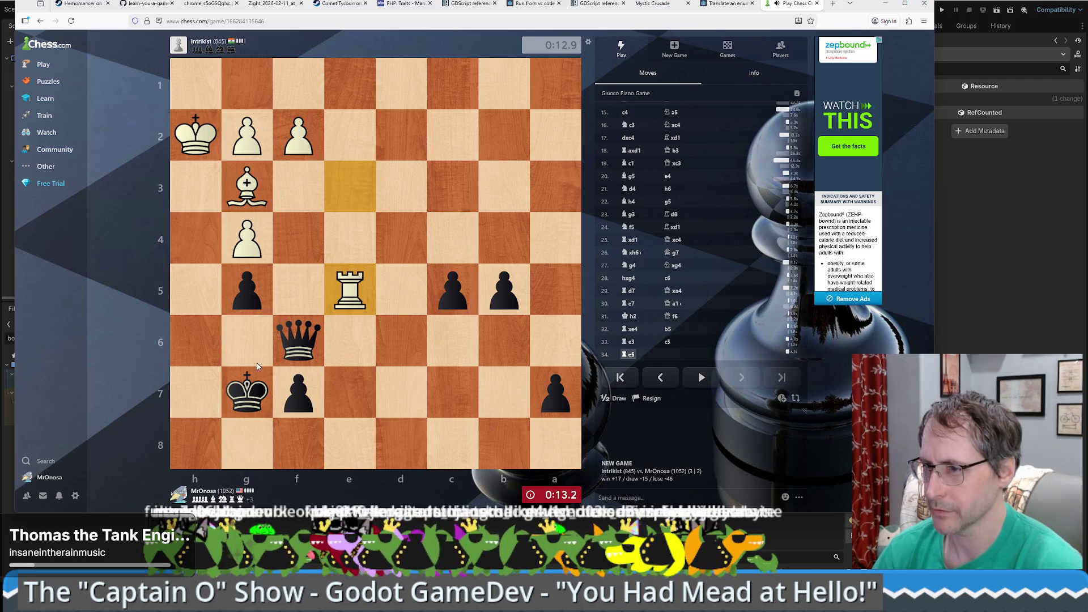
{"action": "left_click_drag", "start_coordinate": [304, 347], "coordinate": [512, 343]}
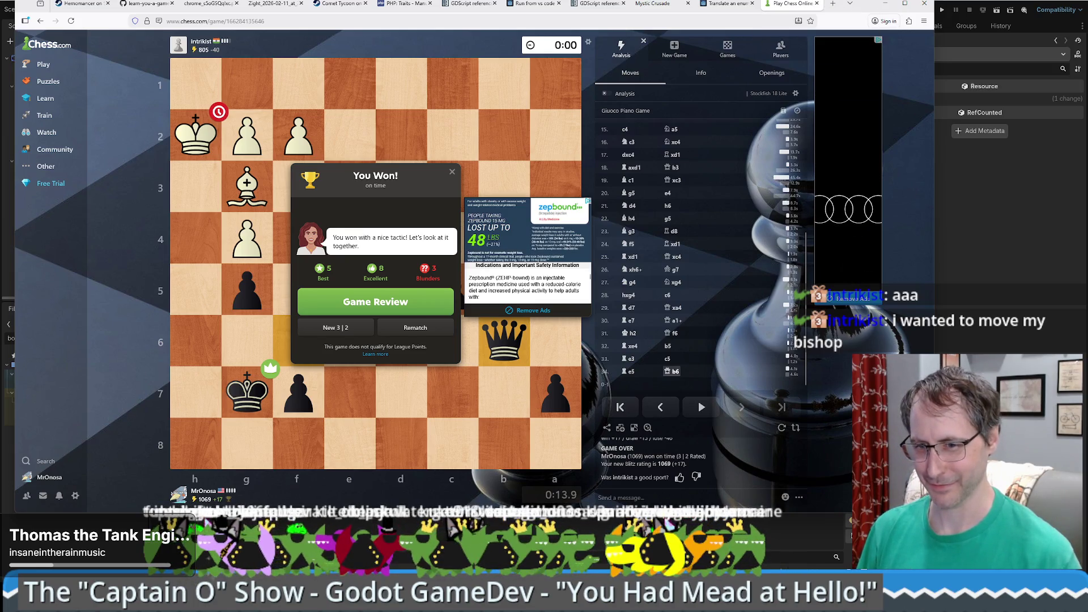
{"action": "key", "text": "alt+Tab"}
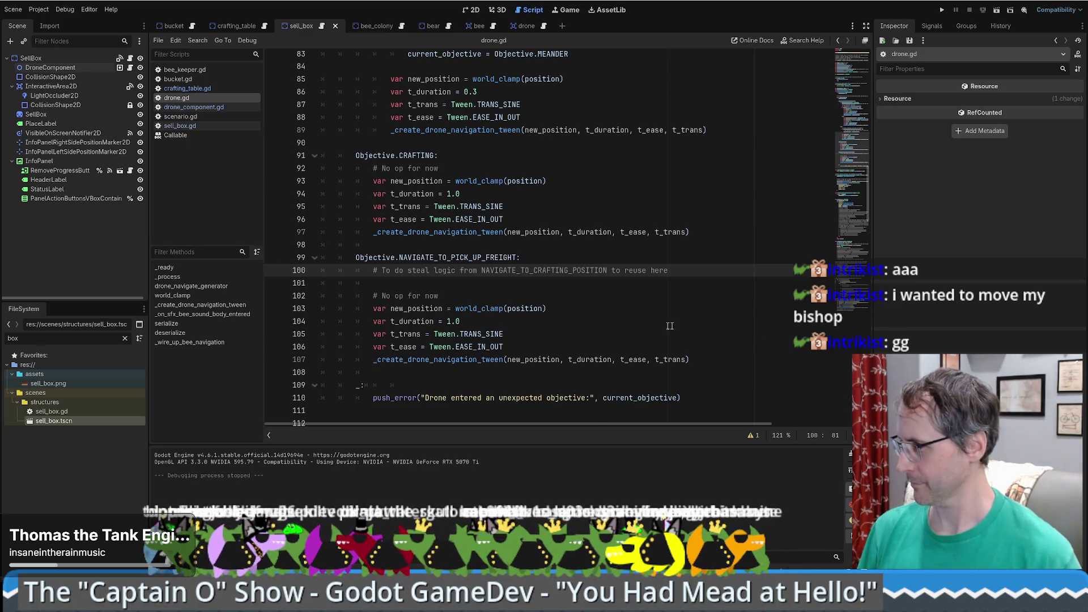
Scroll drone.gd to the NAVIGATE_TO_PICK_UP_FREIGHT branch and its to-do comment
{"action": "scroll", "coordinate": [594, 325], "scroll_direction": "up", "scroll_amount": 2}
{"action": "scroll", "coordinate": [594, 324], "scroll_direction": "down", "scroll_amount": 6}
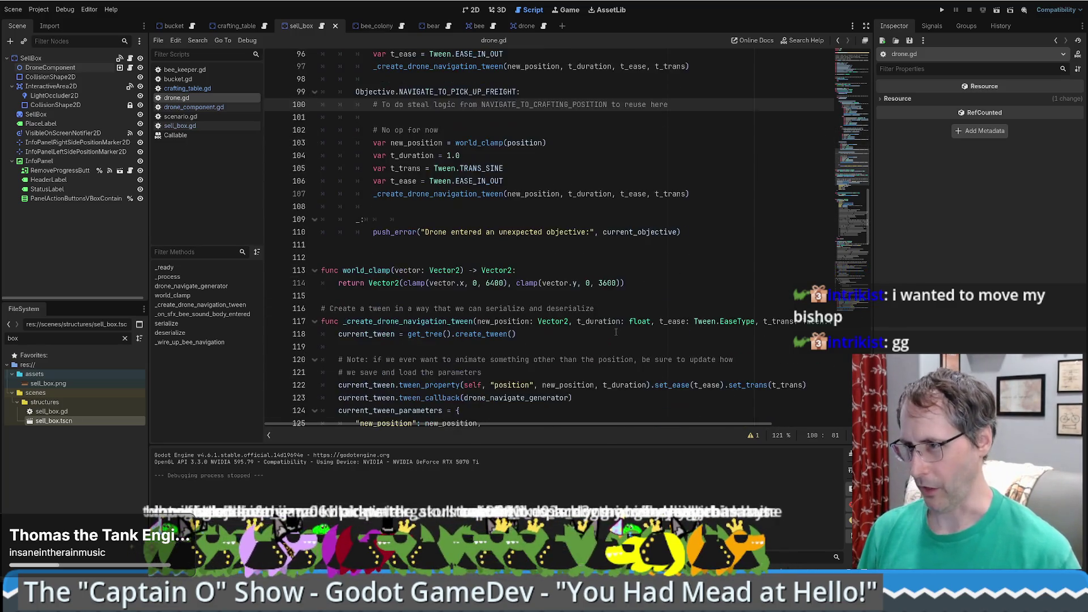
{"action": "scroll", "coordinate": [594, 325], "scroll_direction": "up", "scroll_amount": 1}
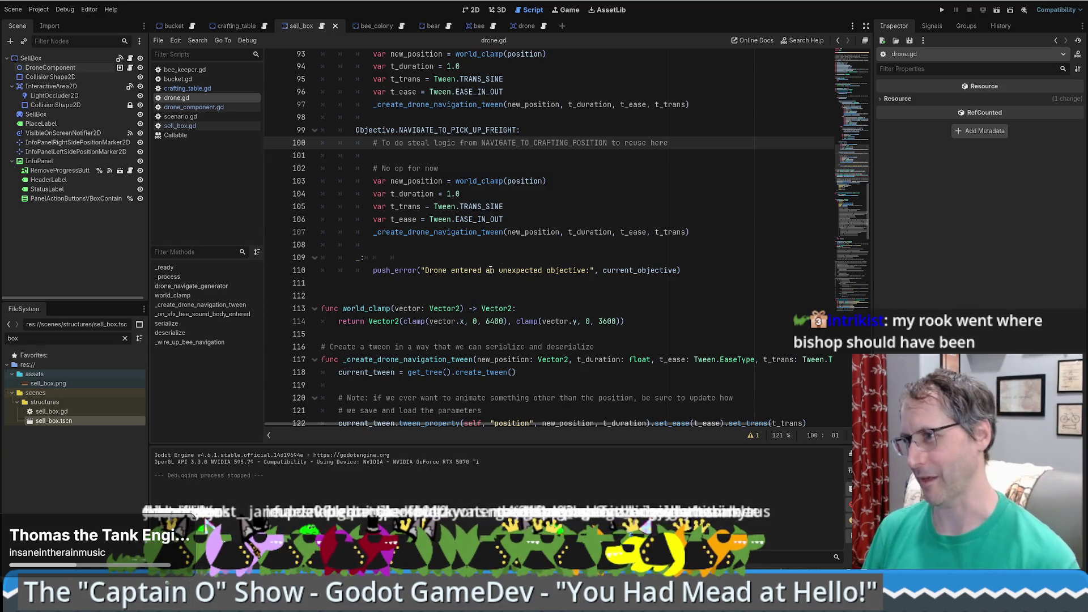
{"action": "scroll", "coordinate": [490, 271], "scroll_direction": "down", "scroll_amount": 2}
{"action": "scroll", "coordinate": [493, 268], "scroll_direction": "up", "scroll_amount": 6}
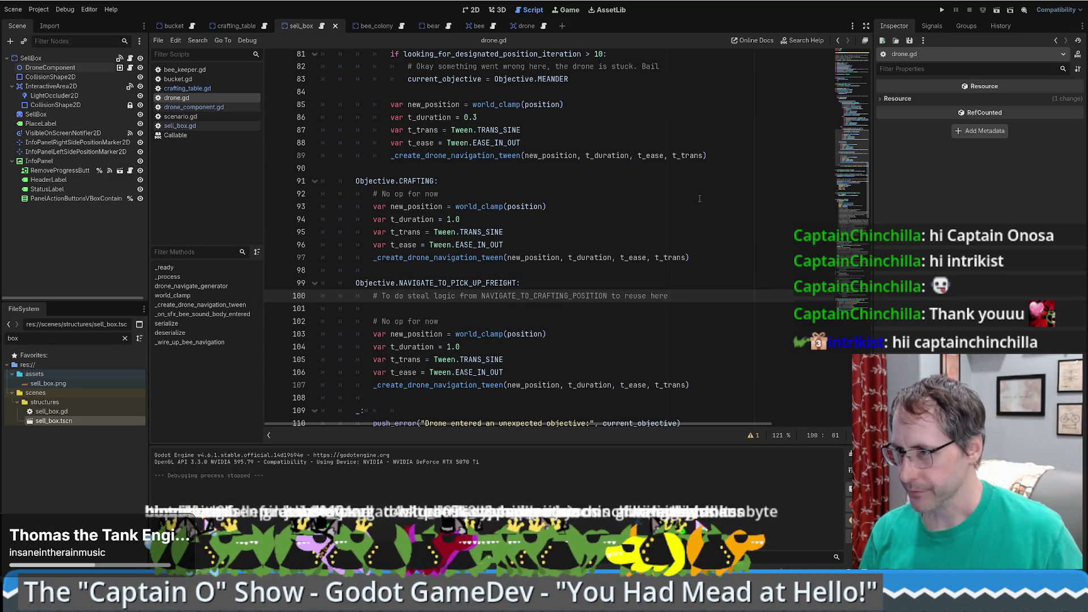
Select the NAVIGATE_TO_CRAFTING_POSITION code, undoing an accidental Evaluate Selection
{"action": "scroll", "coordinate": [639, 321], "scroll_direction": "up", "scroll_amount": 15}
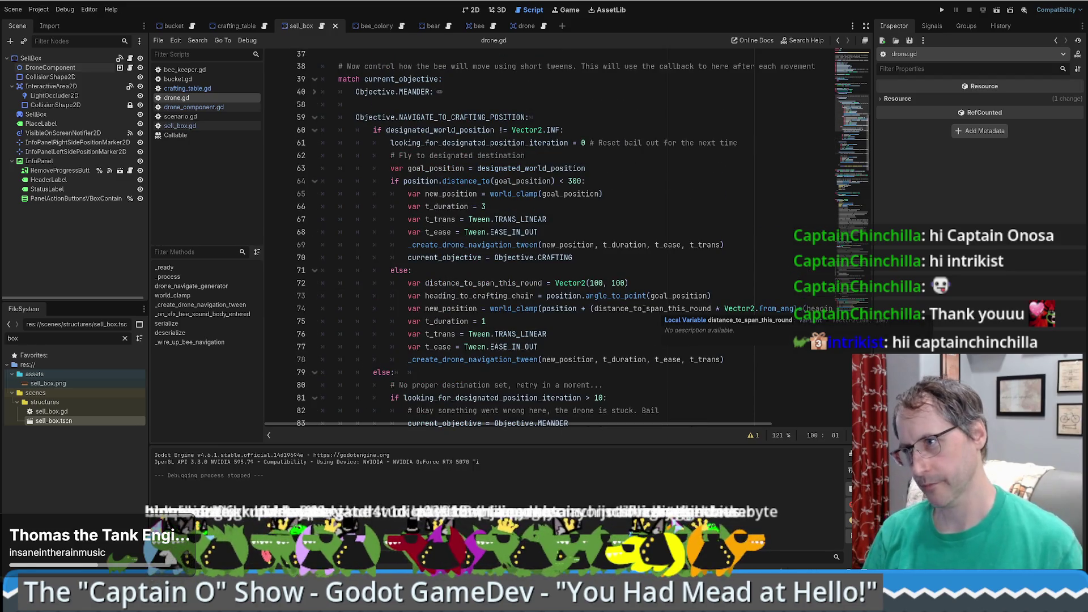
{"action": "scroll", "coordinate": [598, 301], "scroll_direction": "down", "scroll_amount": 1}
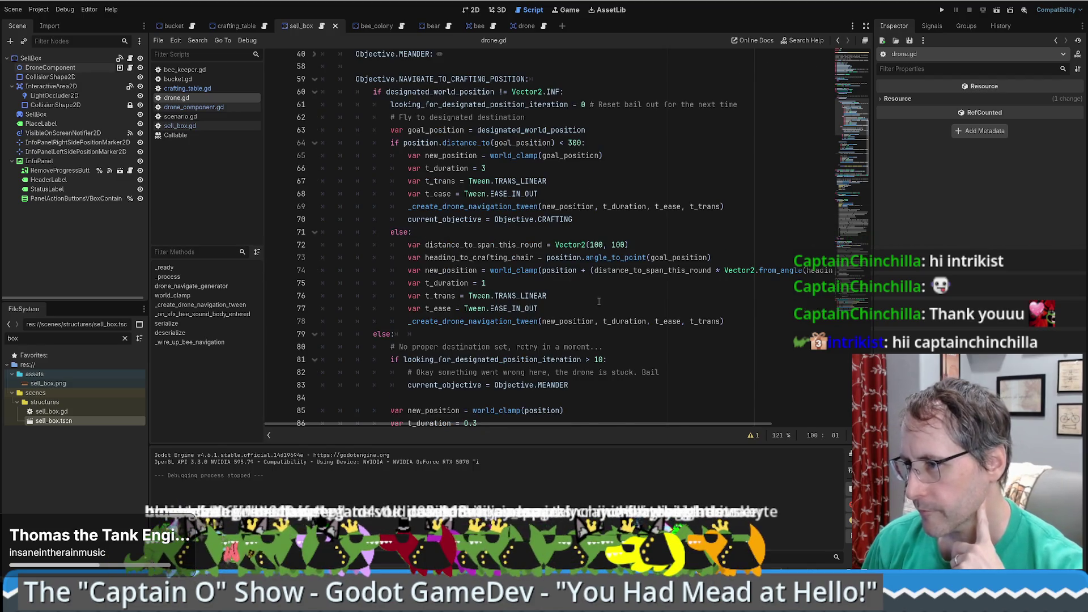
{"action": "scroll", "coordinate": [598, 300], "scroll_direction": "down", "scroll_amount": 2}
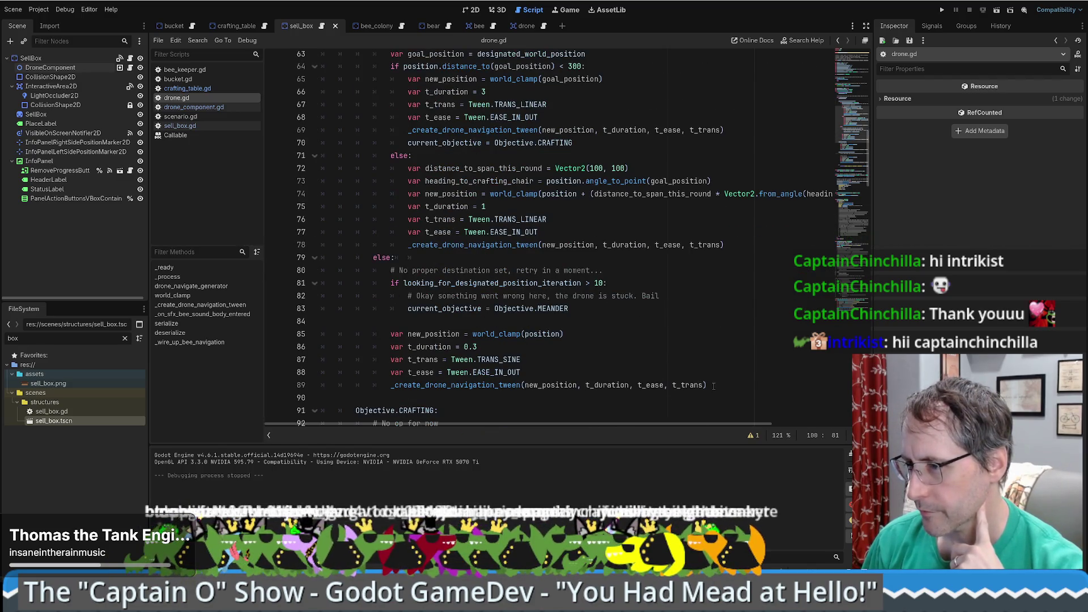
{"action": "left_click_drag", "start_coordinate": [714, 386], "coordinate": [695, 359]}
{"action": "scroll", "coordinate": [695, 359], "scroll_direction": "up", "scroll_amount": 1}
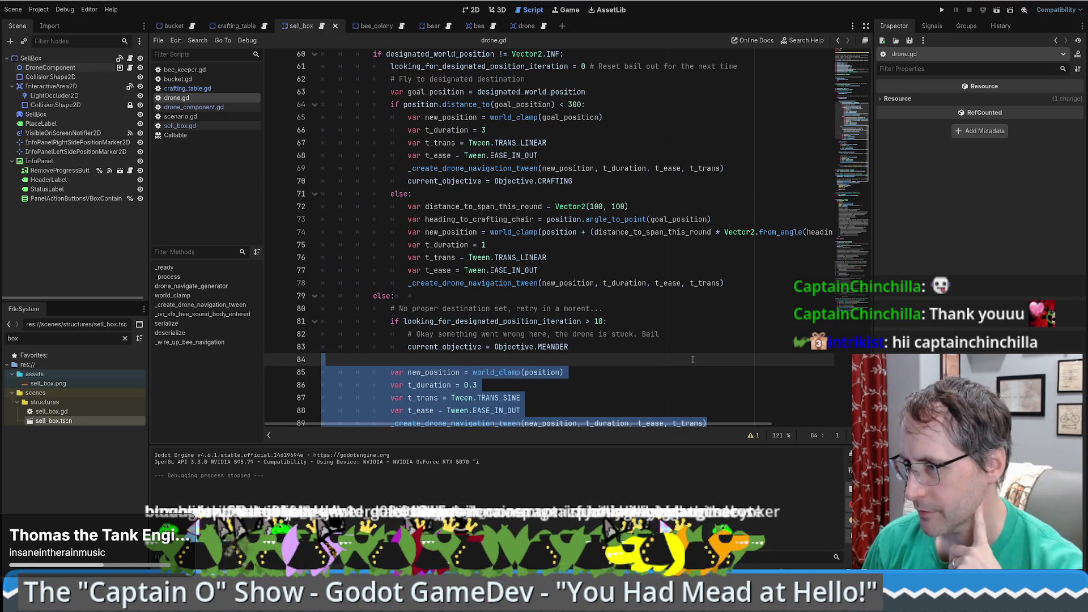
{"action": "mouse_move", "coordinate": [693, 360]}
{"action": "left_mouse_down"}
{"action": "mouse_move", "coordinate": [299, 104]}
{"action": "mouse_move", "coordinate": [299, 91]}
{"action": "left_mouse_up"}
{"action": "scroll", "coordinate": [674, 347], "scroll_direction": "up", "scroll_amount": 1}
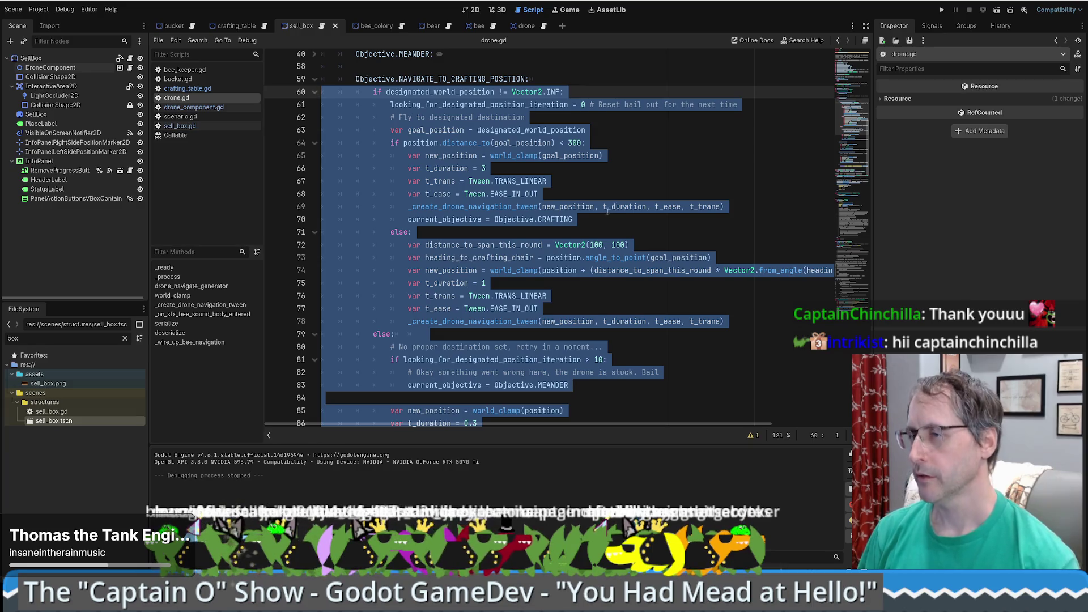
{"action": "scroll", "coordinate": [608, 210], "scroll_direction": "up", "scroll_amount": 5}
{"action": "right_click", "coordinate": [410, 294]}
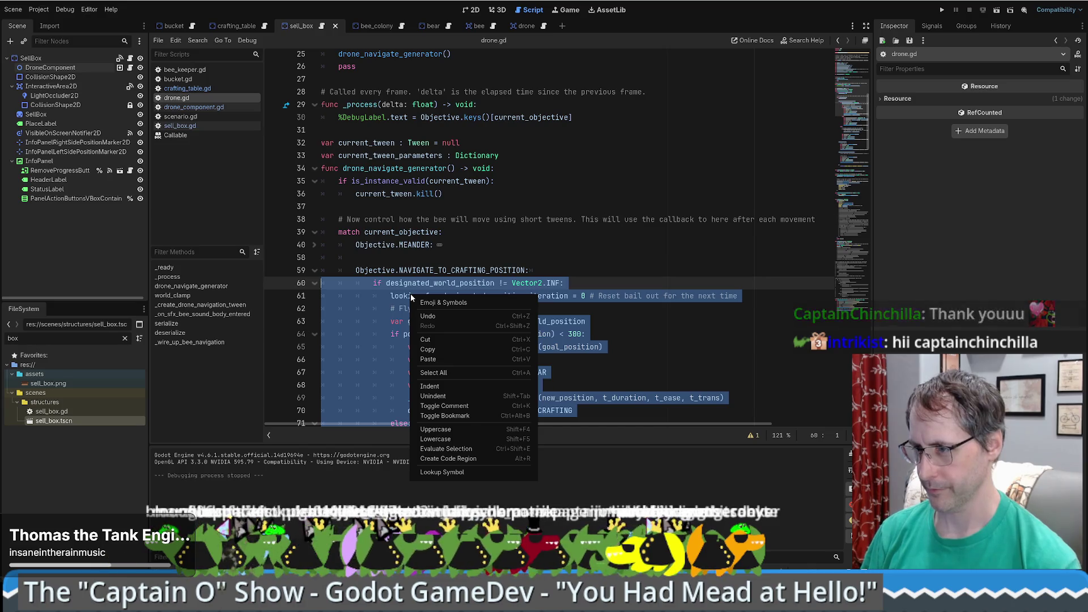
{"action": "left_click", "coordinate": [460, 451]}
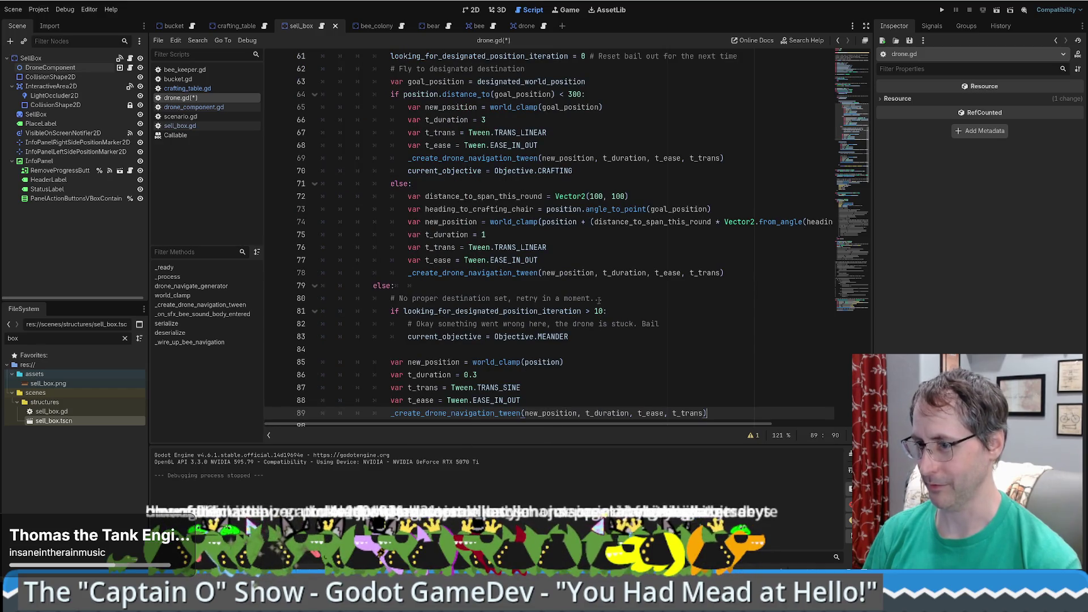
{"action": "key", "text": "ctrl+z"}
Reselect lines 60–83 of the crafting-position navigation code and cut them
{"action": "scroll", "coordinate": [590, 313], "scroll_direction": "down", "scroll_amount": 5}
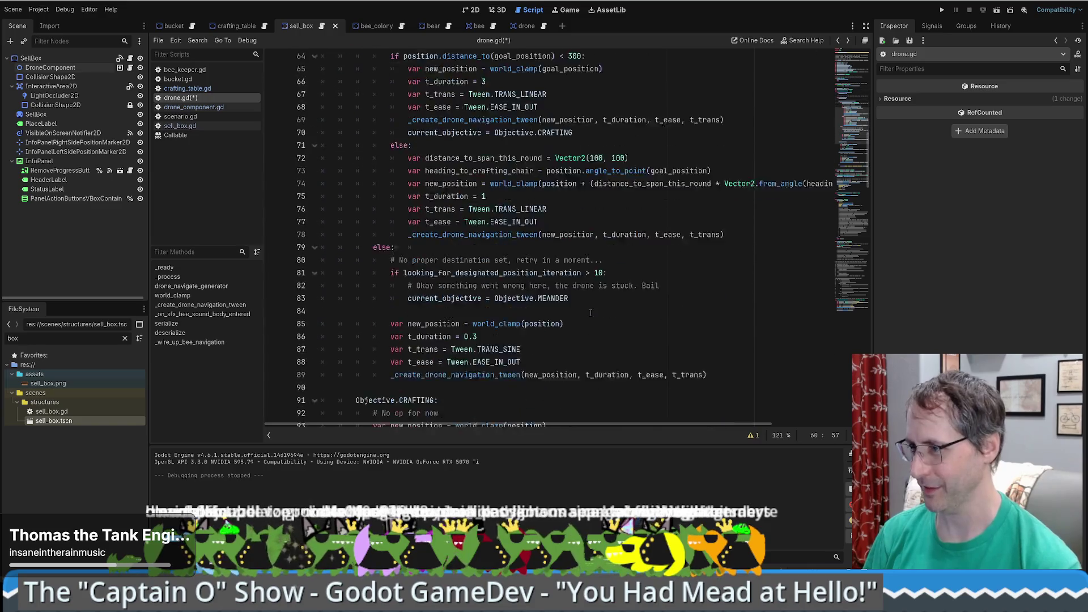
{"action": "mouse_move", "coordinate": [708, 330]}
{"action": "left_mouse_down"}
{"action": "mouse_move", "coordinate": [326, 326]}
{"action": "mouse_move", "coordinate": [285, 177]}
{"action": "mouse_move", "coordinate": [309, 161]}
{"action": "left_mouse_up"}
{"action": "right_click", "coordinate": [380, 175]}
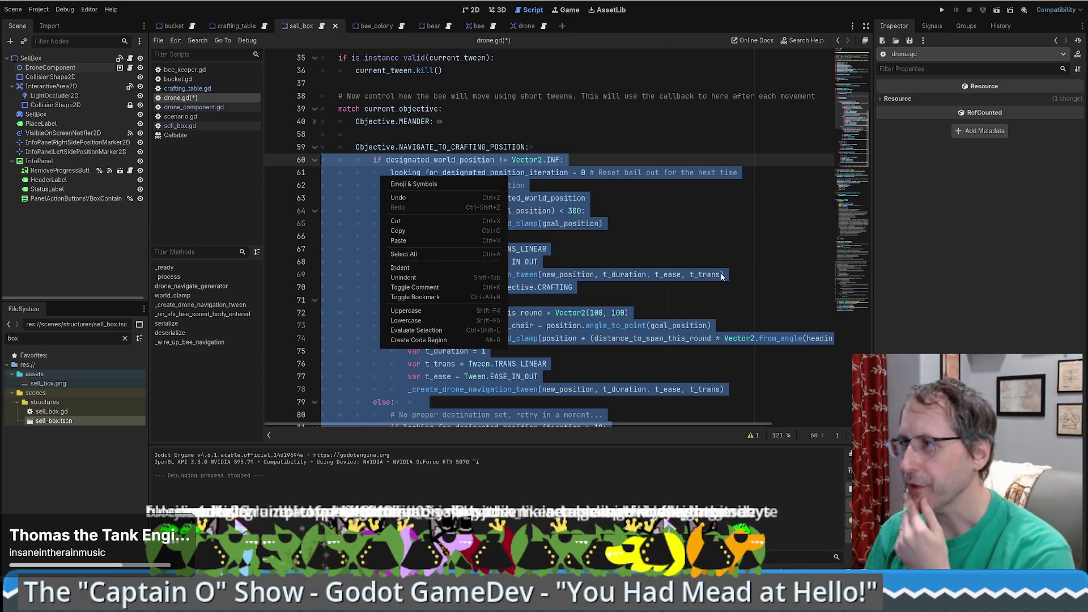
{"action": "left_click", "coordinate": [700, 302]}
{"action": "scroll", "coordinate": [650, 317], "scroll_direction": "down", "scroll_amount": 3}
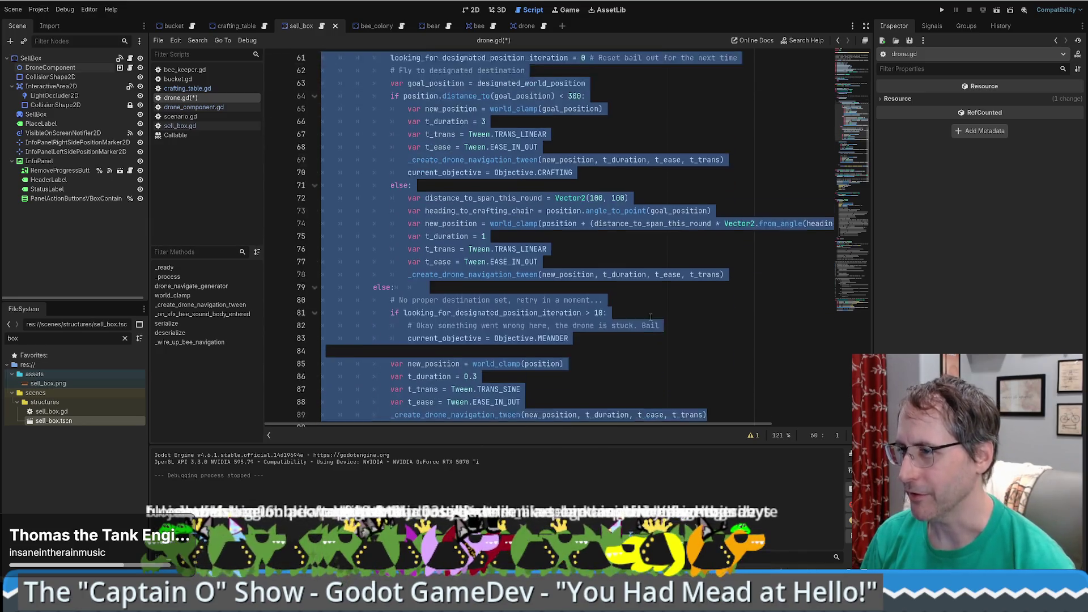
{"action": "scroll", "coordinate": [651, 316], "scroll_direction": "down", "scroll_amount": 5}
{"action": "scroll", "coordinate": [651, 315], "scroll_direction": "up", "scroll_amount": 7}
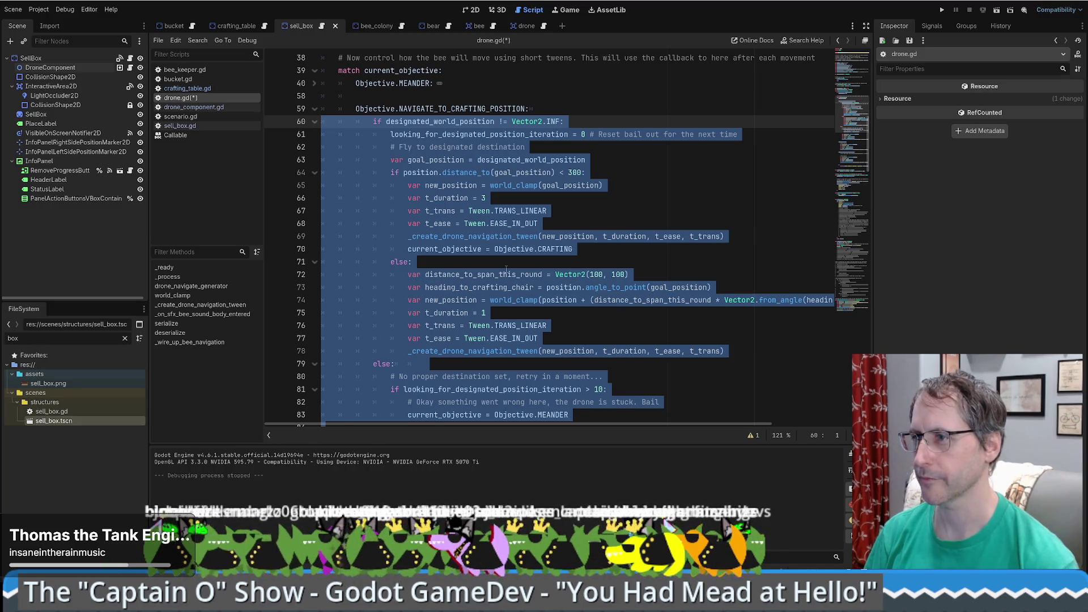
{"action": "key", "text": "ctrl+x"}
Put a navigate_to_designated_world_position() call in place of the cut code
{"action": "scroll", "coordinate": [506, 271], "scroll_direction": "up", "scroll_amount": 2}
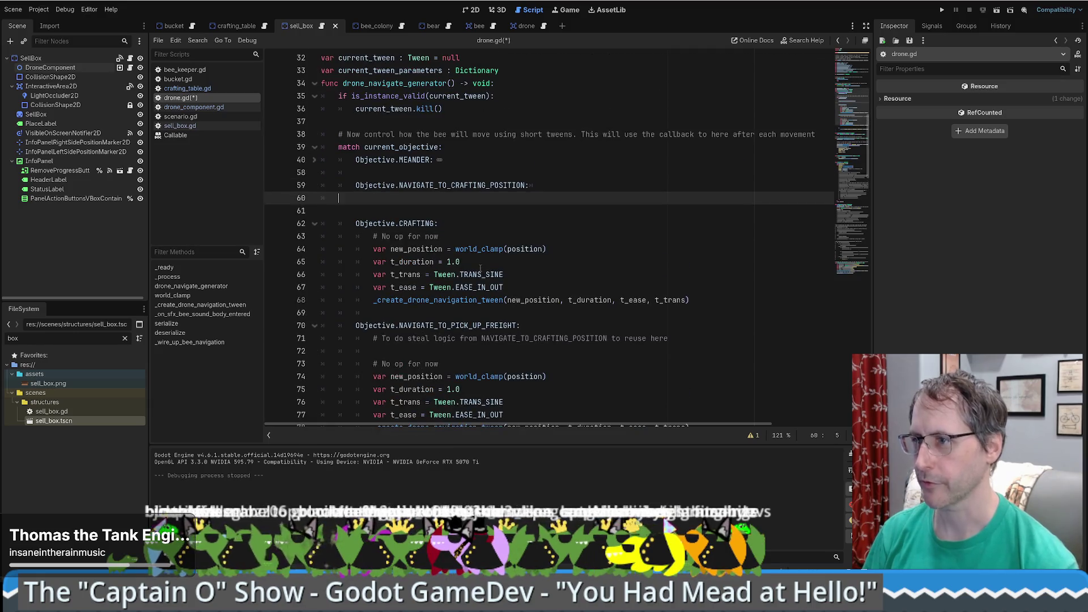
{"action": "scroll", "coordinate": [481, 267], "scroll_direction": "up", "scroll_amount": 2}
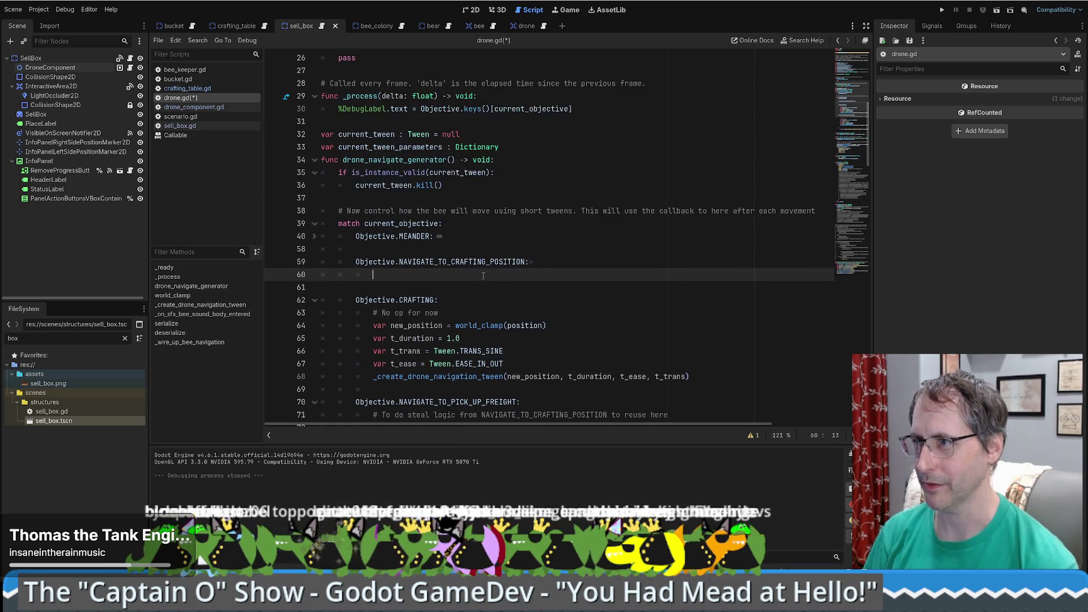
{"action": "scroll", "coordinate": [482, 272], "scroll_direction": "down", "scroll_amount": 2}
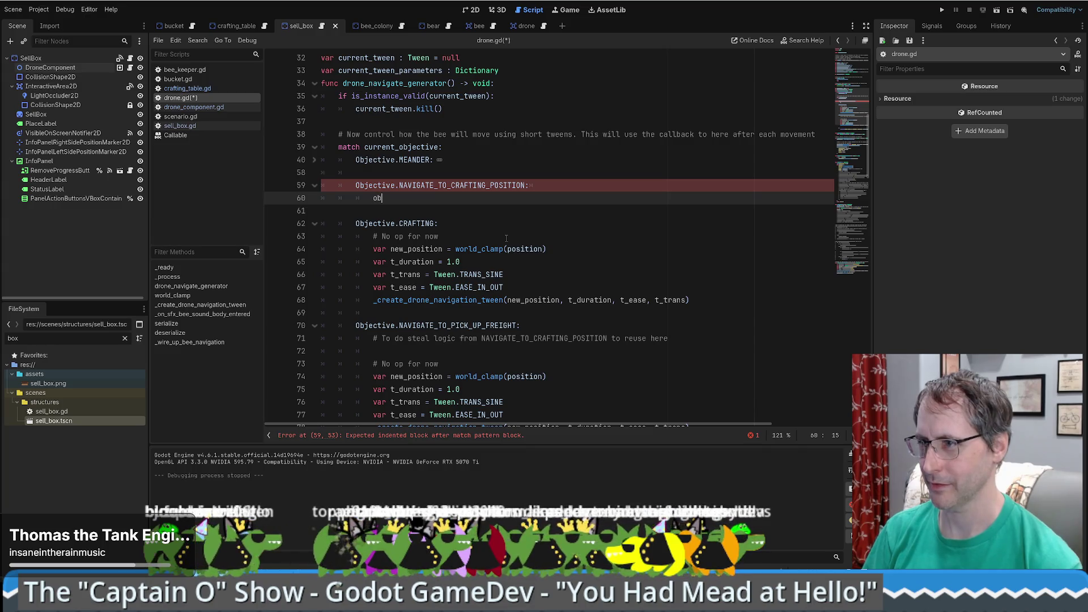
{"action": "key", "text": "BackSpace"}
{"action": "key", "text": "BackSpace"}
{"action": "type", "text": "nav"}
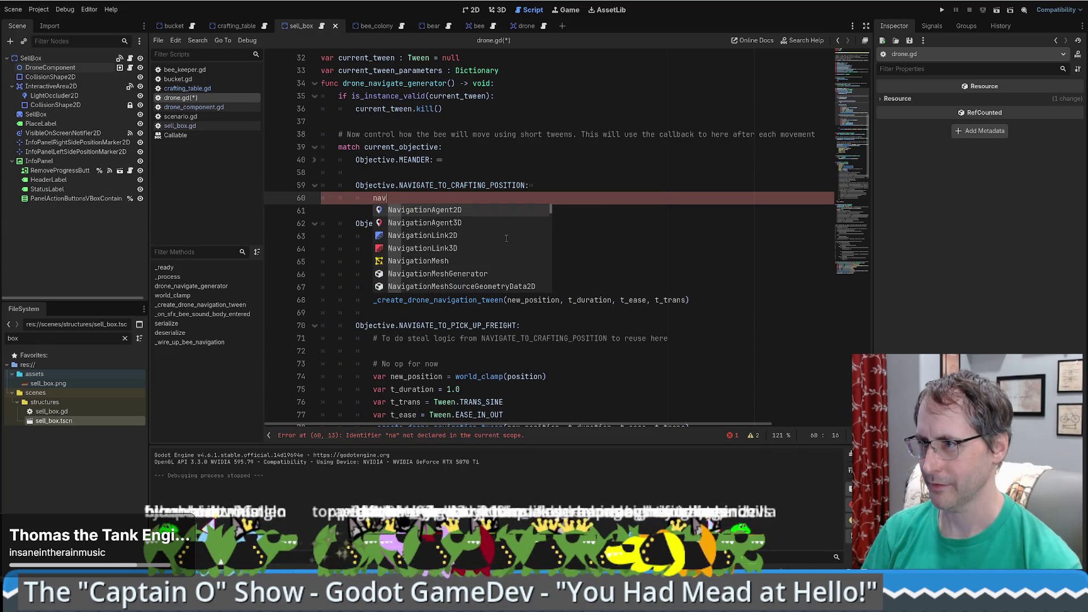
{"action": "type", "text": "igate_obje"}
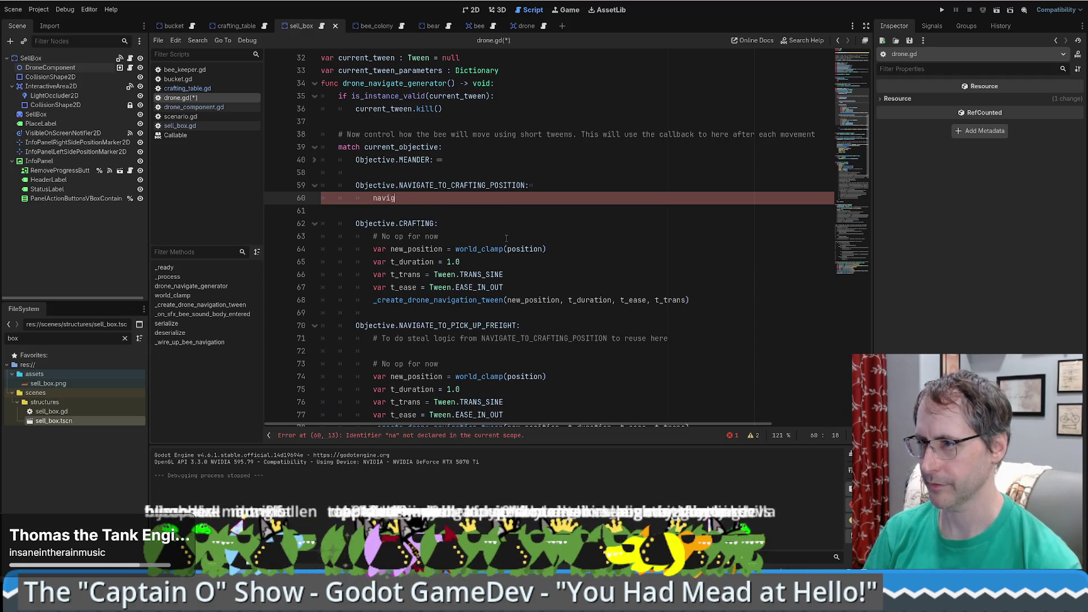
{"action": "type", "text": "navi"}
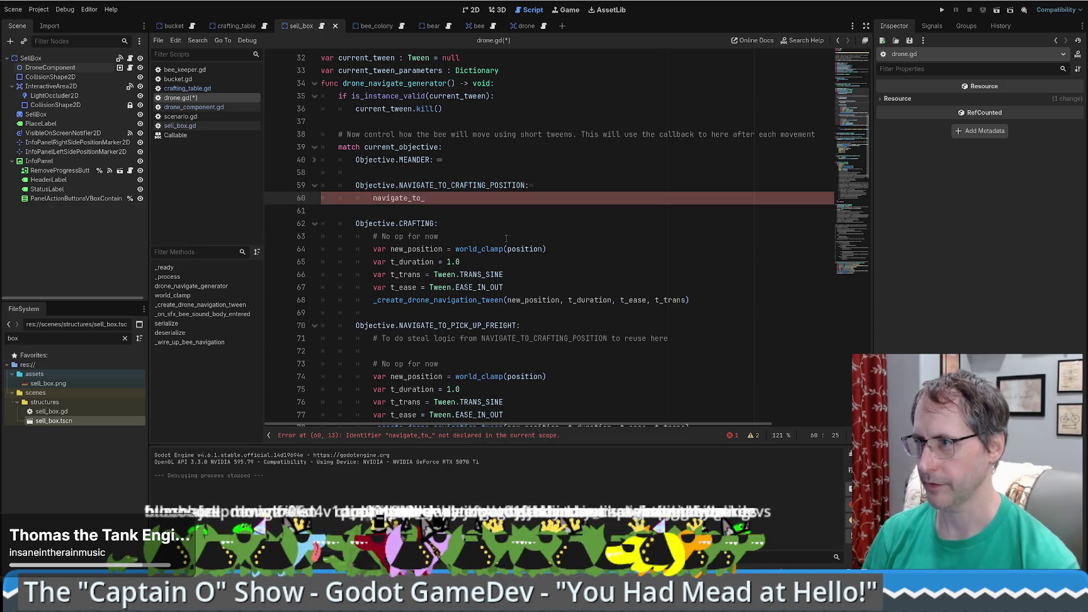
{"action": "scroll", "coordinate": [508, 238], "scroll_direction": "up", "scroll_amount": 8}
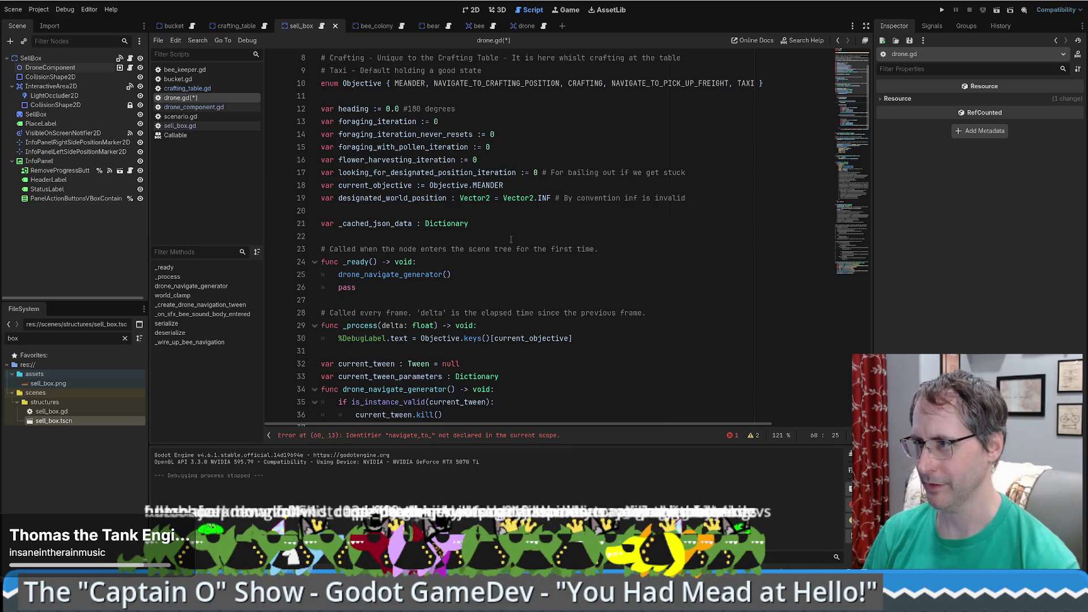
{"action": "scroll", "coordinate": [510, 239], "scroll_direction": "down", "scroll_amount": 10}
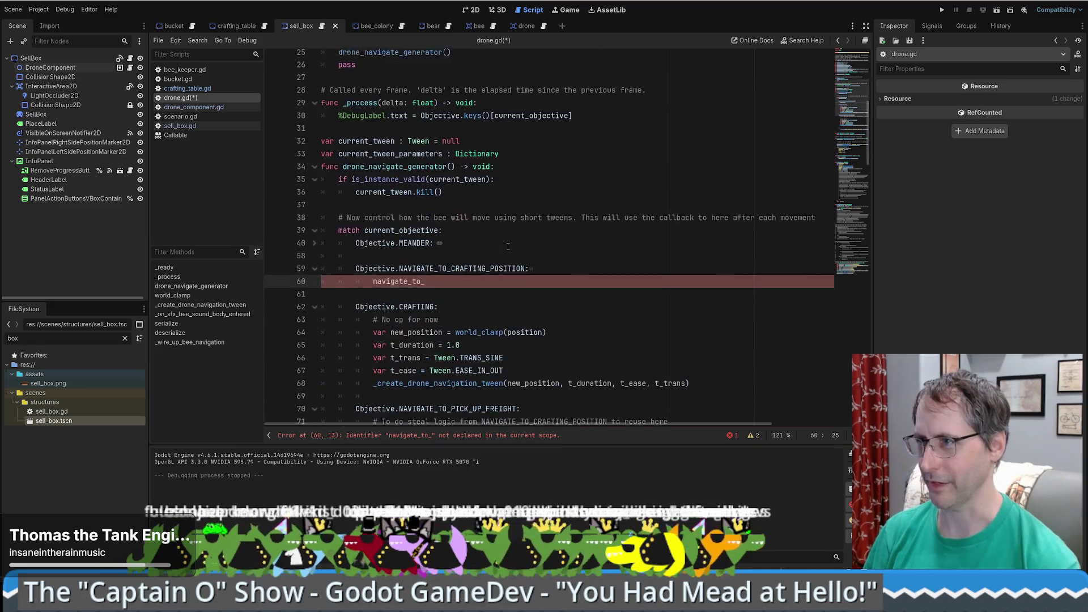
{"action": "scroll", "coordinate": [554, 291], "scroll_direction": "up", "scroll_amount": 3}
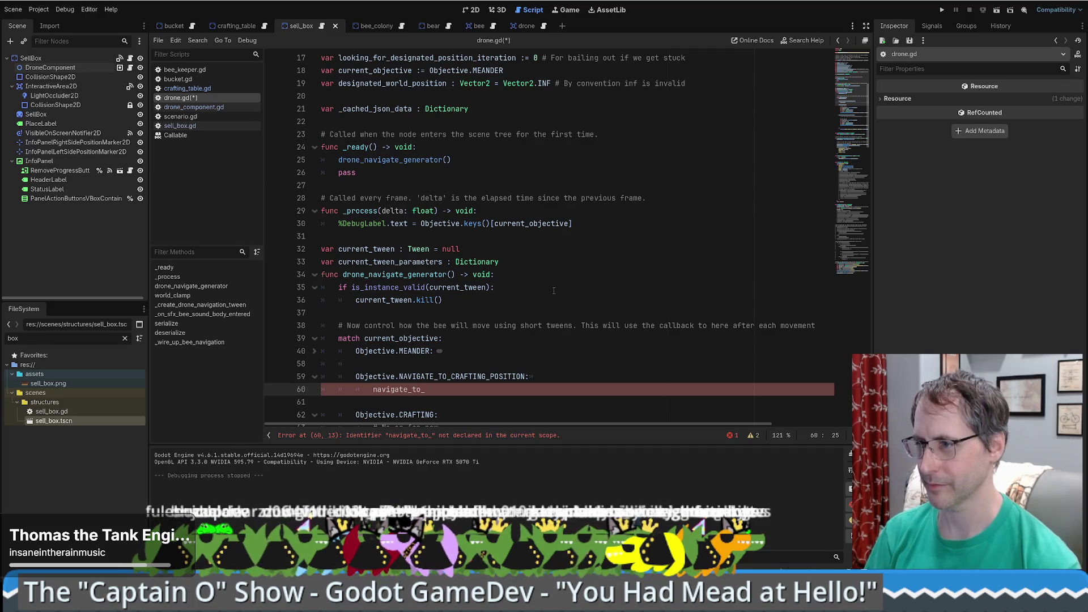
{"action": "type", "text": "ted_world_"}
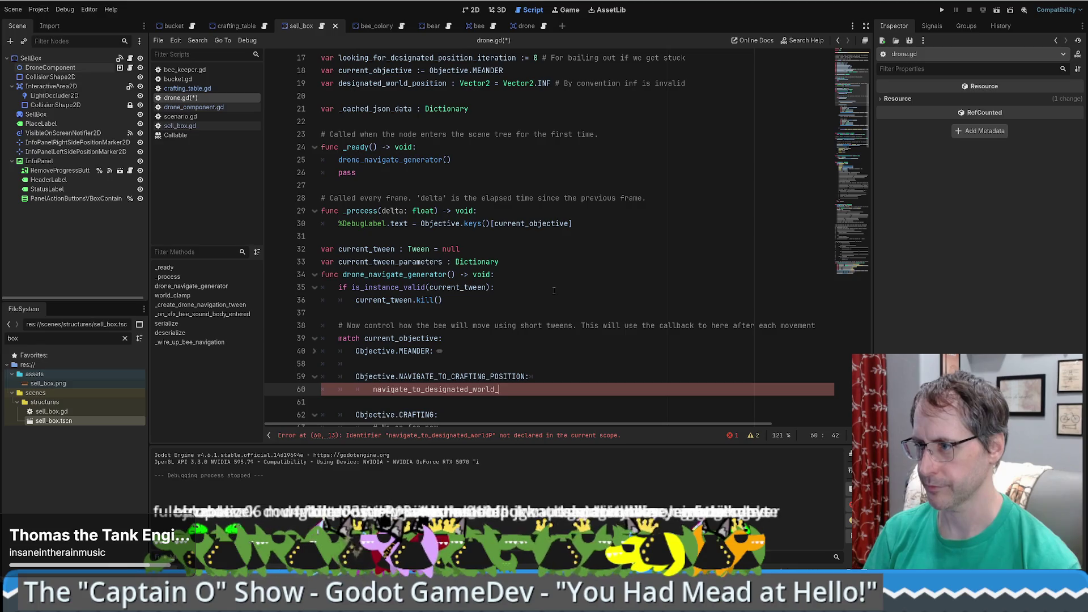
{"action": "type", "text": "position()"}
Fold the CRAFTING and NAVIGATE_TO_PICK_UP_FREIGHT branches and add blank lines below the match block
{"action": "scroll", "coordinate": [545, 301], "scroll_direction": "down", "scroll_amount": 4}
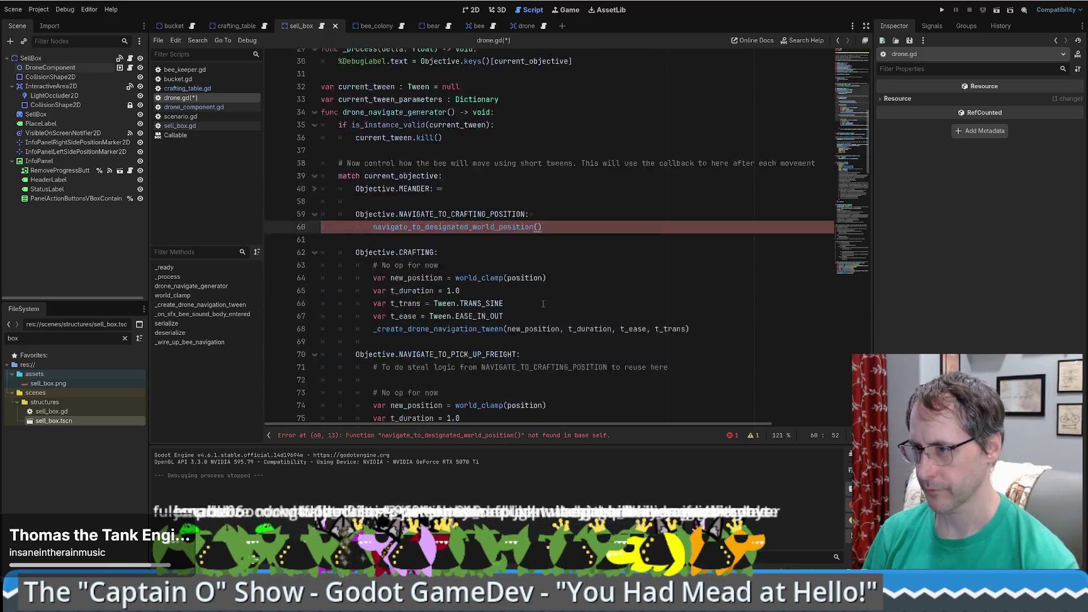
{"action": "scroll", "coordinate": [543, 304], "scroll_direction": "down", "scroll_amount": 3}
{"action": "left_click", "coordinate": [309, 147]}
{"action": "left_click", "coordinate": [314, 148]}
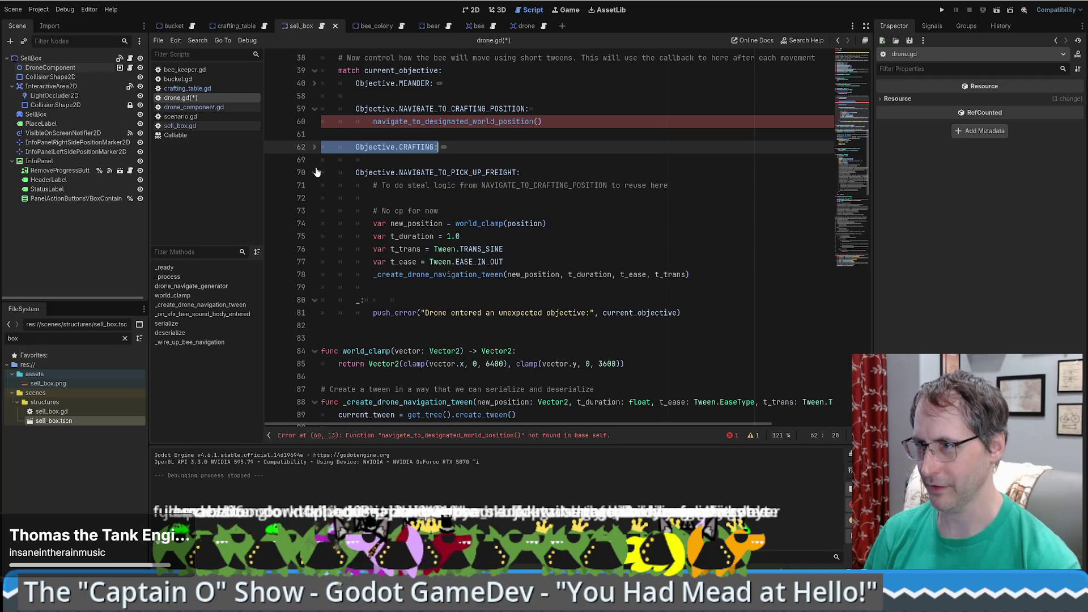
{"action": "left_click", "coordinate": [315, 172]}
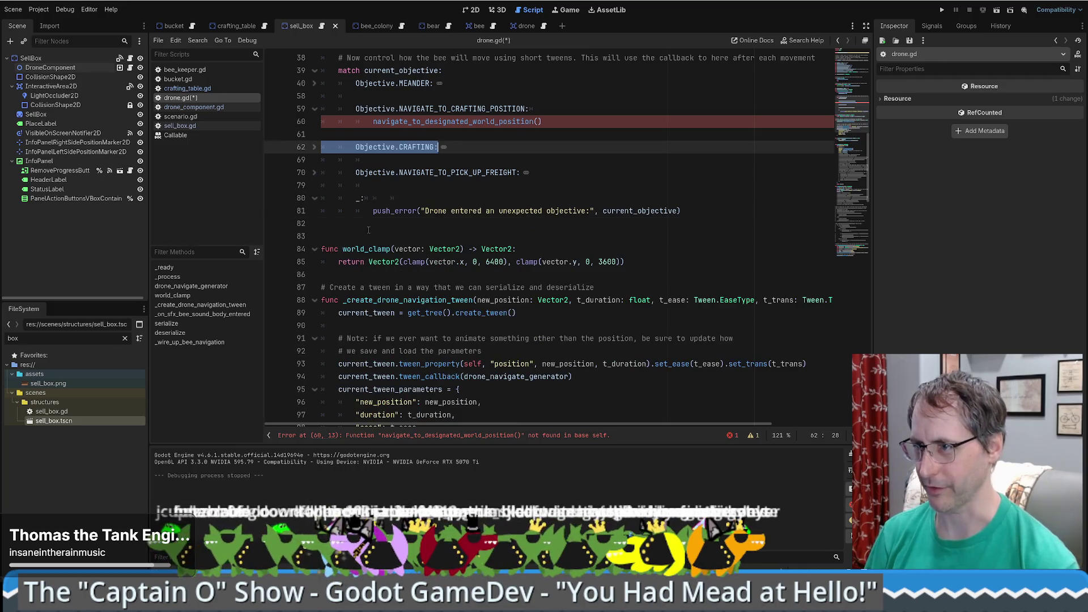
{"action": "left_click", "coordinate": [364, 236]}
{"action": "key", "text": "Return"}
{"action": "key", "text": "Return"}
{"action": "key", "text": "Up"}
{"action": "key", "text": "Up"}
Write the func navigate_to_designated_world_position() -> void: header and paste the cut code as its body
{"action": "type", "text": "func"}
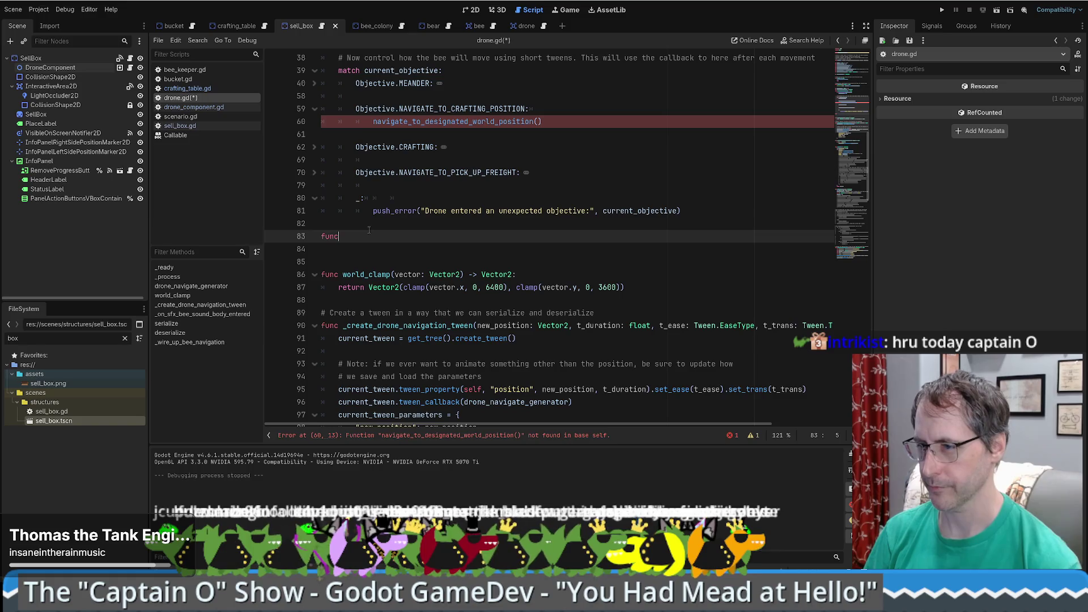
{"action": "scroll", "coordinate": [539, 245], "scroll_direction": "up", "scroll_amount": 1}
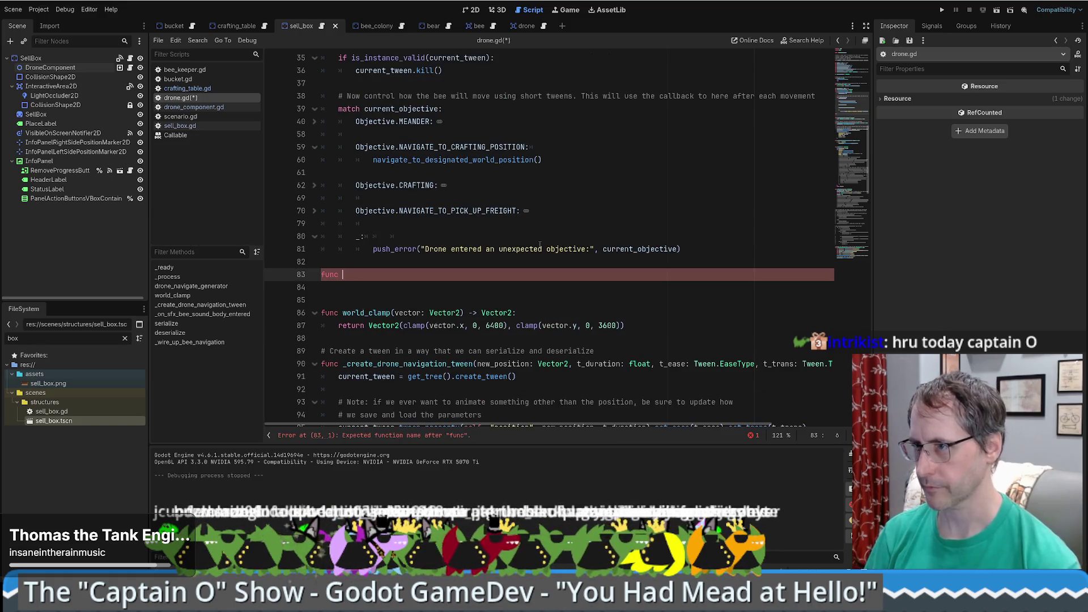
{"action": "type", "text": "igate_to_"}
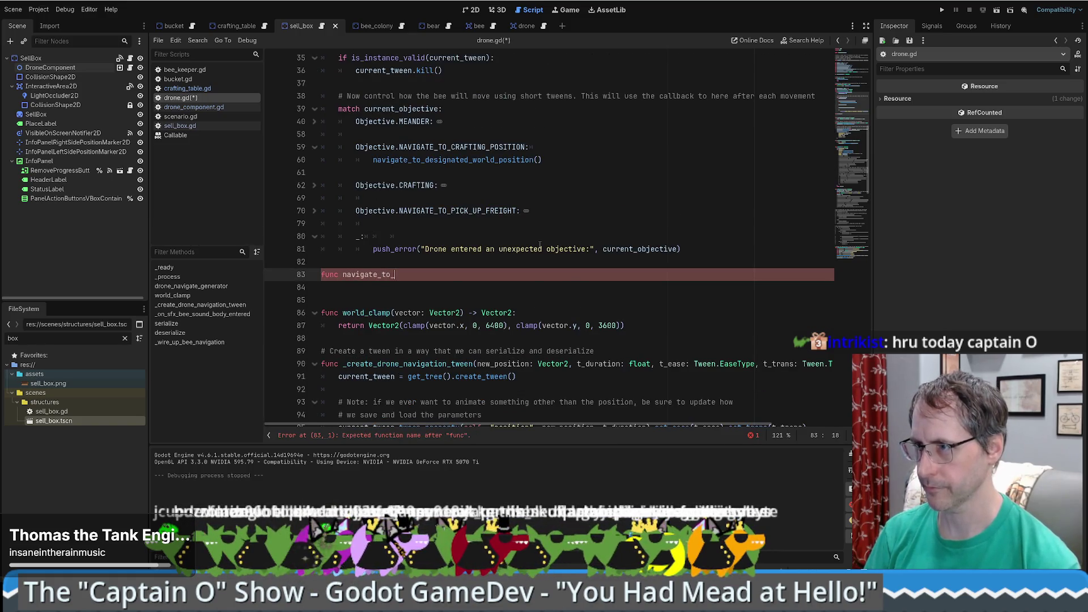
{"action": "type", "text": "ignate"}
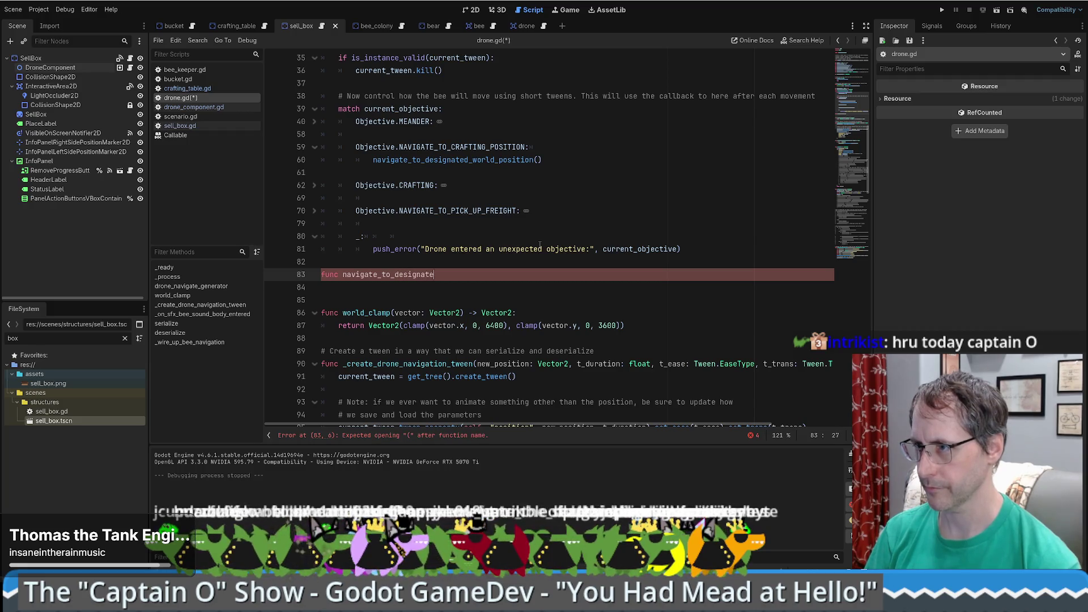
{"action": "type", "text": "d_world_position("}
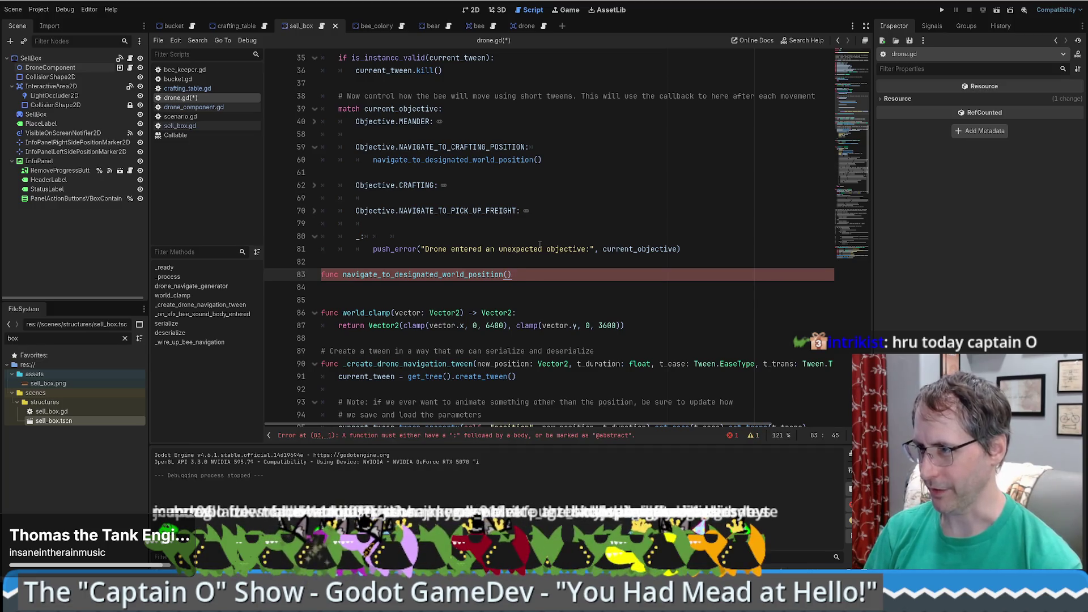
{"action": "type", "text": "void:"}
{"action": "key", "text": "ctrl+v"}
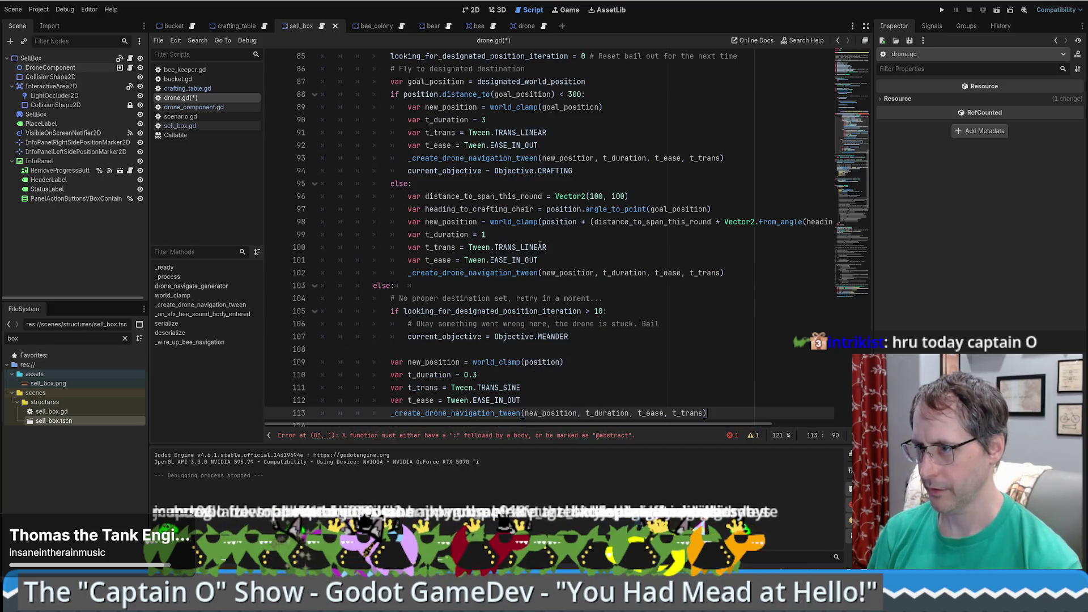
Fix the pasted body's indentation, removing line 84's extra indent and dedenting one level
{"action": "scroll", "coordinate": [536, 308], "scroll_direction": "down", "scroll_amount": 1}
{"action": "scroll", "coordinate": [536, 308], "scroll_direction": "up", "scroll_amount": 4}
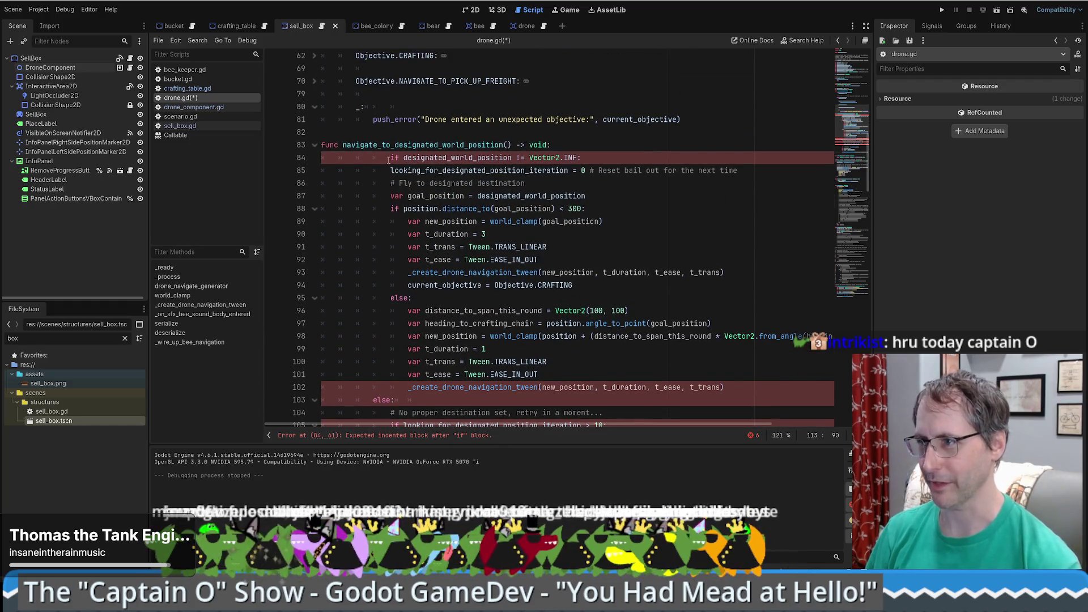
{"action": "mouse_move", "coordinate": [390, 159]}
{"action": "left_mouse_down"}
{"action": "mouse_move", "coordinate": [345, 161]}
{"action": "mouse_move", "coordinate": [680, 227]}
{"action": "mouse_move", "coordinate": [680, 278]}
{"action": "mouse_move", "coordinate": [703, 298]}
{"action": "left_mouse_up"}
{"action": "key", "text": "BackSpace"}
{"action": "key", "text": "shift+Tab"}
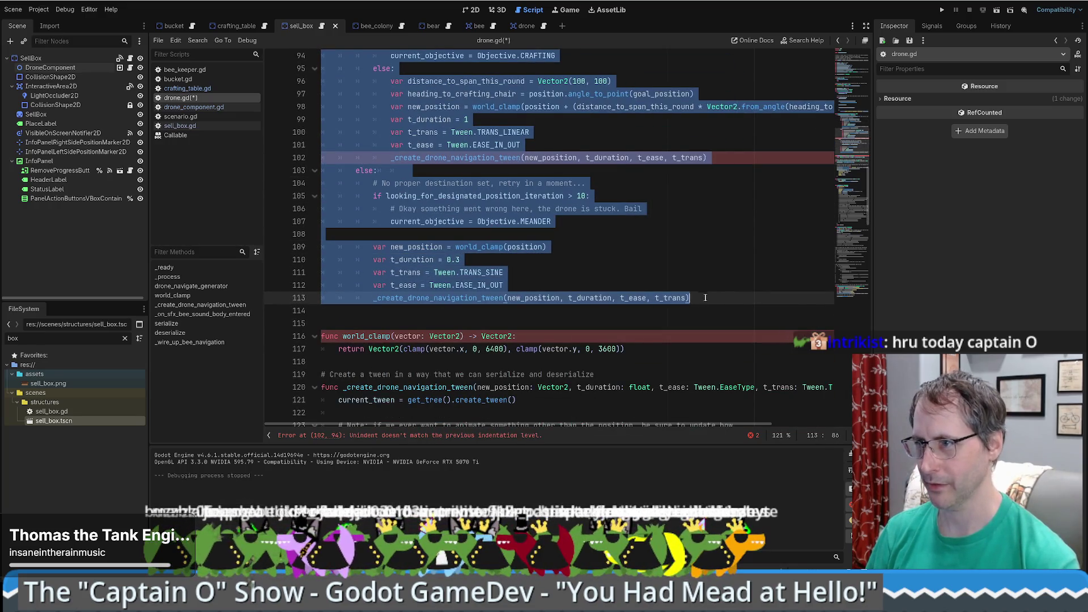
{"action": "scroll", "coordinate": [700, 295], "scroll_direction": "up", "scroll_amount": 10}
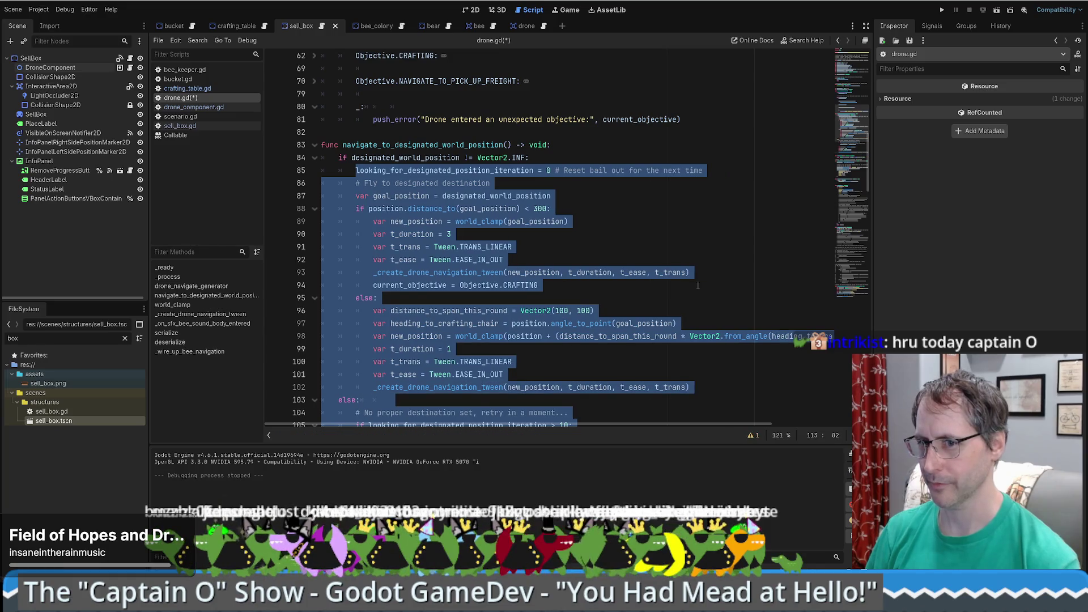
{"action": "left_click", "coordinate": [678, 277]}
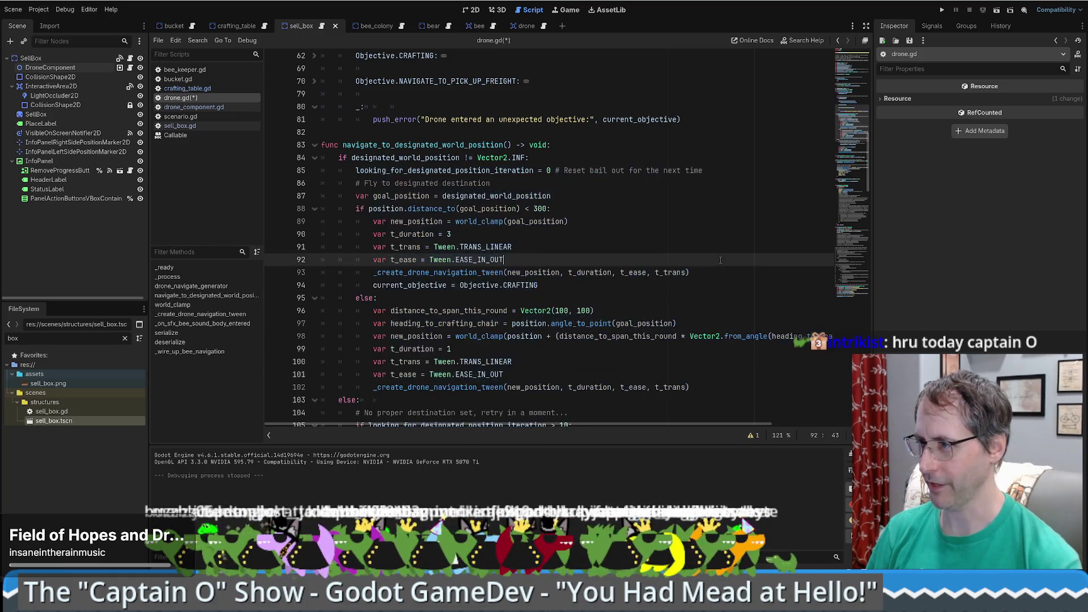
Replace the NAVIGATE_TO_PICK_UP_FREIGHT placeholder code with the navigate_to_designated_world_position() call
{"action": "scroll", "coordinate": [677, 277], "scroll_direction": "down", "scroll_amount": 4}
{"action": "left_click", "coordinate": [640, 283]}
{"action": "scroll", "coordinate": [638, 289], "scroll_direction": "up", "scroll_amount": 2}
{"action": "scroll", "coordinate": [638, 294], "scroll_direction": "up", "scroll_amount": 4}
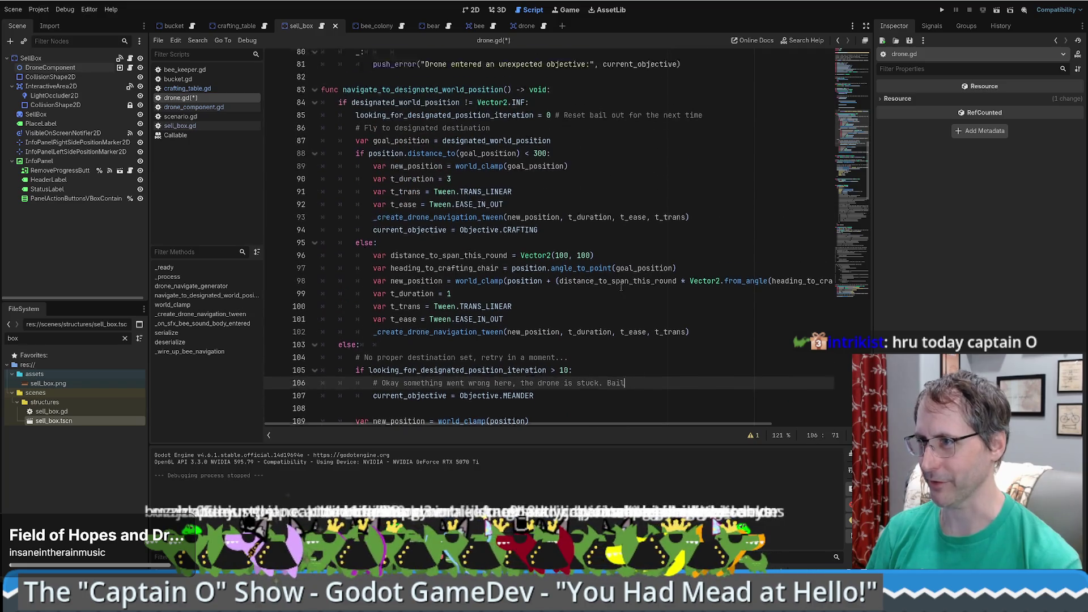
{"action": "left_click_drag", "start_coordinate": [343, 222], "coordinate": [512, 221]}
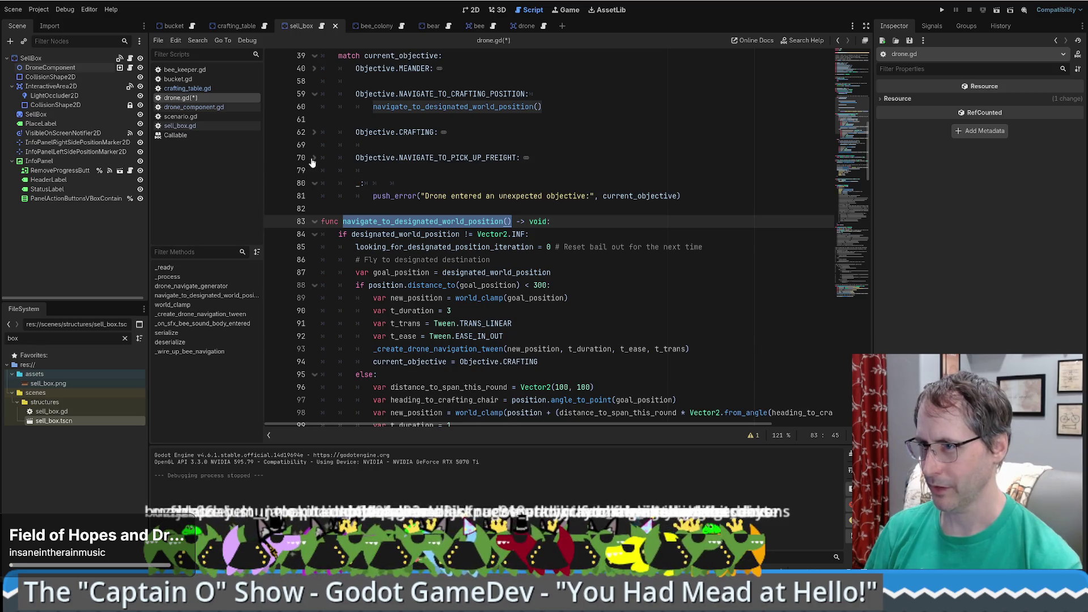
{"action": "left_click", "coordinate": [312, 159]}
{"action": "left_click_drag", "start_coordinate": [373, 170], "coordinate": [691, 259]}
{"action": "key", "text": "ctrl+v"}
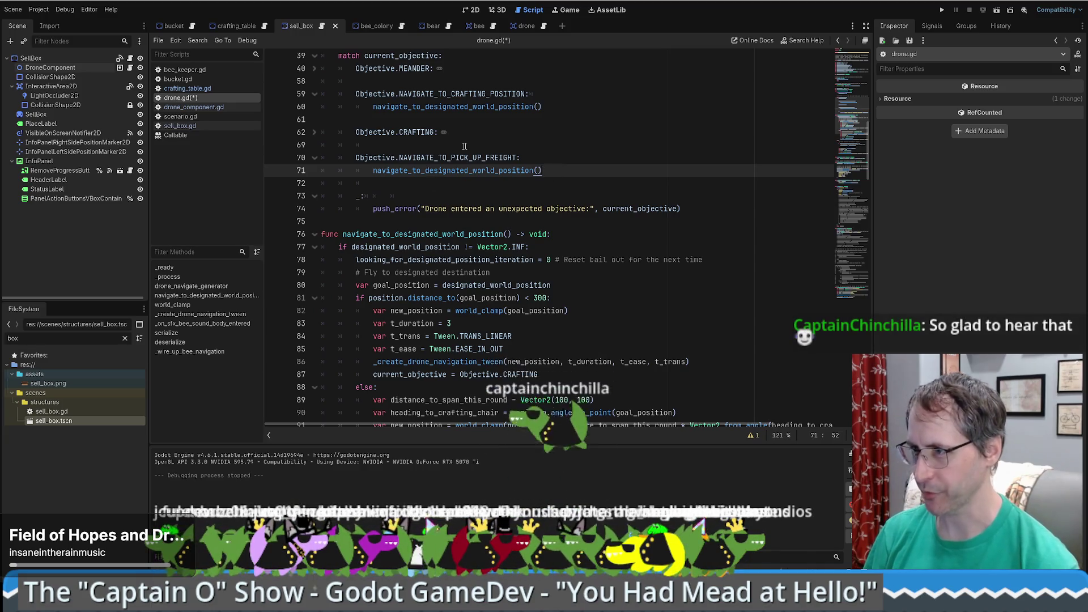
{"action": "double_click", "coordinate": [436, 158]}
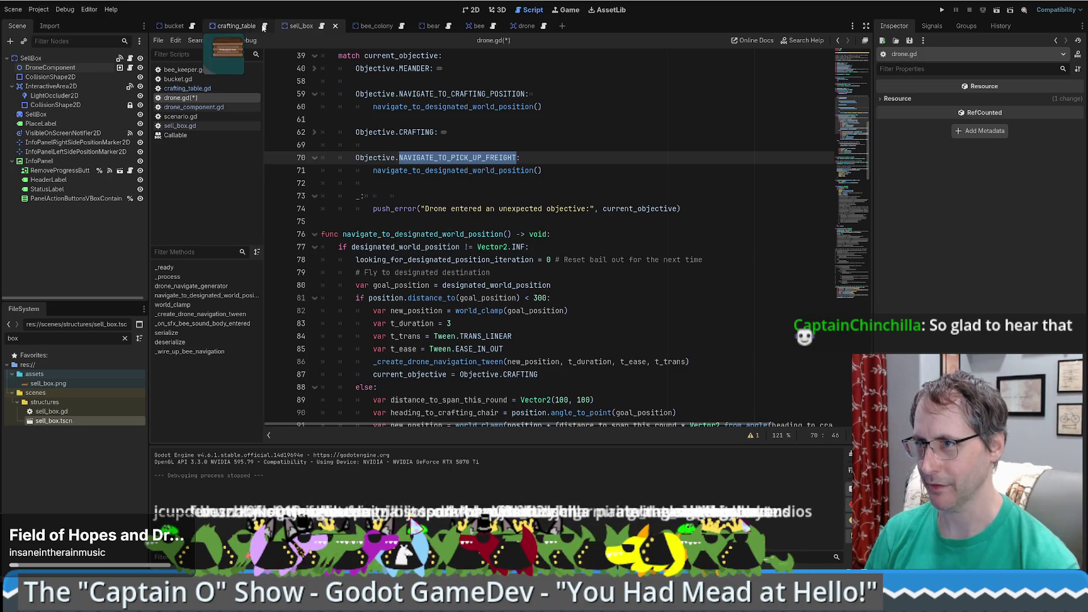
Open crafting_table.gd and search for 'fright' to locate the freight pickup code
{"action": "left_click", "coordinate": [187, 89]}
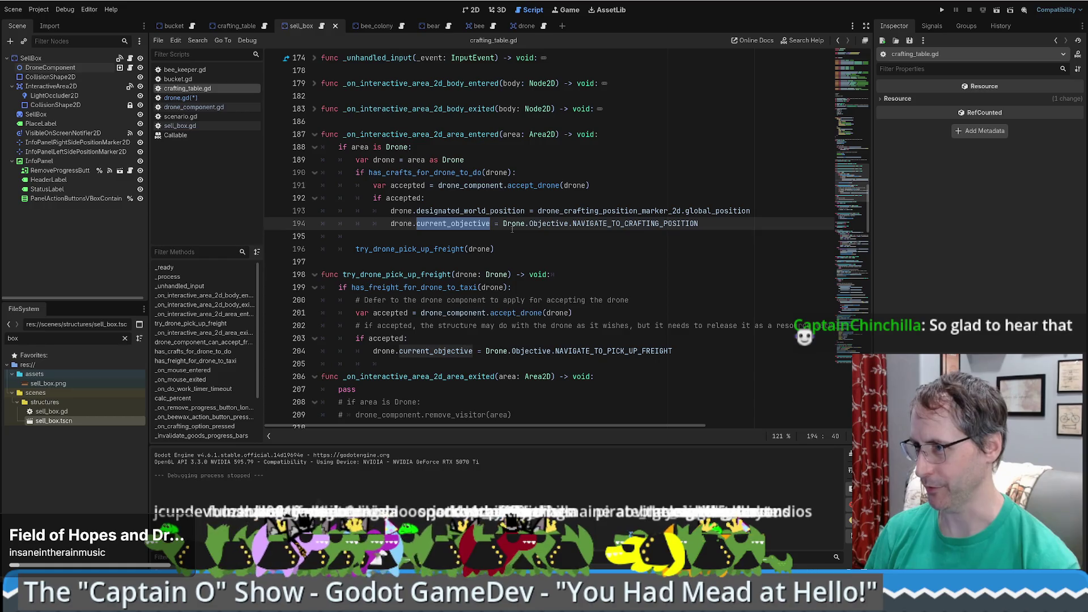
{"action": "mouse_move", "coordinate": [513, 229]}
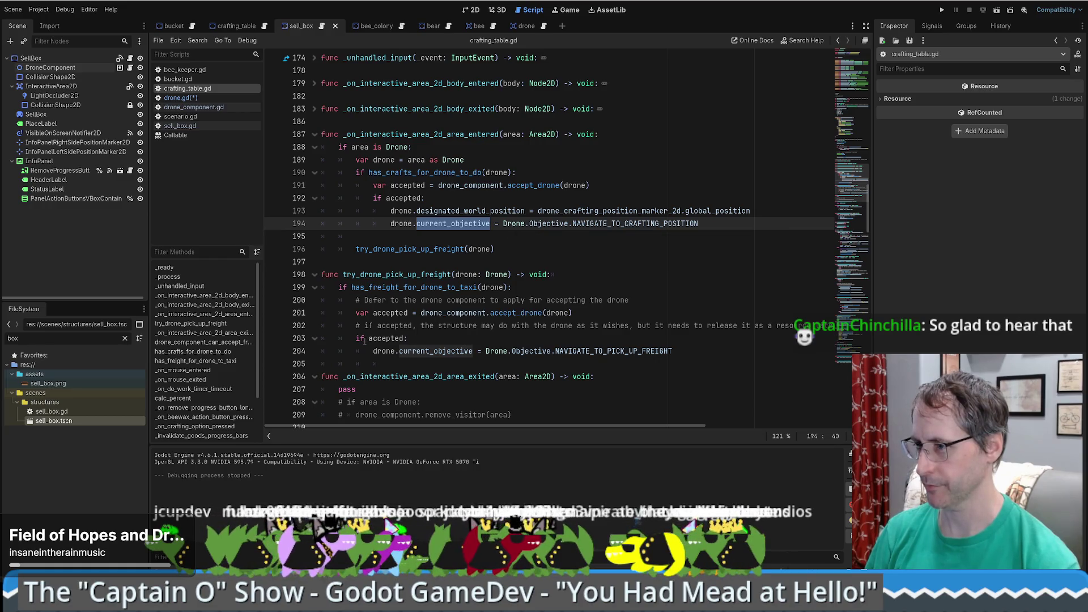
{"action": "mouse_move", "coordinate": [670, 351]}
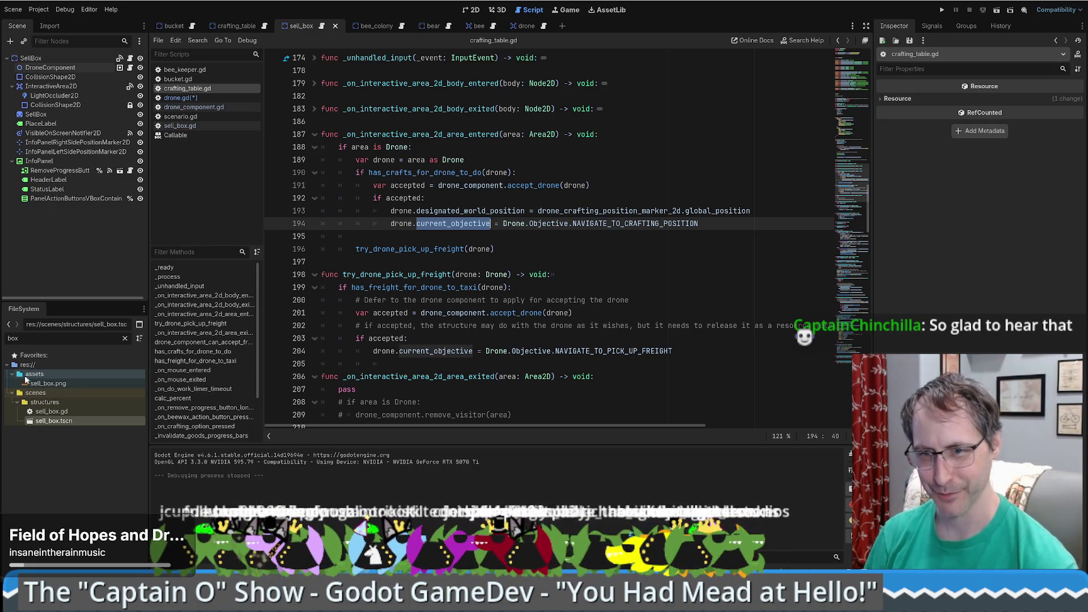
{"action": "scroll", "coordinate": [528, 221], "scroll_direction": "down", "scroll_amount": 2}
{"action": "scroll", "coordinate": [529, 221], "scroll_direction": "up", "scroll_amount": 4}
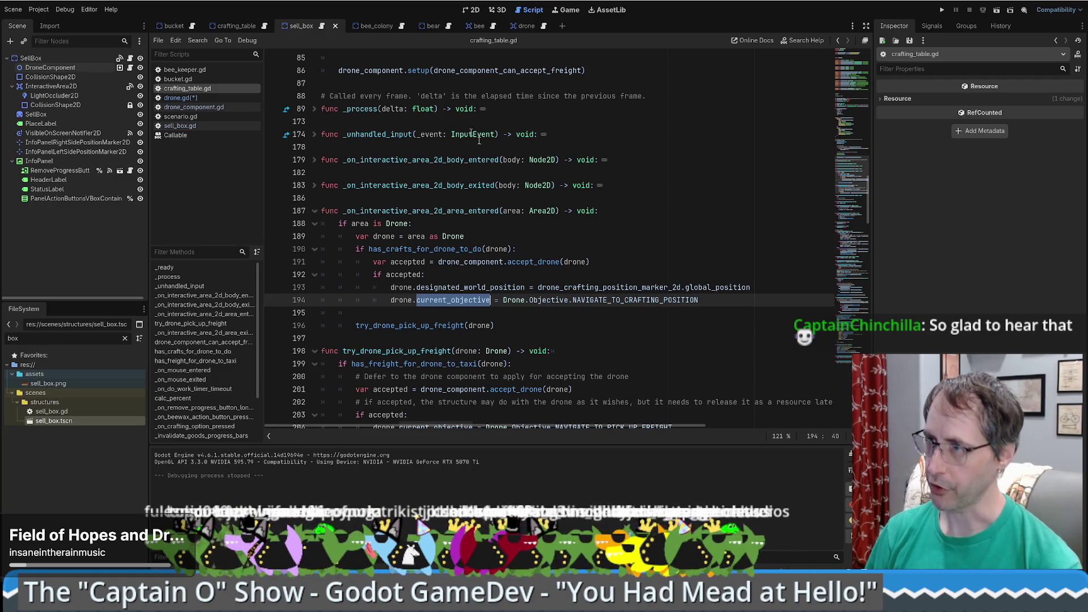
{"action": "scroll", "coordinate": [609, 233], "scroll_direction": "down", "scroll_amount": 3}
{"action": "scroll", "coordinate": [694, 242], "scroll_direction": "up", "scroll_amount": 2}
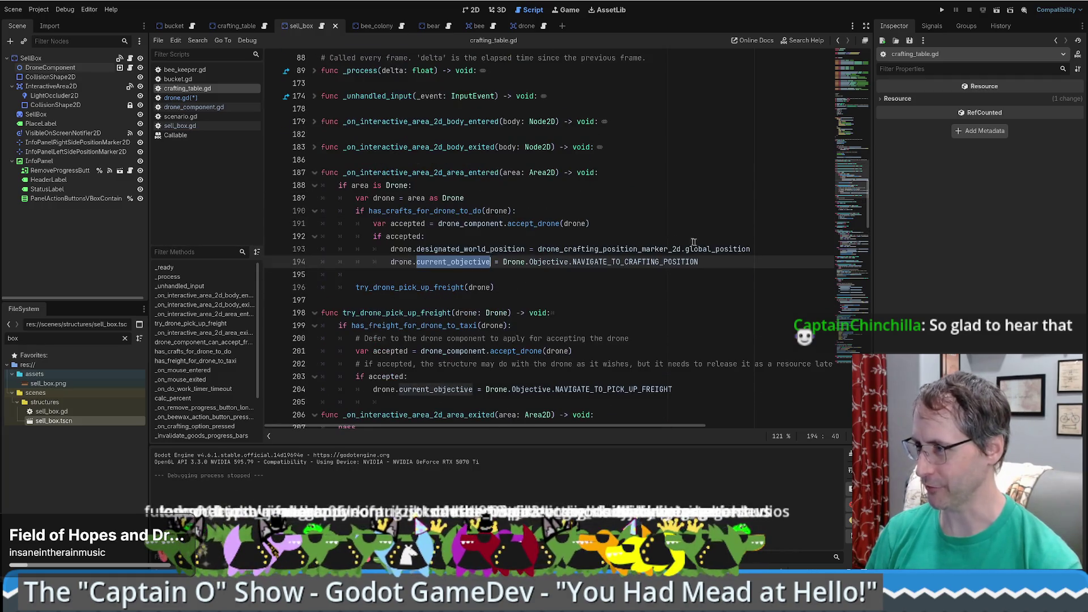
{"action": "key", "text": "ctrl+f"}
{"action": "type", "text": "fright"}
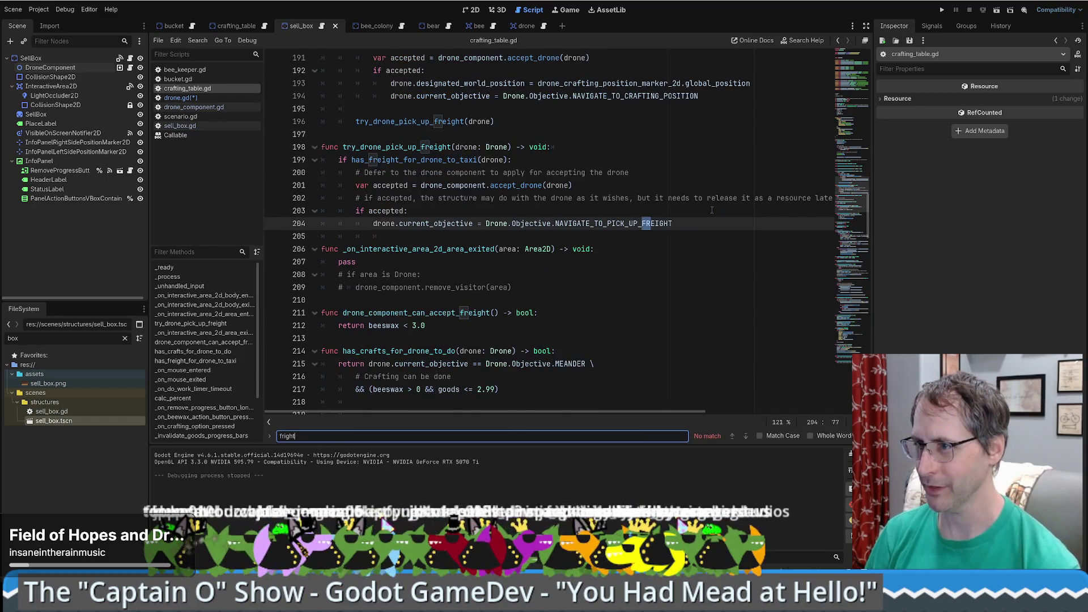
{"action": "key", "text": "Escape"}
{"action": "key", "text": "Right"}
{"action": "key", "text": "Right"}
{"action": "key", "text": "Right"}
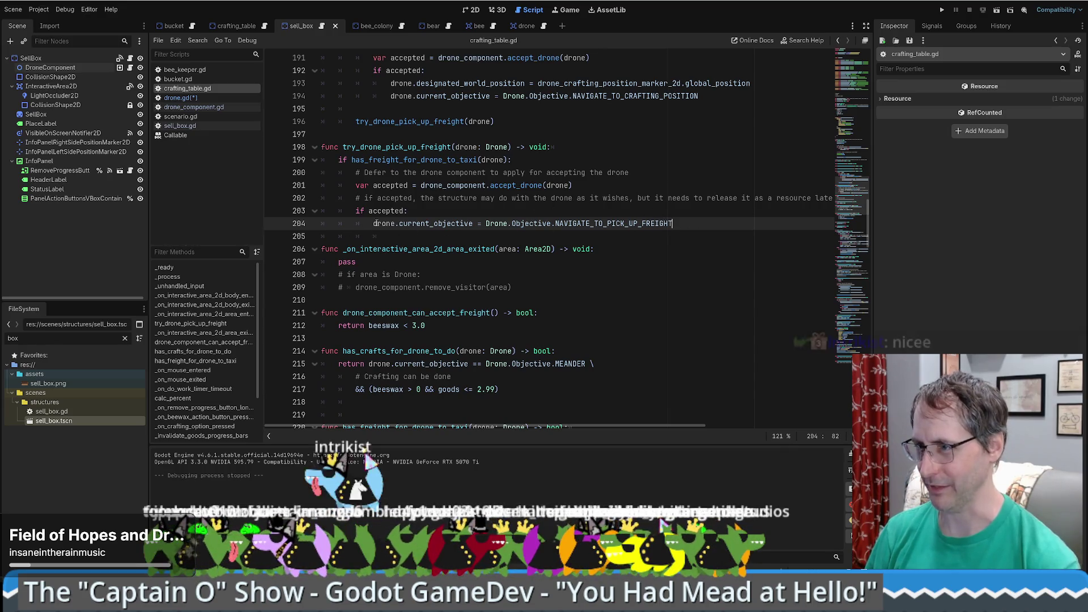
Copy drone.current_objective from line 204 onto a new line 205 followed by ' = '
{"action": "left_click_drag", "start_coordinate": [373, 223], "coordinate": [474, 224]}
{"action": "key", "text": "ctrl+c"}
{"action": "key", "text": "End"}
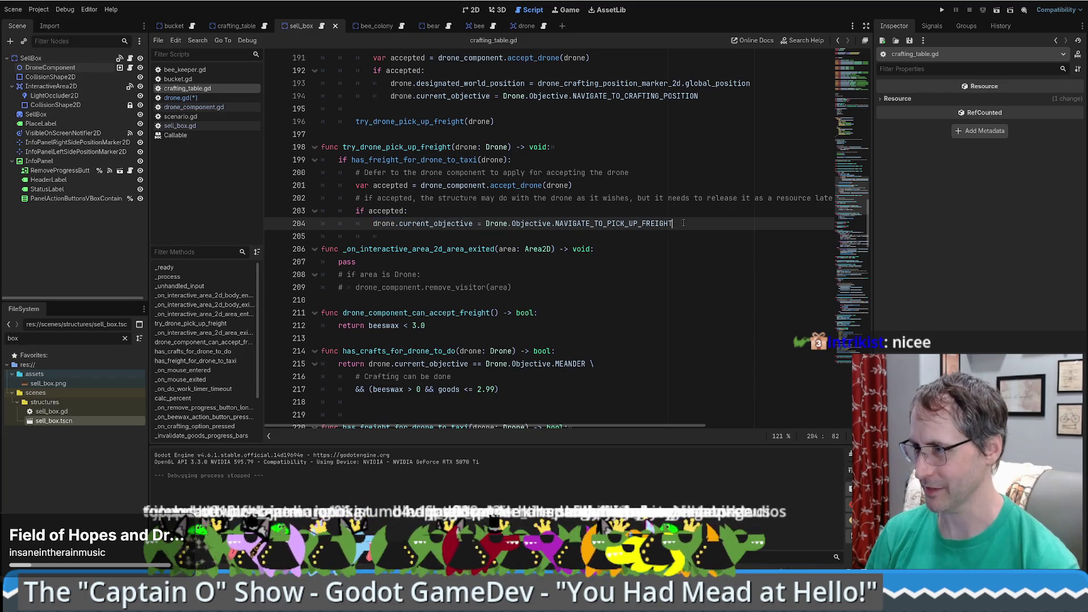
{"action": "key", "text": "Return"}
{"action": "key", "text": "ctrl+v"}
{"action": "type", "text": "="}
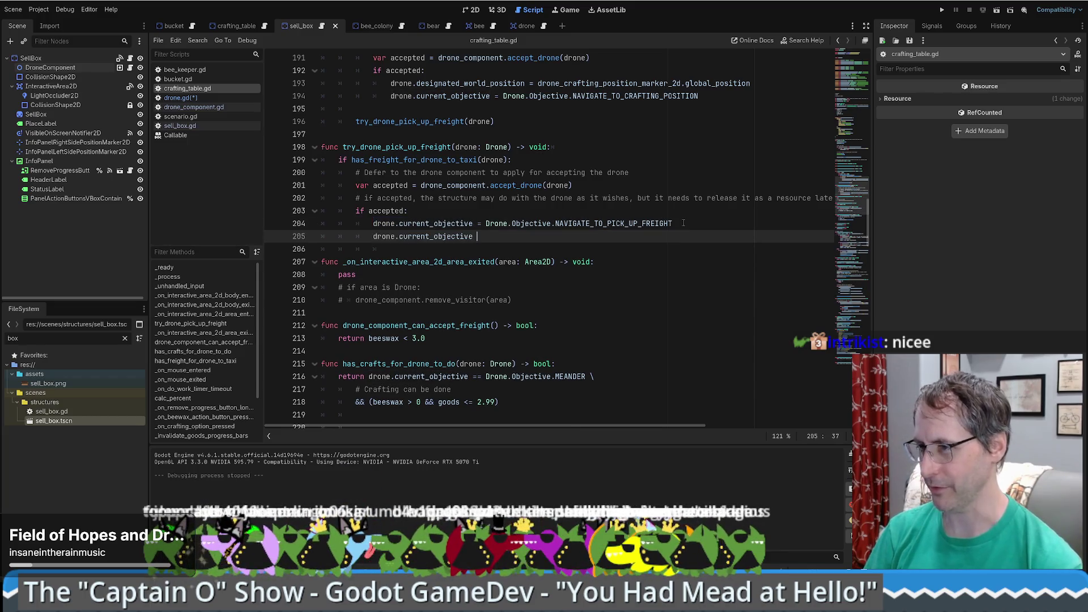
{"action": "left_click", "coordinate": [471, 9]}
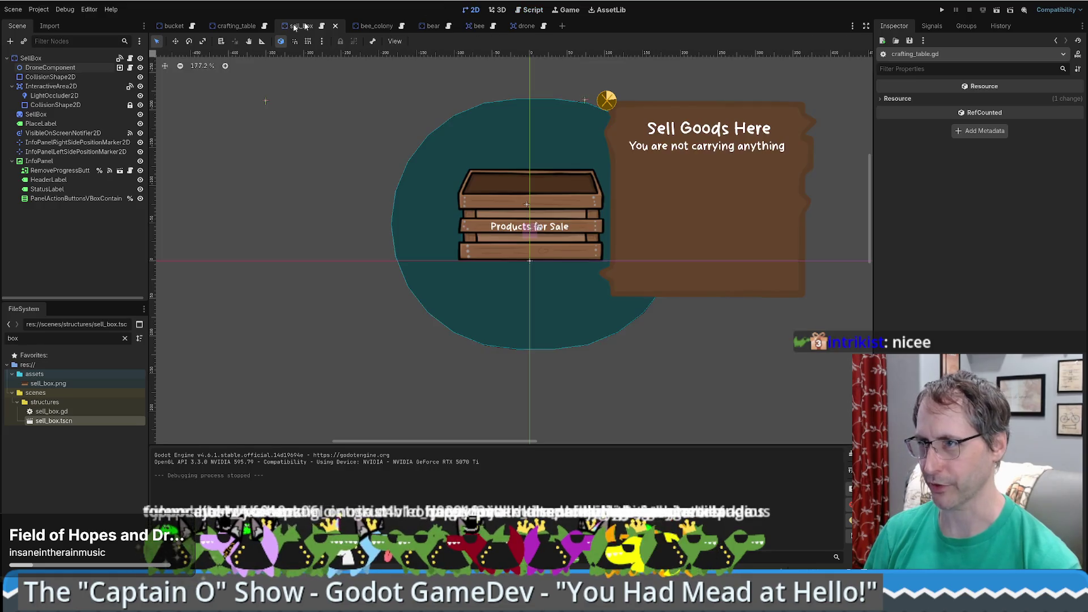
Show the crafting_table scene in the 2D editor
{"action": "left_click", "coordinate": [233, 25]}
{"action": "key", "text": "ctrl+F3"}
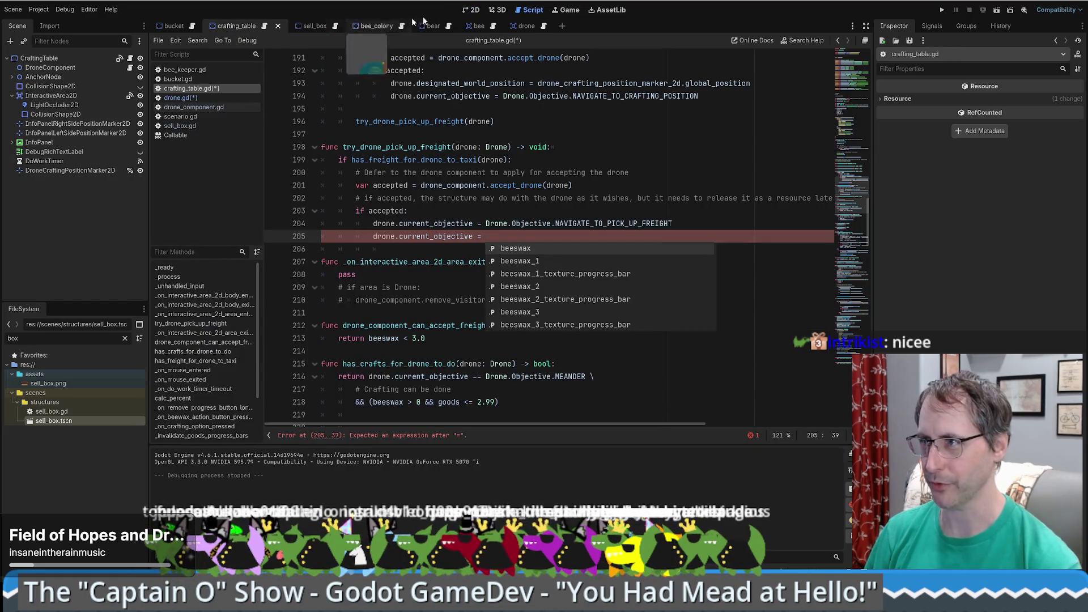
{"action": "left_click", "coordinate": [475, 11]}
{"action": "scroll", "coordinate": [452, 161], "scroll_direction": "up", "scroll_amount": 3}
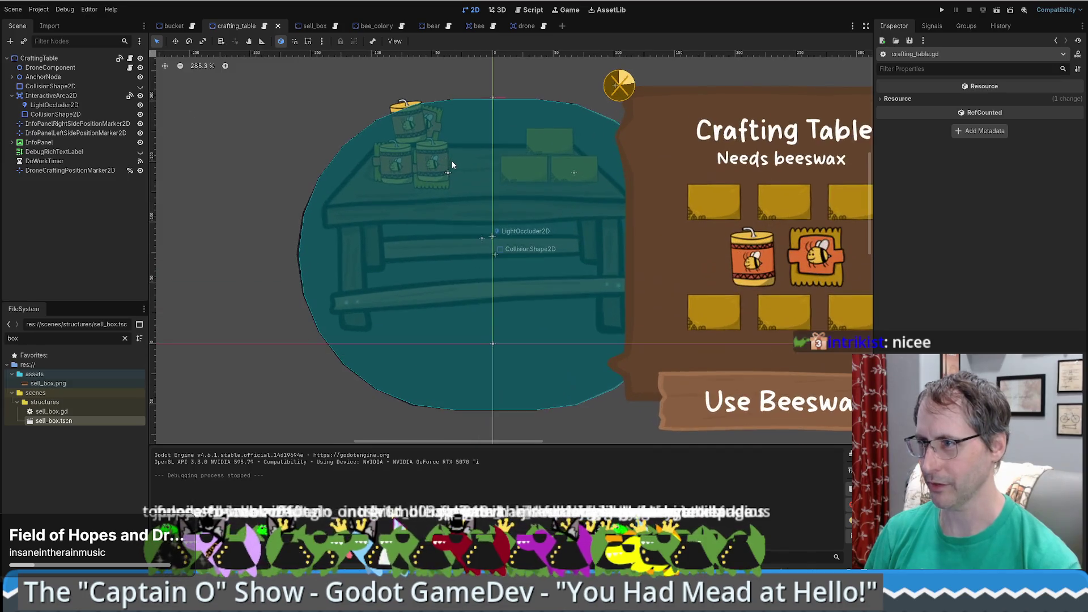
Duplicate DroneCraftingPositionMarker2D and rename the copy to DroneExportPositionMarker2D
{"action": "left_click", "coordinate": [73, 171]}
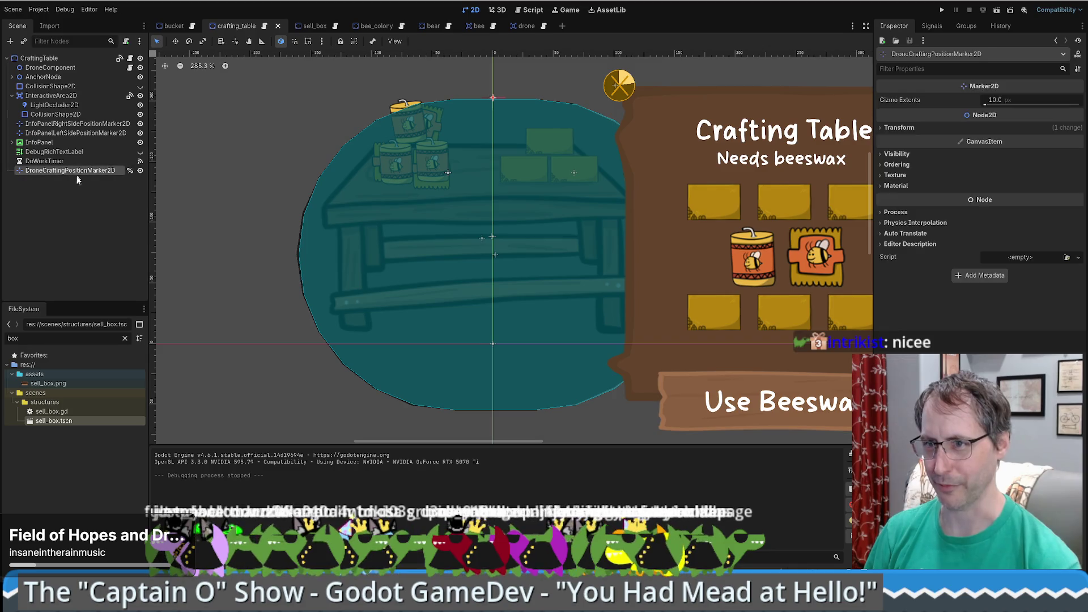
{"action": "key", "text": "ctrl+d"}
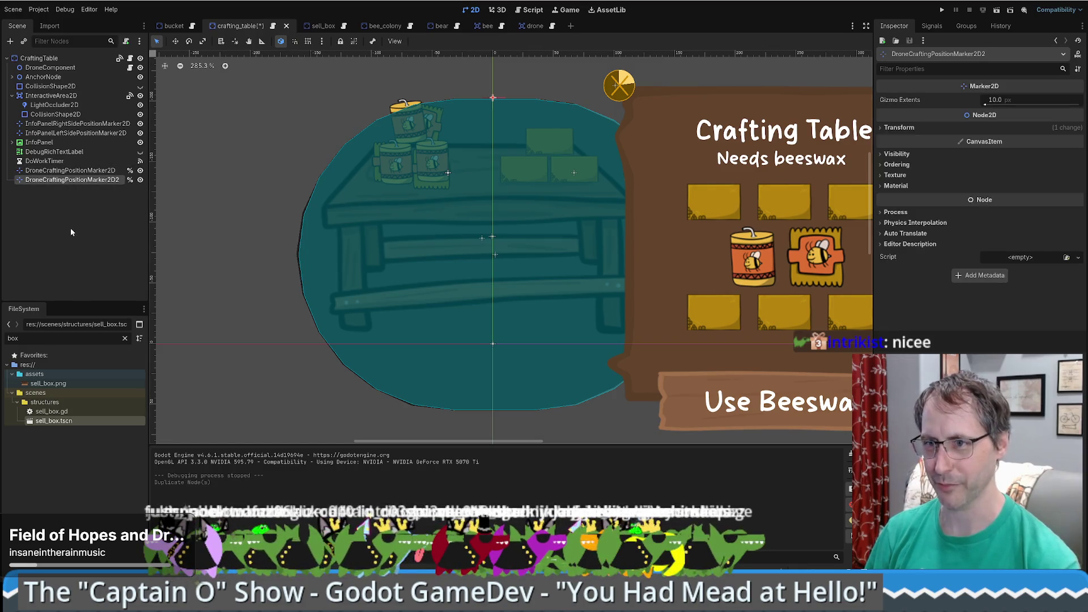
{"action": "key", "text": "F2"}
{"action": "key", "text": "End"}
{"action": "key", "text": "BackSpace"}
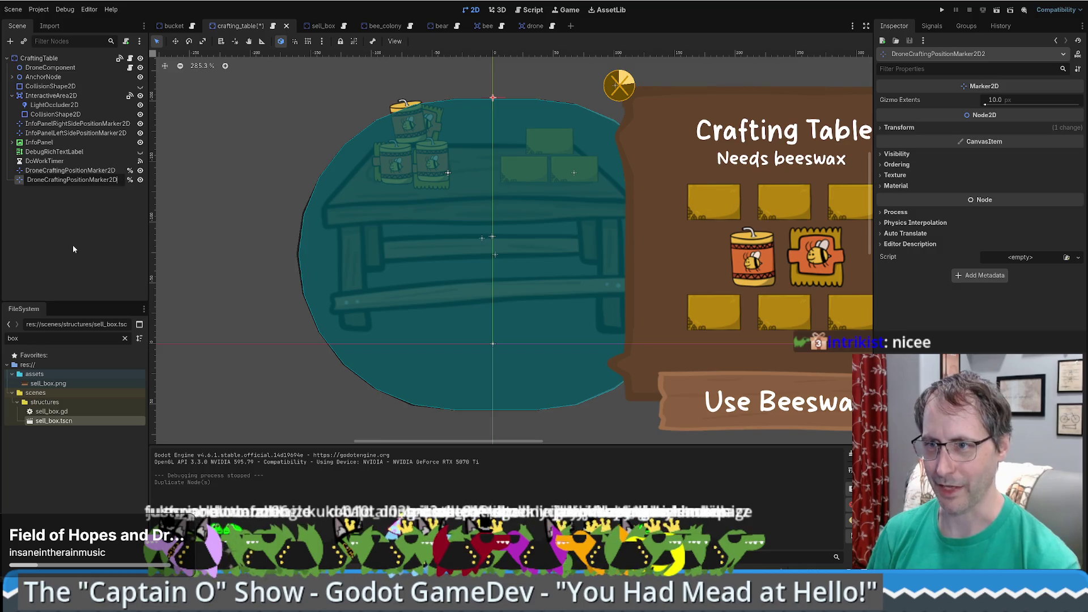
{"action": "key", "text": "Delete"}
{"action": "key", "text": "Delete"}
{"action": "key", "text": "Delete"}
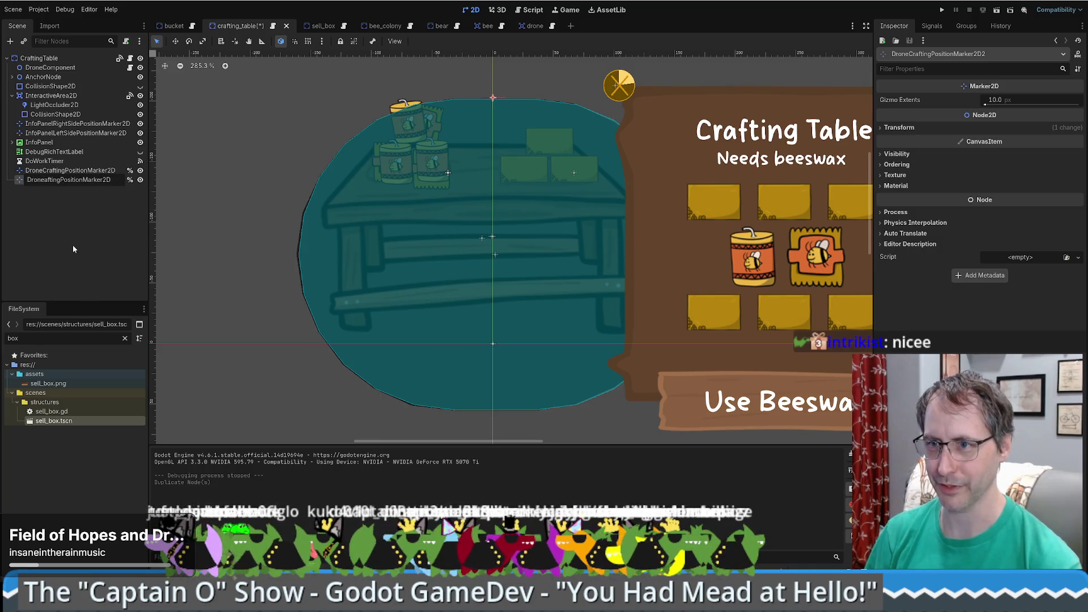
{"action": "type", "text": "Export"}
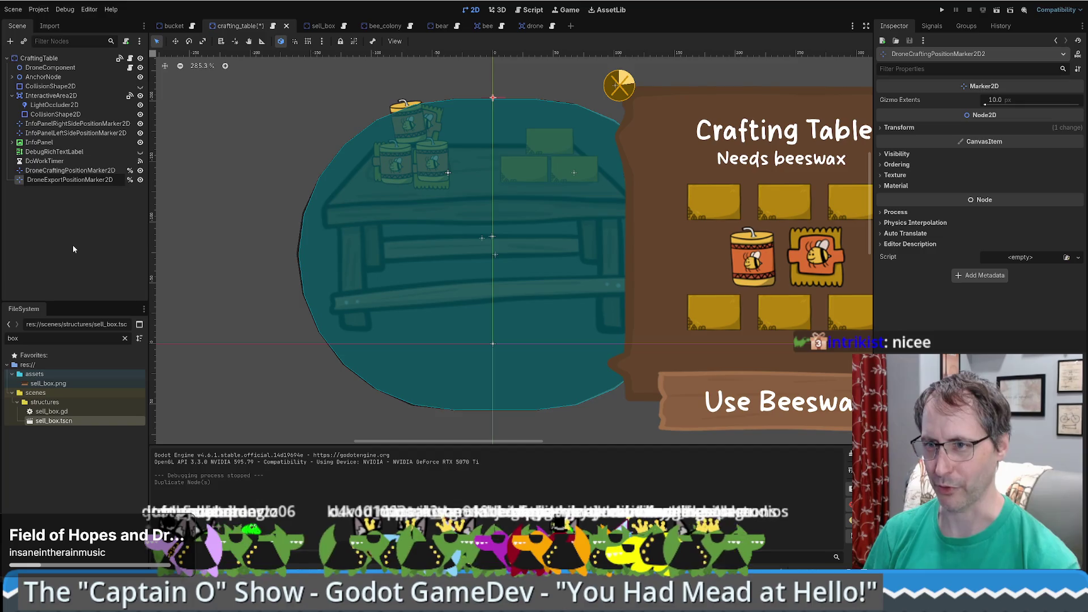
{"action": "key", "text": "Return"}
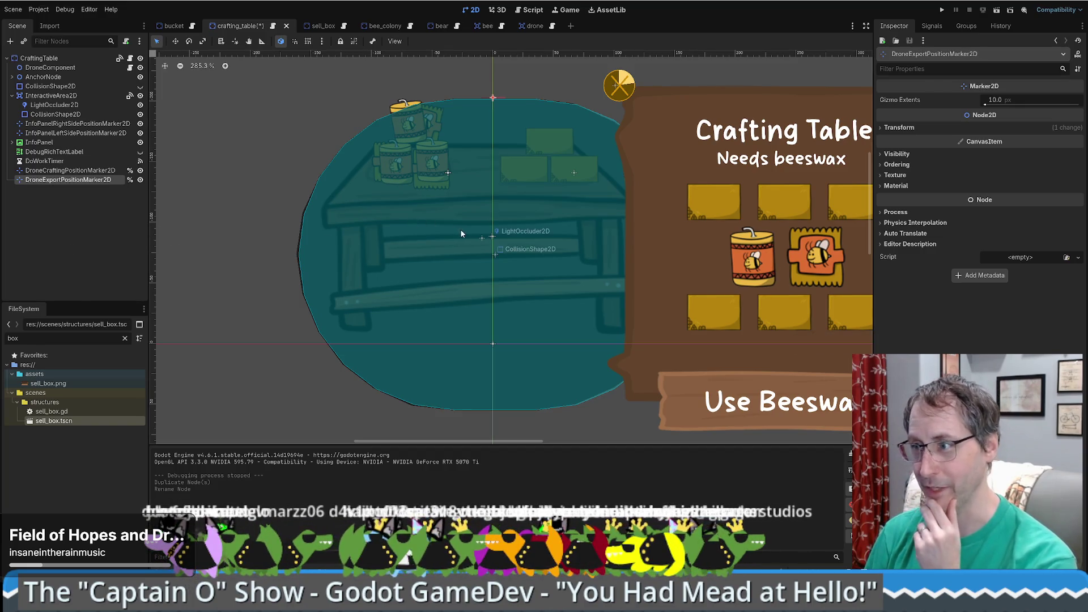
Move DroneExportPositionMarker2D onto the barrels at (-48, -156)
{"action": "left_click", "coordinate": [248, 41]}
{"action": "left_click_drag", "start_coordinate": [465, 222], "coordinate": [473, 222]}
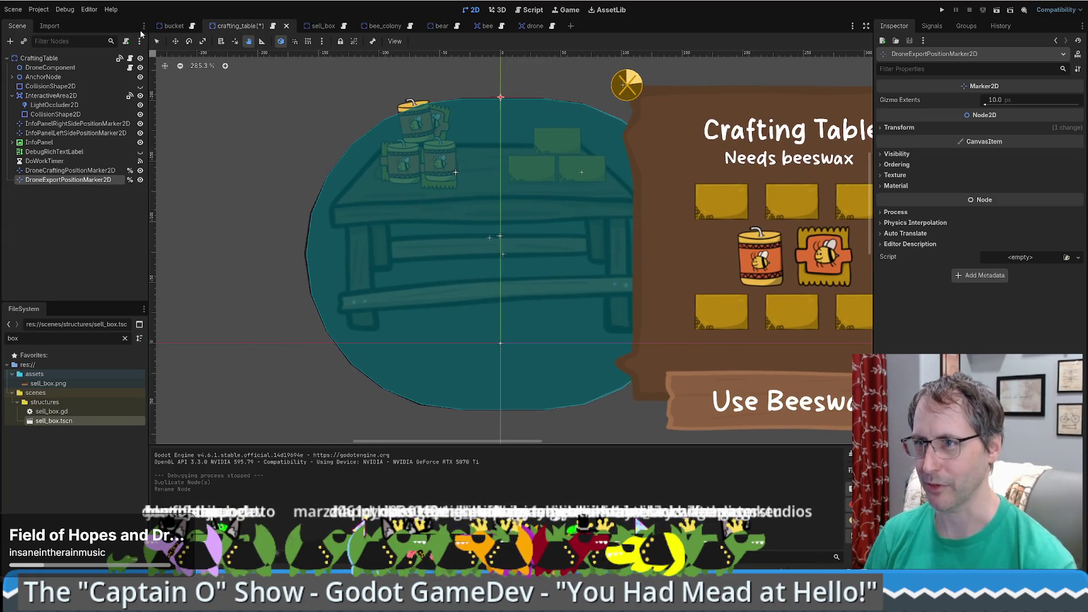
{"action": "left_click", "coordinate": [68, 170]}
{"action": "left_click", "coordinate": [68, 179]}
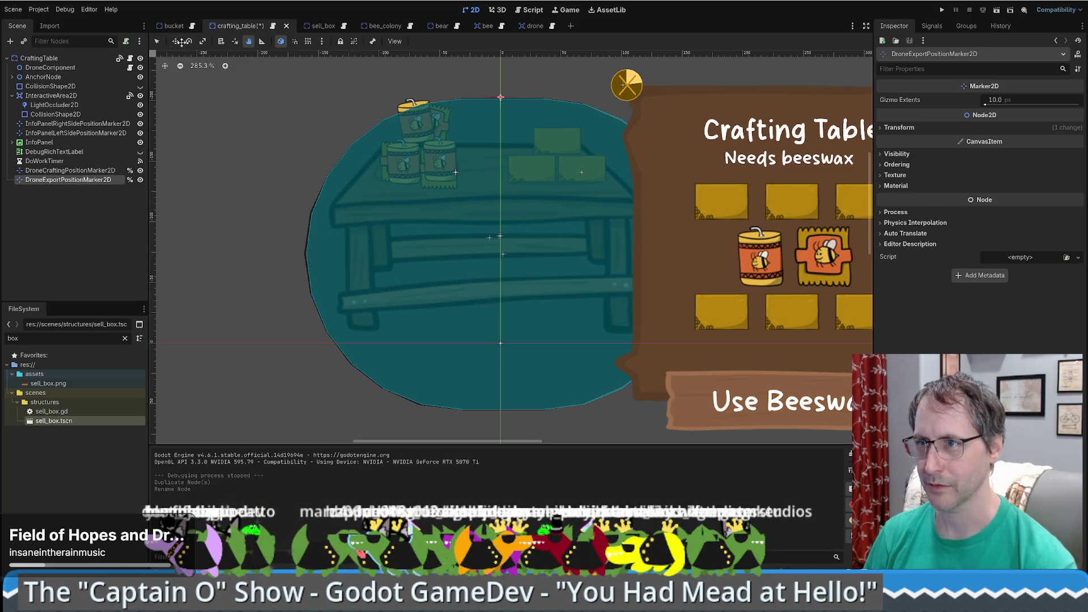
{"action": "left_click", "coordinate": [175, 41]}
{"action": "mouse_move", "coordinate": [472, 232]}
{"action": "left_mouse_down"}
{"action": "mouse_move", "coordinate": [445, 243]}
{"action": "mouse_move", "coordinate": [432, 296]}
{"action": "mouse_move", "coordinate": [372, 301]}
{"action": "mouse_move", "coordinate": [424, 298]}
{"action": "mouse_move", "coordinate": [381, 256]}
{"action": "mouse_move", "coordinate": [371, 301]}
{"action": "mouse_move", "coordinate": [410, 299]}
{"action": "mouse_move", "coordinate": [391, 258]}
{"action": "mouse_move", "coordinate": [418, 311]}
{"action": "mouse_move", "coordinate": [353, 294]}
{"action": "mouse_move", "coordinate": [388, 289]}
{"action": "left_mouse_up"}
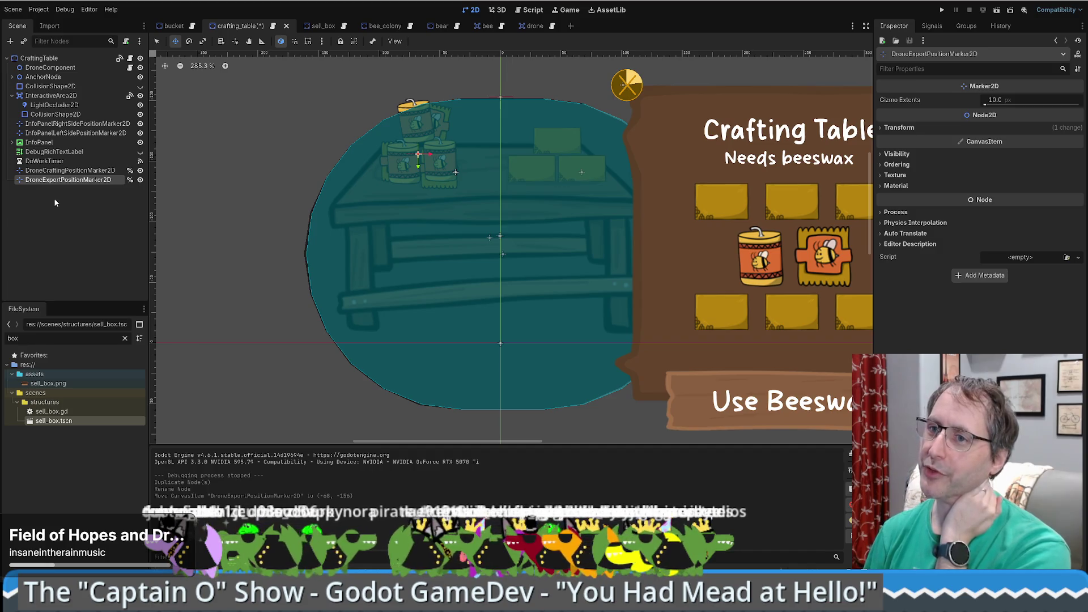
{"action": "left_click", "coordinate": [76, 66]}
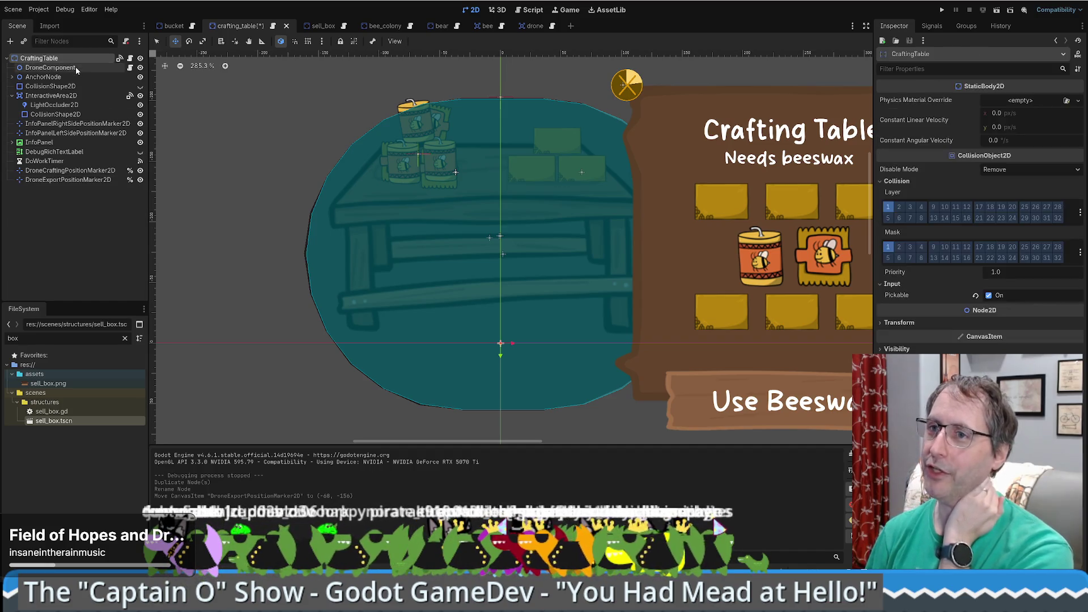
{"action": "left_click", "coordinate": [130, 68]}
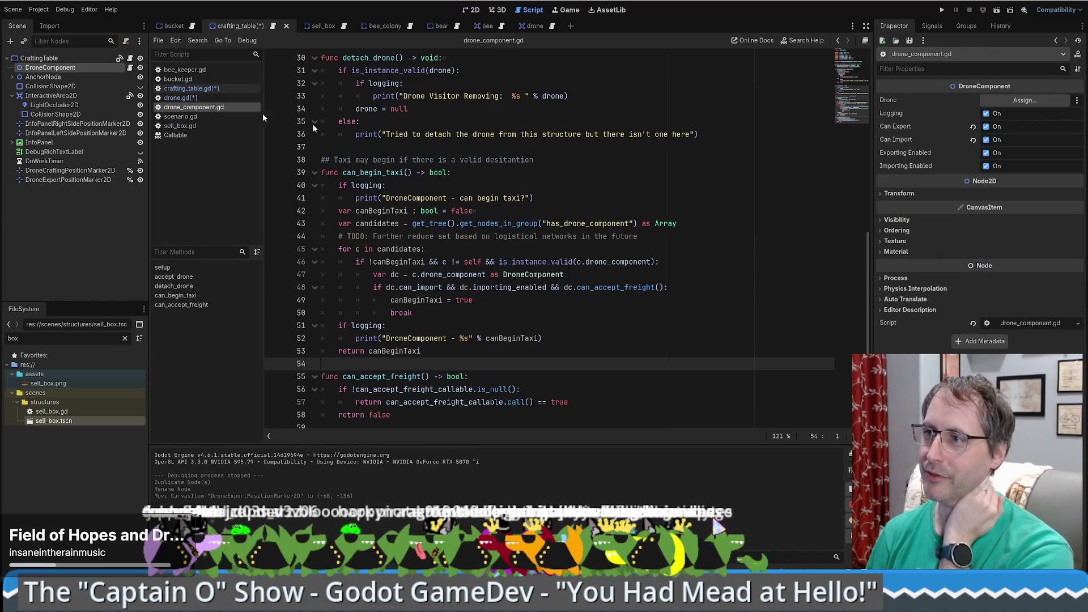
{"action": "left_click", "coordinate": [866, 105]}
{"action": "left_click", "coordinate": [602, 167]}
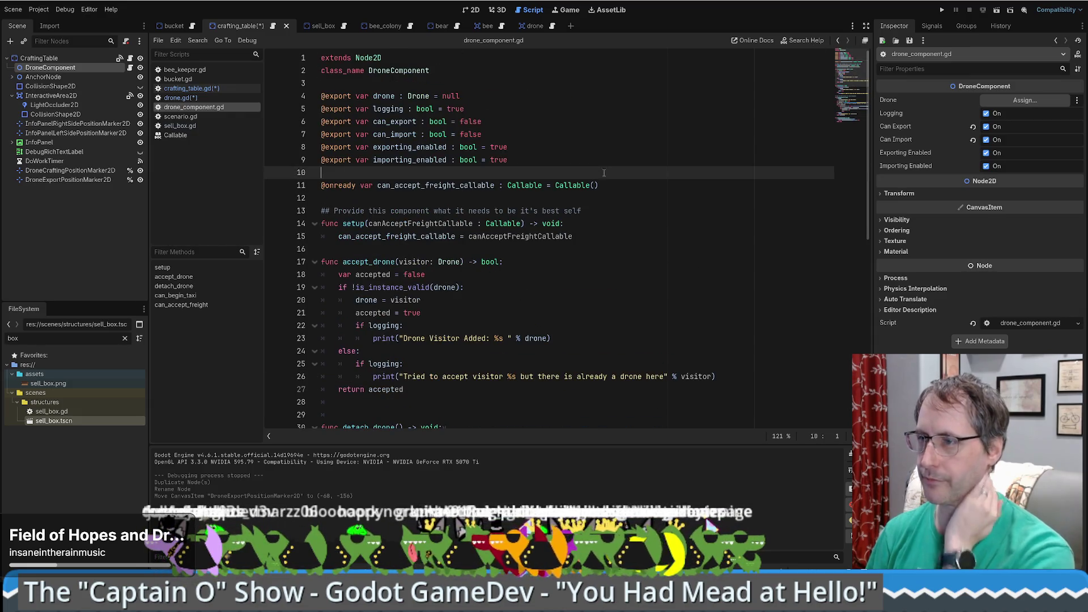
{"action": "key", "text": "Return"}
{"action": "key", "text": "Up"}
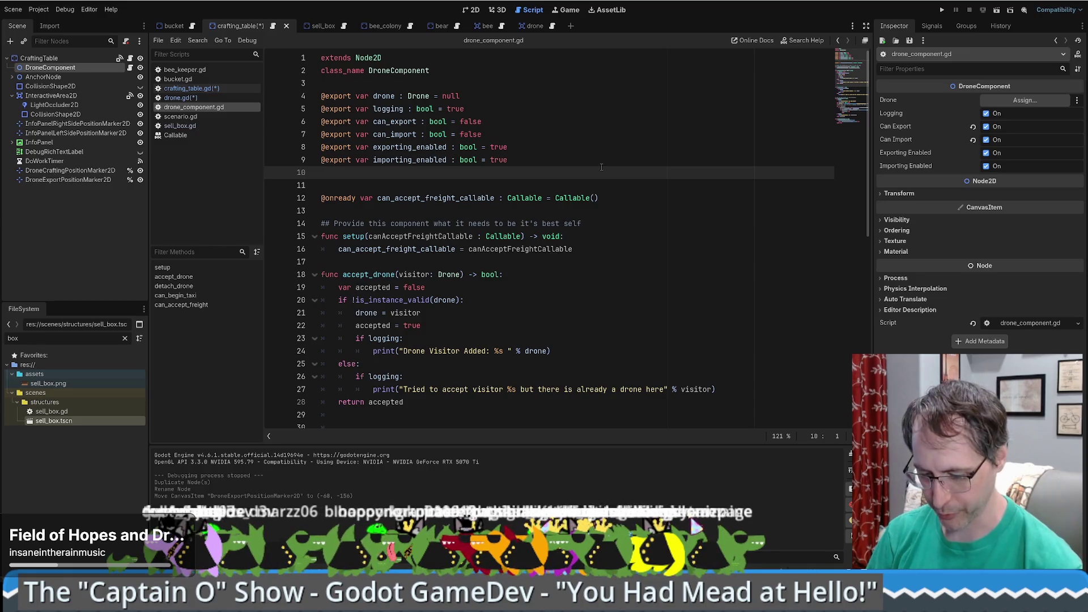
{"action": "type", "text": "@export var"}
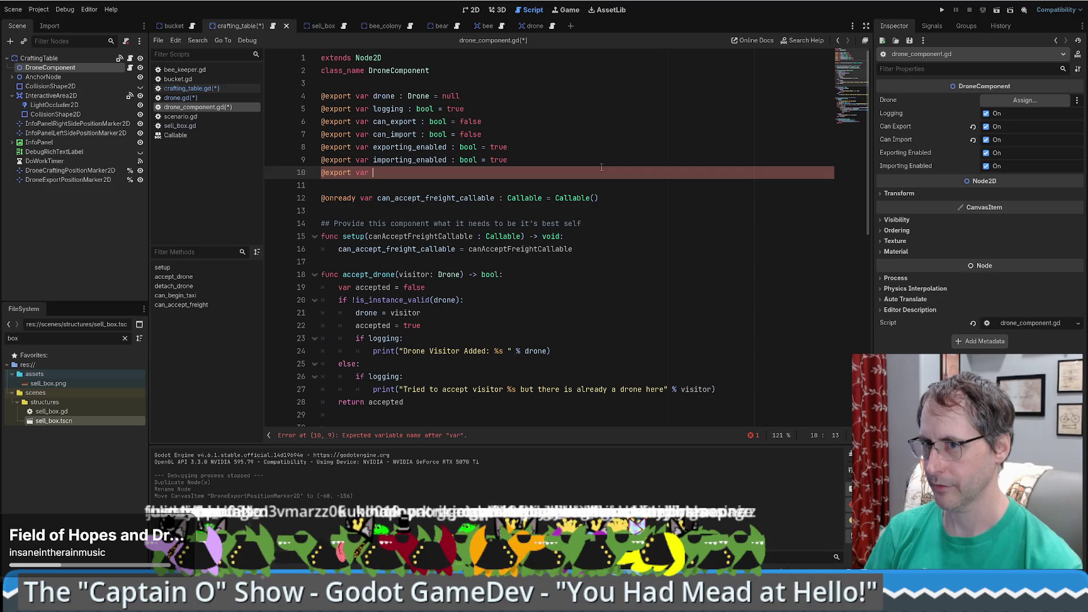
{"action": "type", "text": " export_p"}
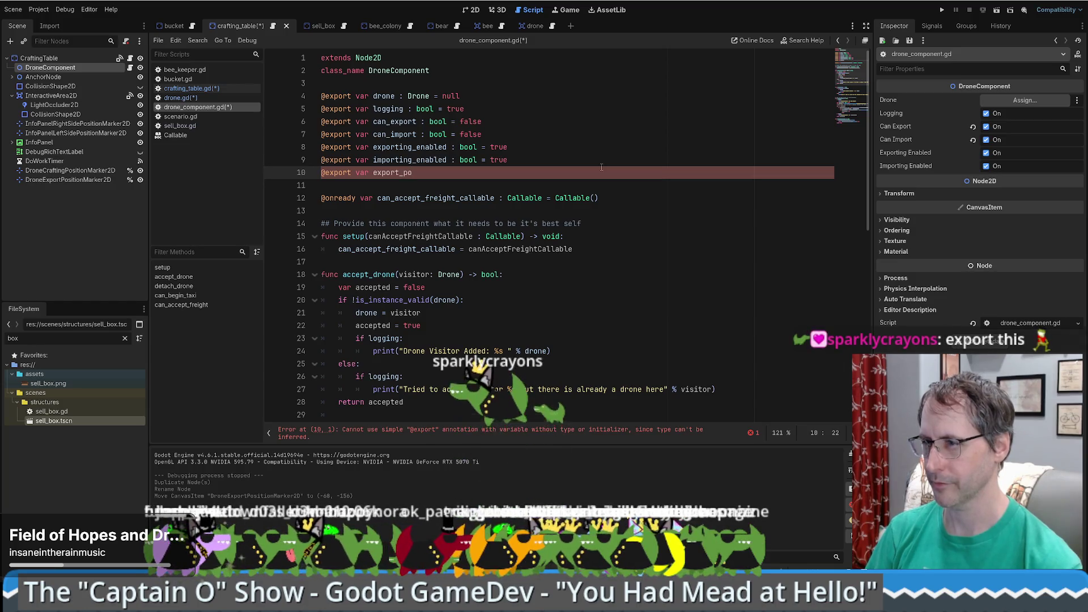
{"action": "key", "text": "BackSpace"}
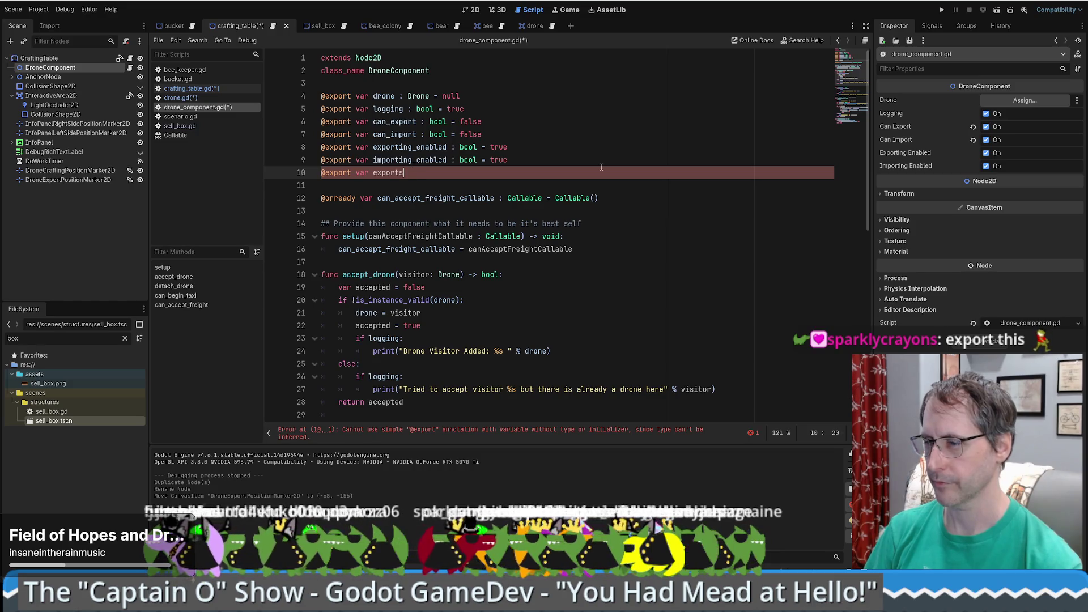
{"action": "type", "text": "er : Ma"}
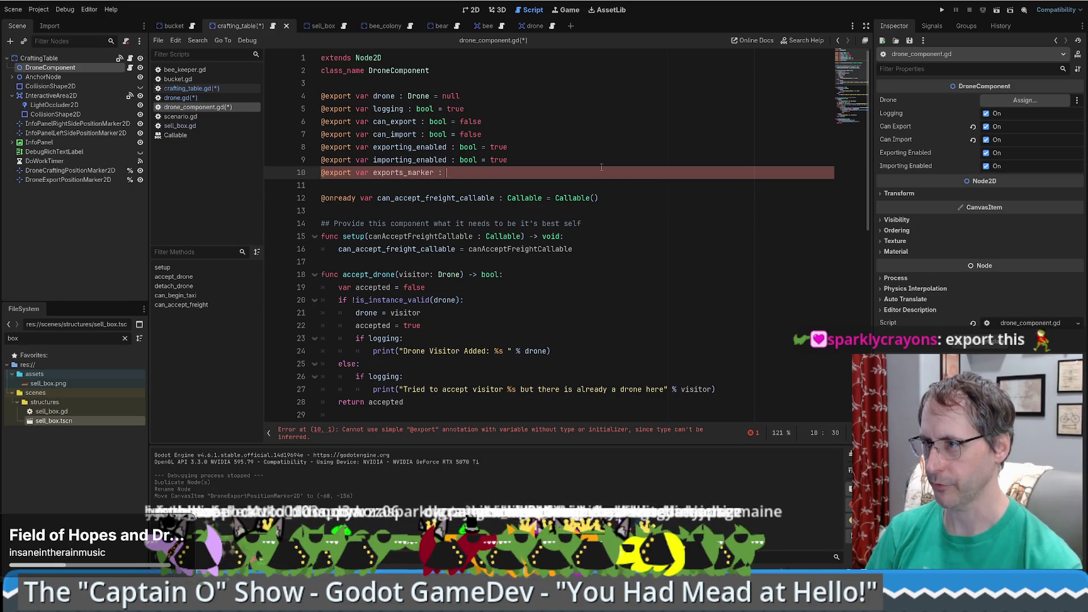
{"action": "type", "text": "rker"}
{"action": "key", "text": "Return"}
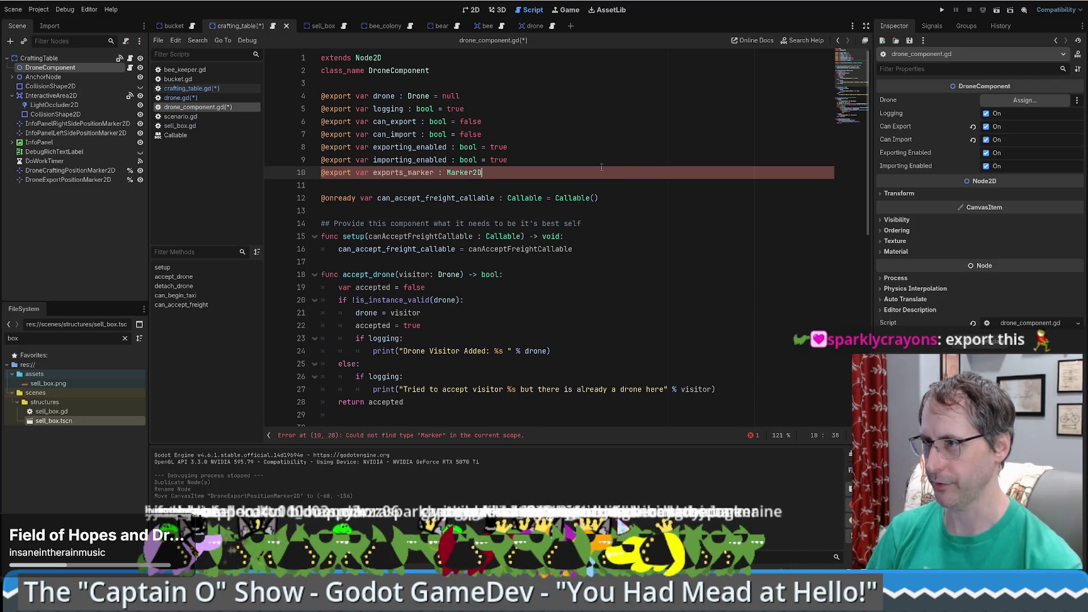
{"action": "key", "text": "ctrl+s"}
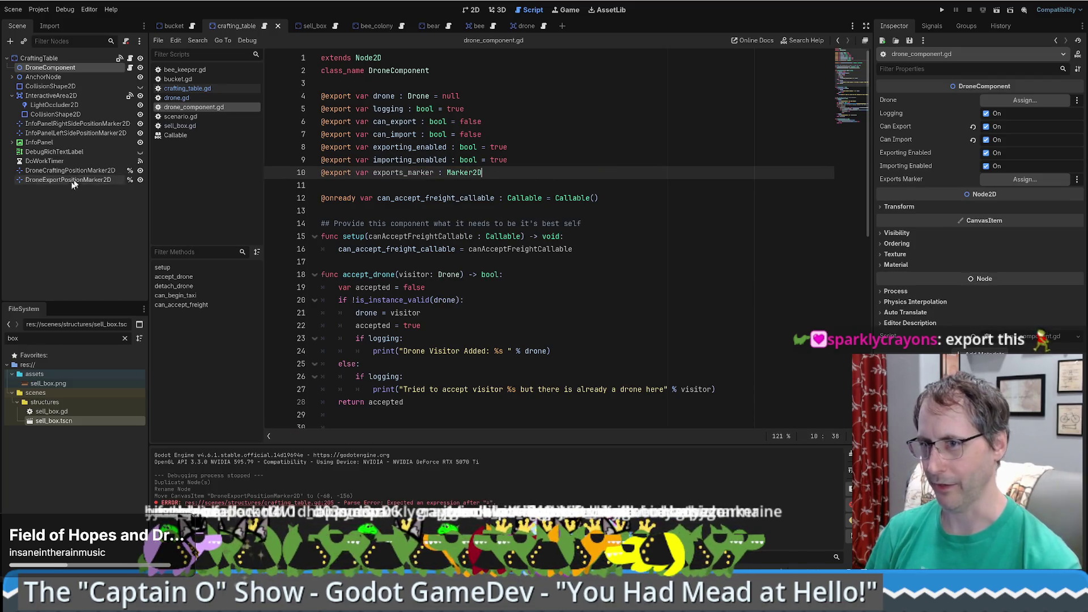
{"action": "left_click", "coordinate": [78, 180]}
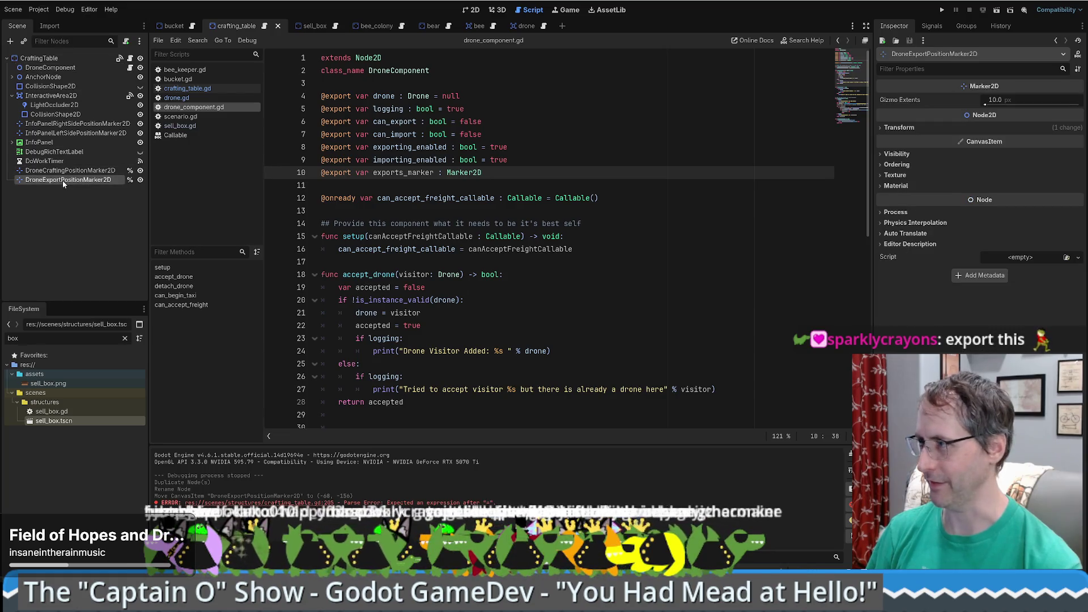
Assign DroneExportPositionMarker2D to DroneComponent's Exports Marker slot and save the crafting_table scene
{"action": "left_click", "coordinate": [57, 67]}
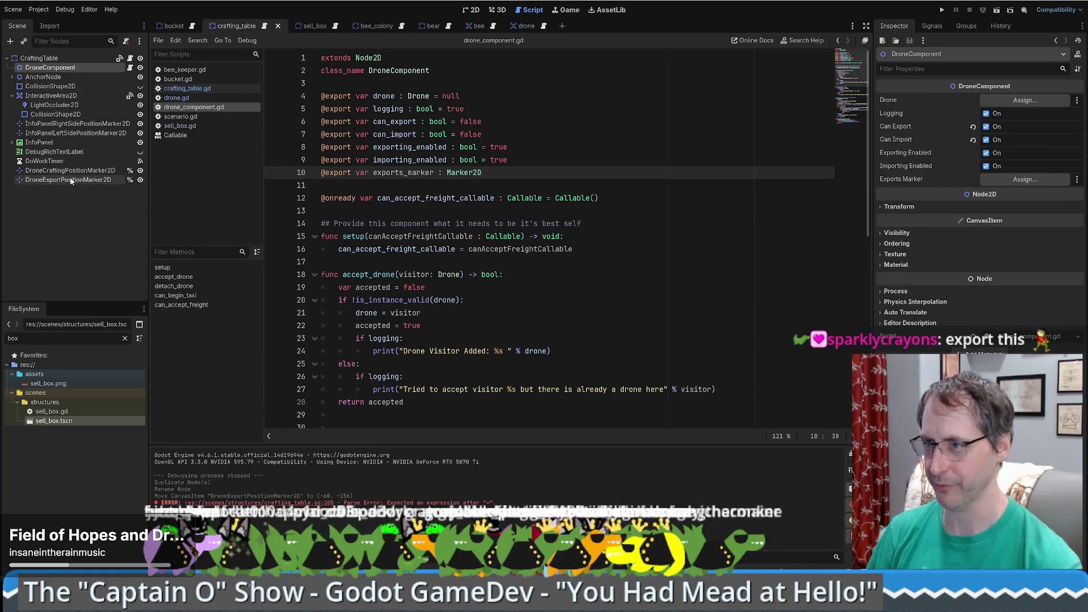
{"action": "mouse_move", "coordinate": [68, 181]}
{"action": "left_mouse_down"}
{"action": "mouse_move", "coordinate": [731, 141]}
{"action": "mouse_move", "coordinate": [964, 162]}
{"action": "mouse_move", "coordinate": [1020, 179]}
{"action": "left_mouse_up"}
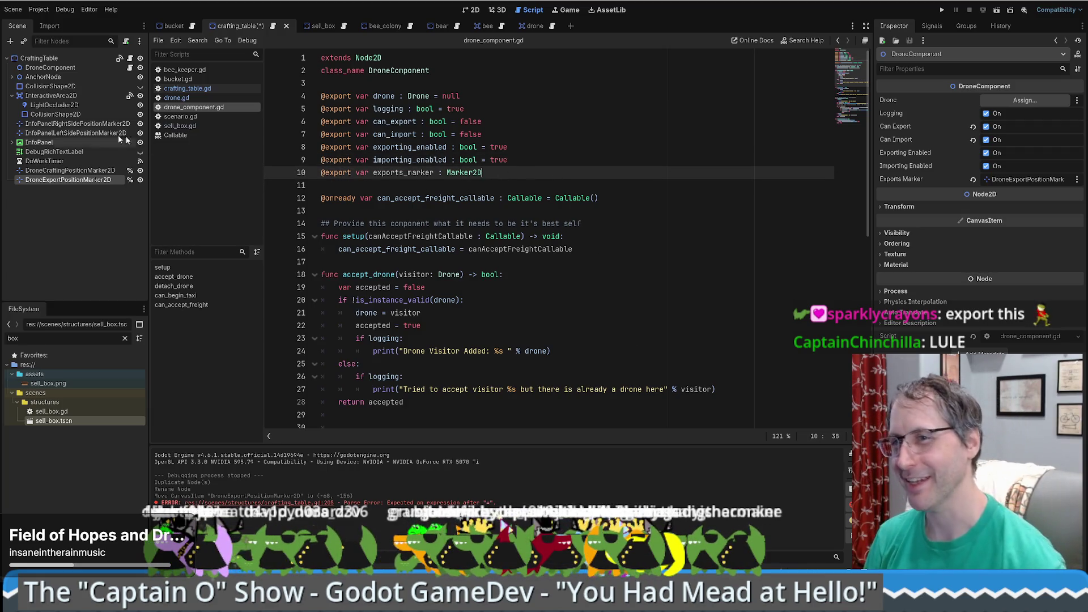
{"action": "left_click", "coordinate": [856, 121]}
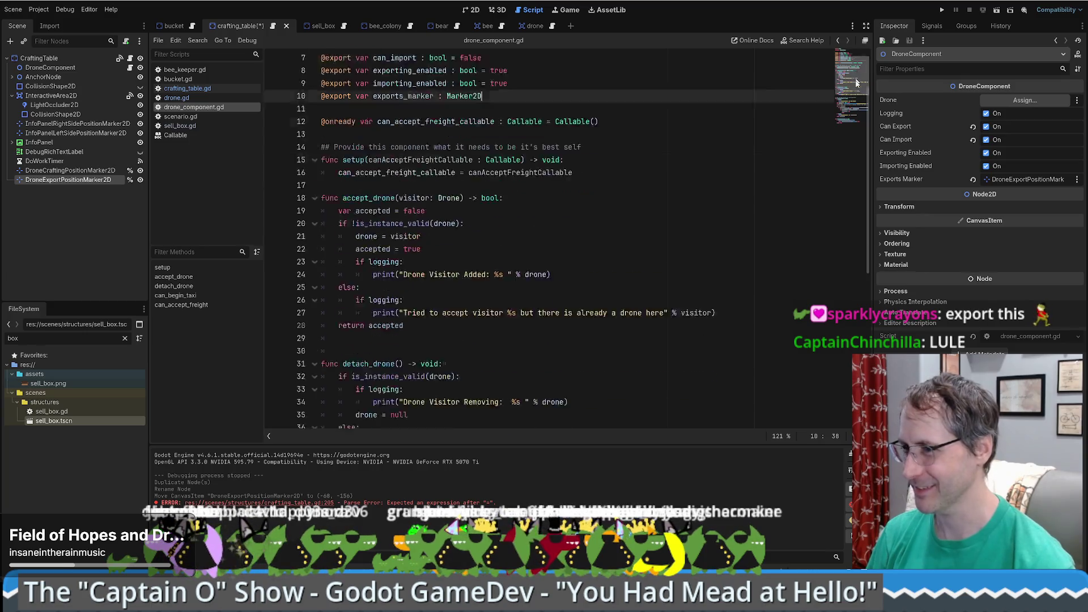
{"action": "left_click", "coordinate": [859, 52]}
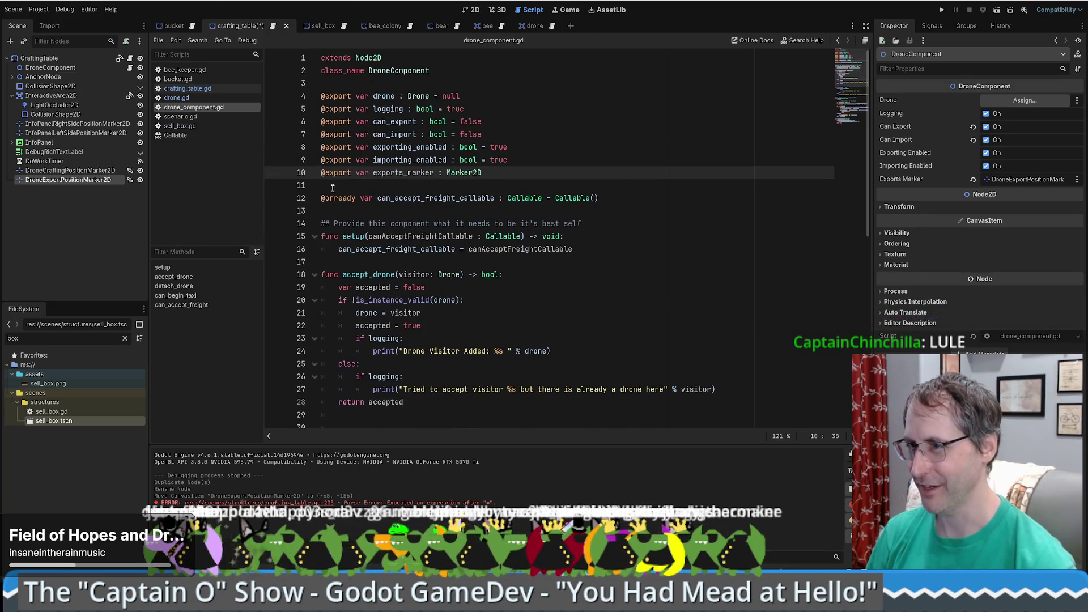
{"action": "double_click", "coordinate": [408, 173]}
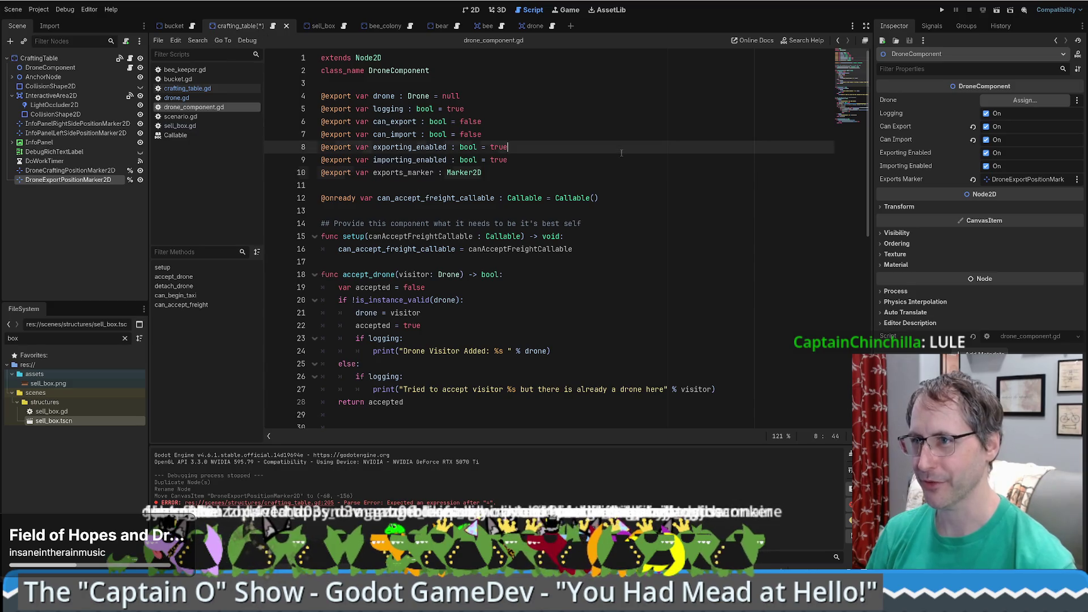
{"action": "key", "text": "Up"}
{"action": "key", "text": "Up"}
{"action": "key", "text": "End"}
{"action": "key", "text": "ctrl+s"}
{"action": "left_click", "coordinate": [265, 26]}
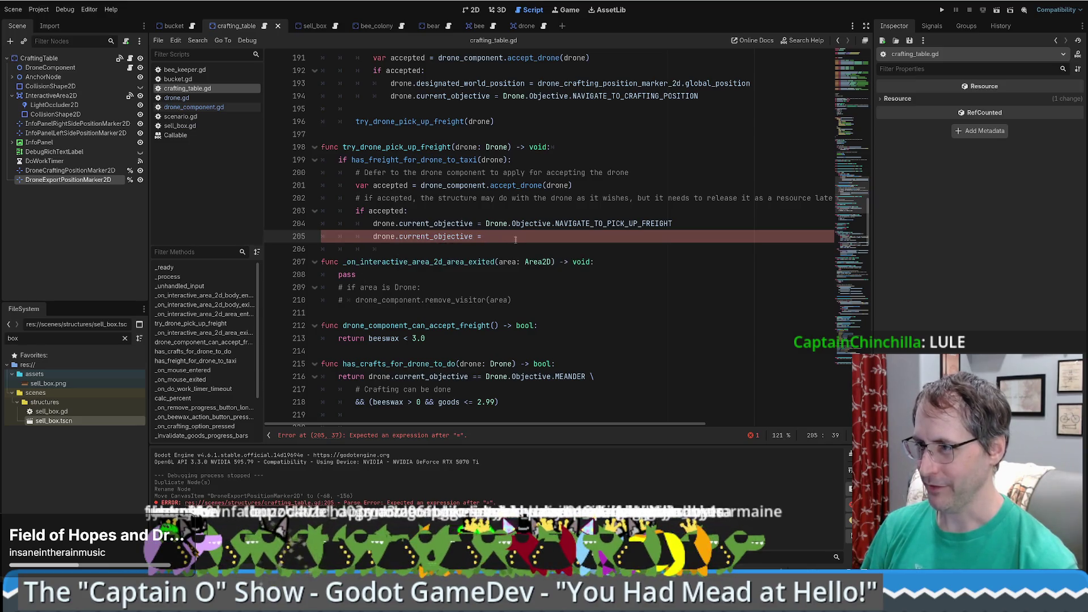
Start line 205 as drone.designated_world_position = drone_component.ex, replacing current_objective
{"action": "type", "text": "dr"}
{"action": "key", "text": "Return"}
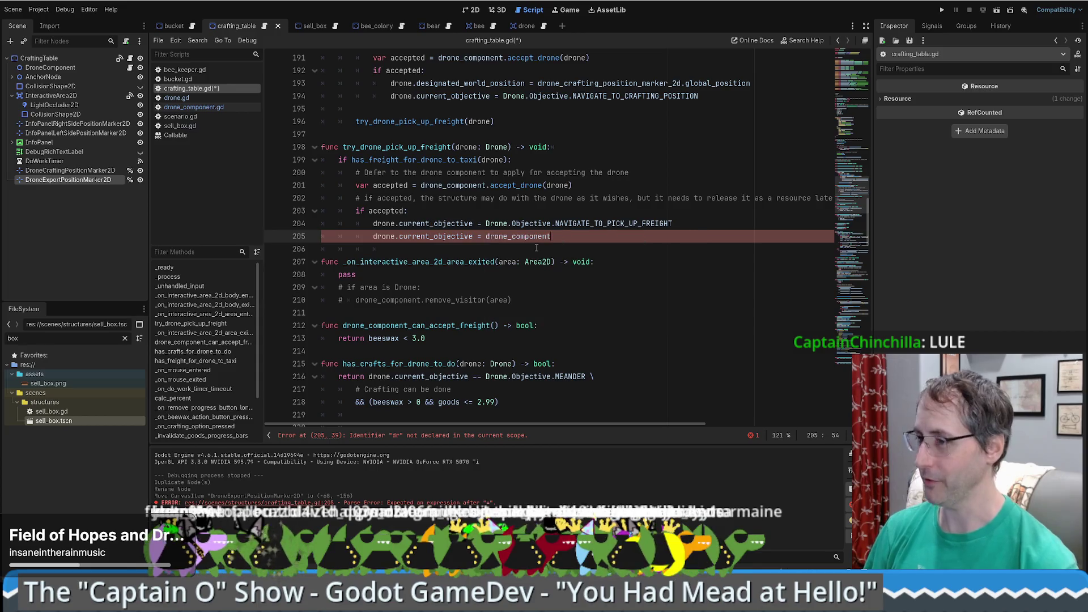
{"action": "type", "text": "ex"}
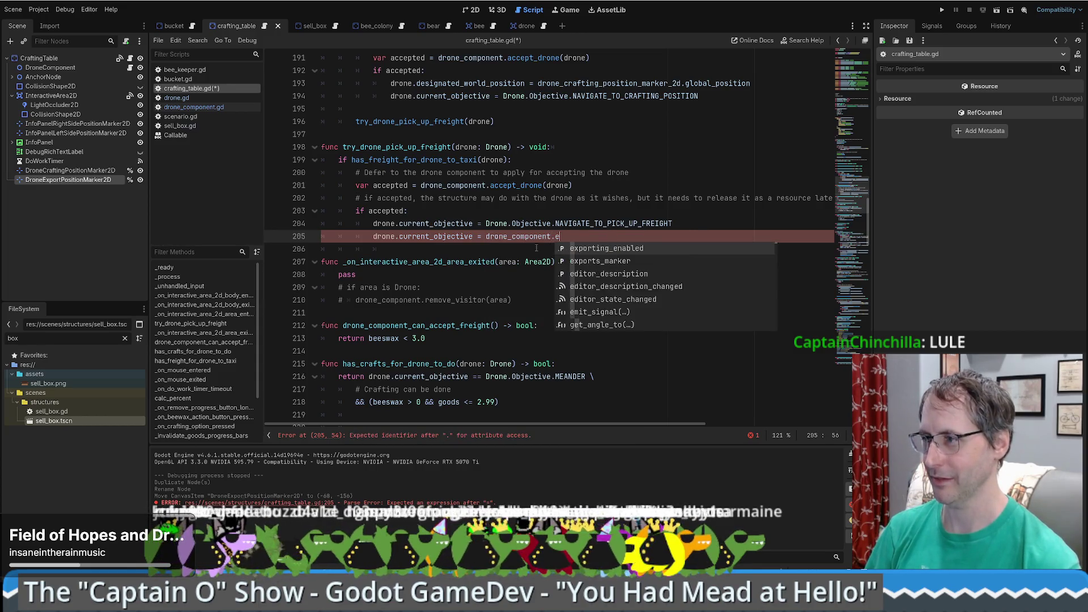
{"action": "double_click", "coordinate": [453, 236]}
{"action": "type", "text": "d"}
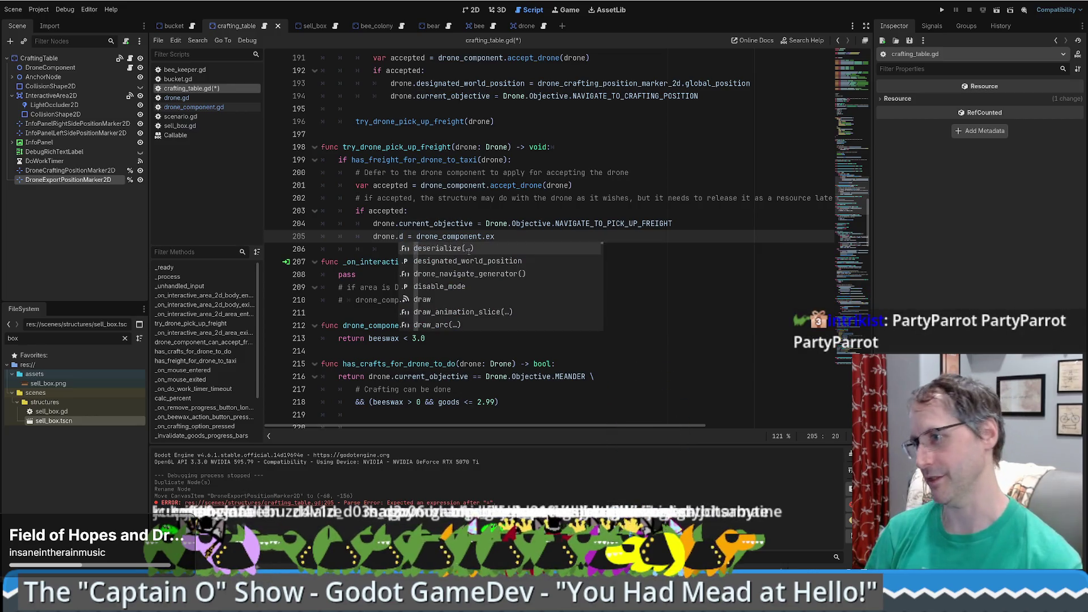
{"action": "key", "text": "Down"}
{"action": "key", "text": "Return"}
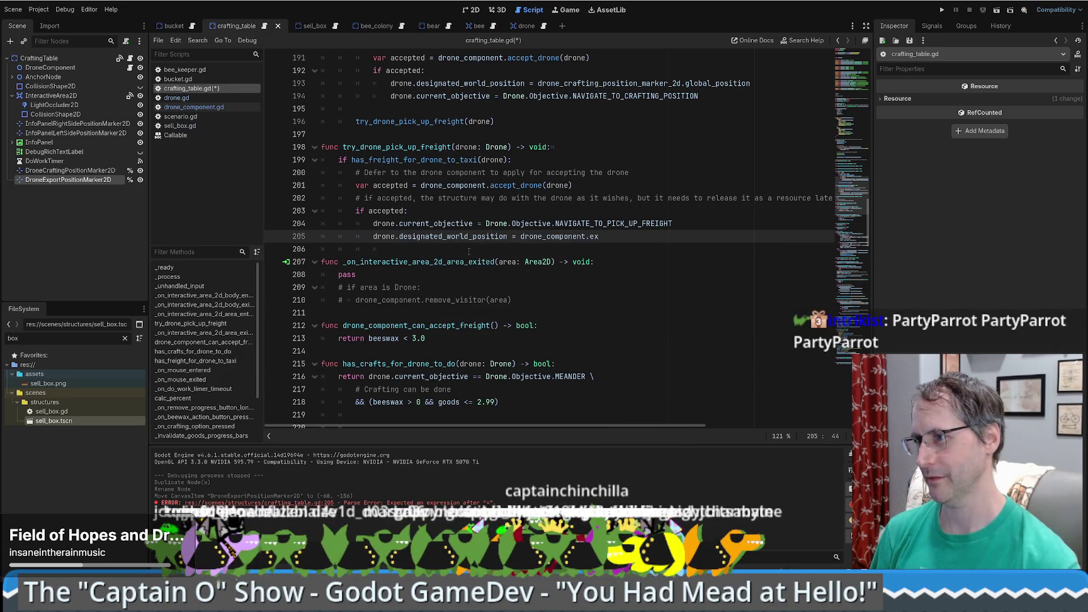
Inspect the designated_world_position declaration and freight navigation code in drone.gd, then return
{"action": "left_click", "coordinate": [472, 238], "text": "ctrl"}
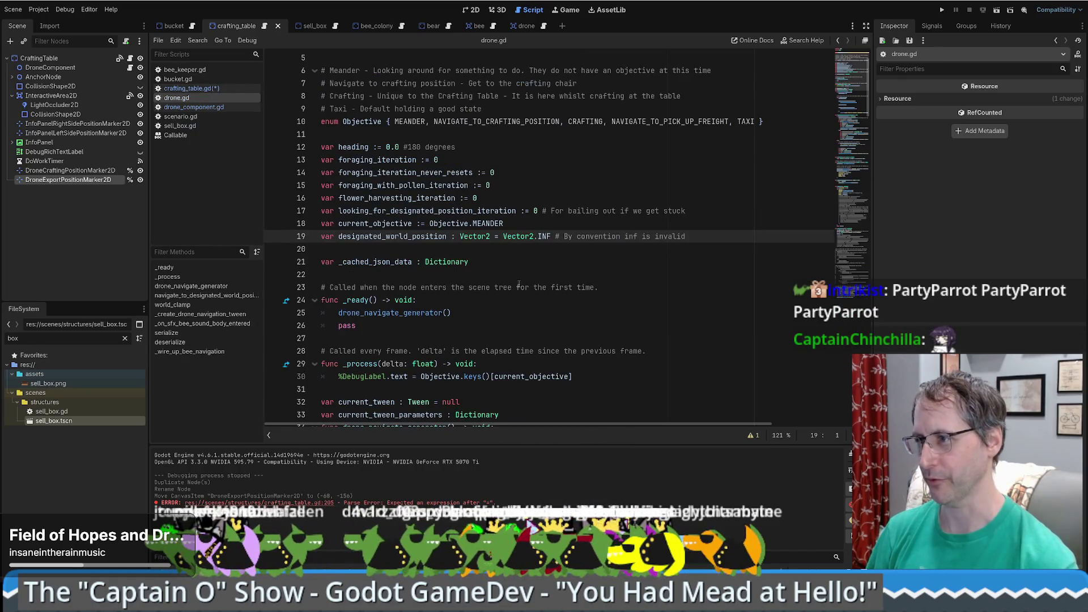
{"action": "scroll", "coordinate": [477, 241], "scroll_direction": "down", "scroll_amount": 10}
{"action": "left_click", "coordinate": [513, 247], "text": "ctrl"}
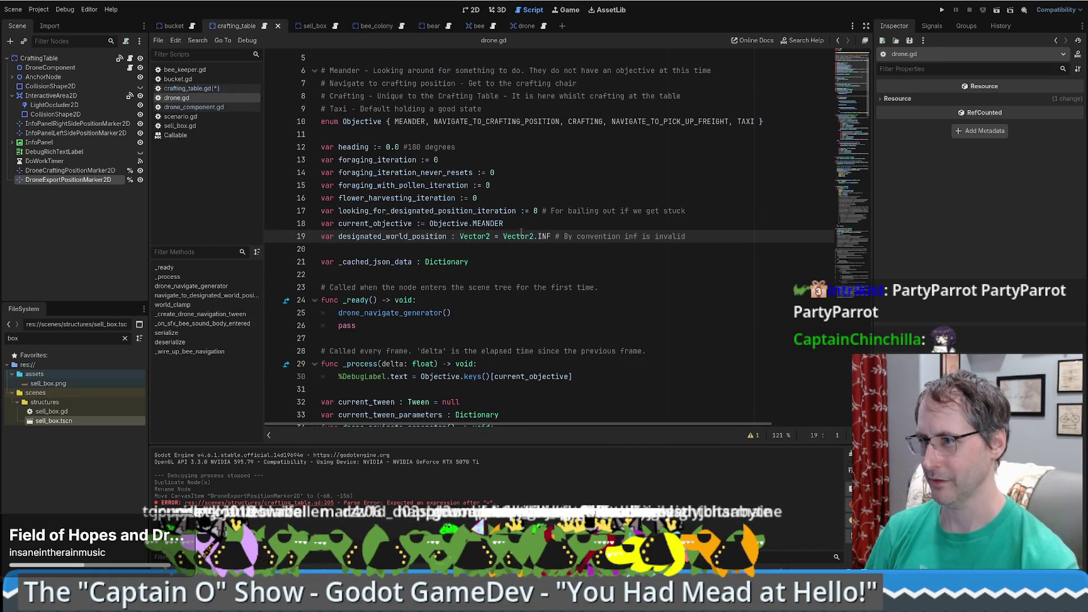
{"action": "key", "text": "alt+Left"}
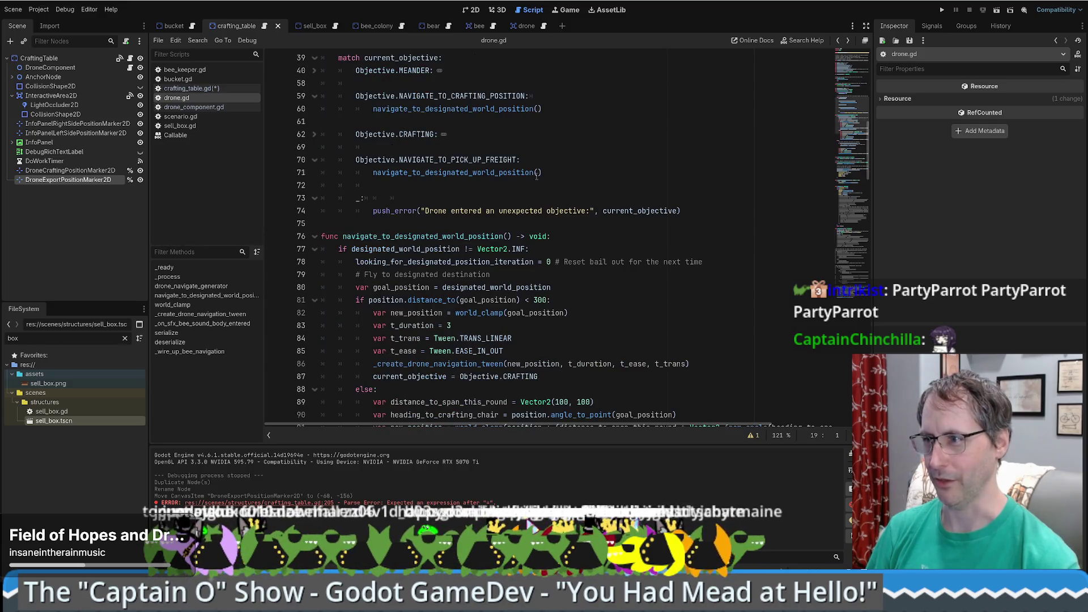
{"action": "key", "text": "alt+Left"}
Complete the value as drone_component.exports_marker.global_position and save crafting_table.gd
{"action": "left_click", "coordinate": [616, 236]}
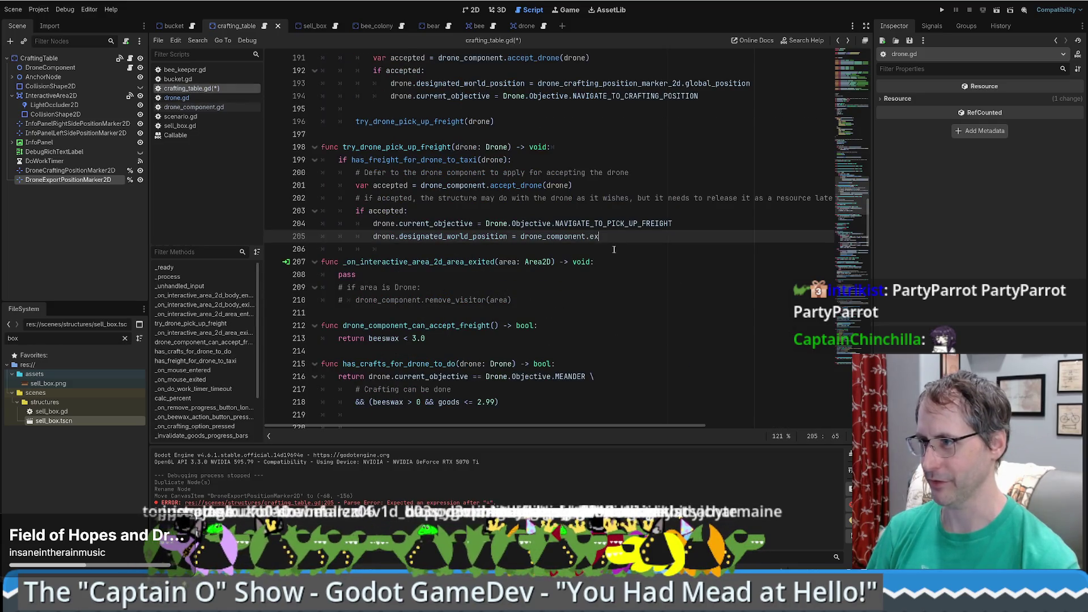
{"action": "type", "text": "p"}
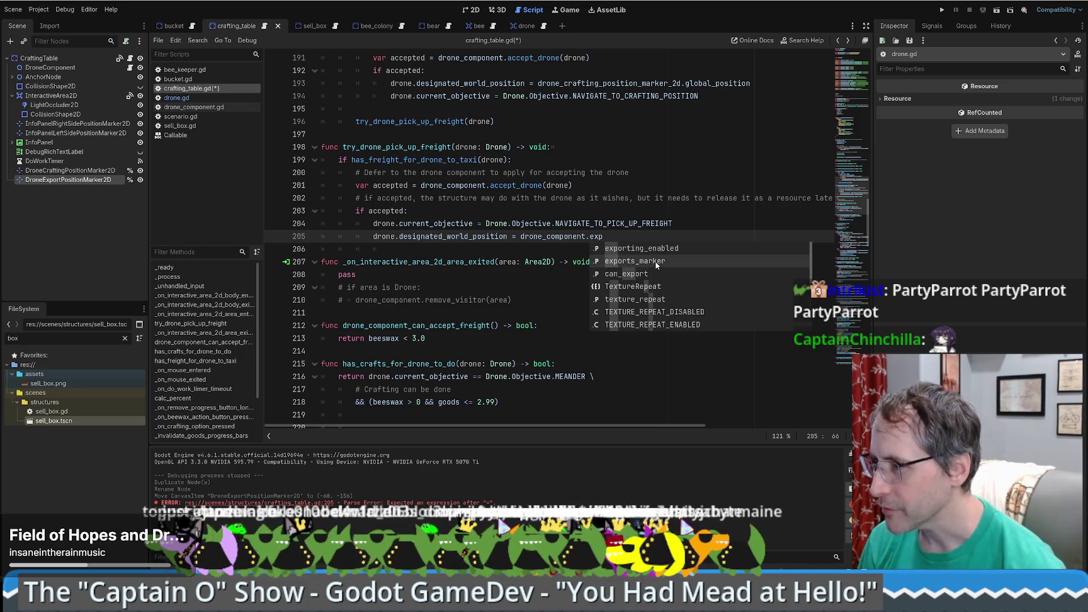
{"action": "left_click", "coordinate": [655, 260]}
{"action": "type", "text": "."}
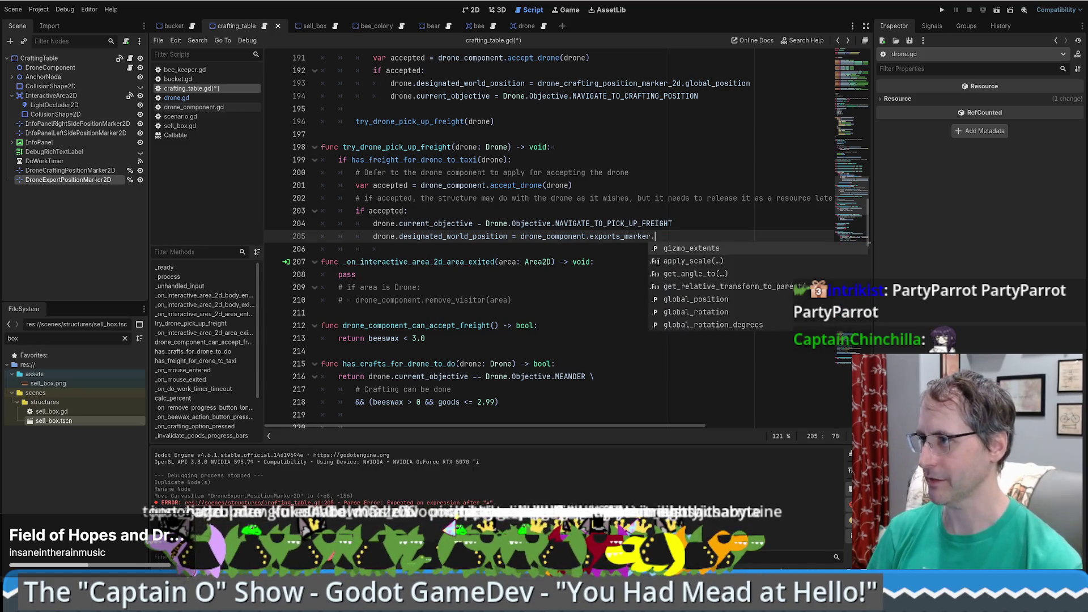
{"action": "key", "text": "Down"}
{"action": "key", "text": "Down"}
{"action": "key", "text": "Down"}
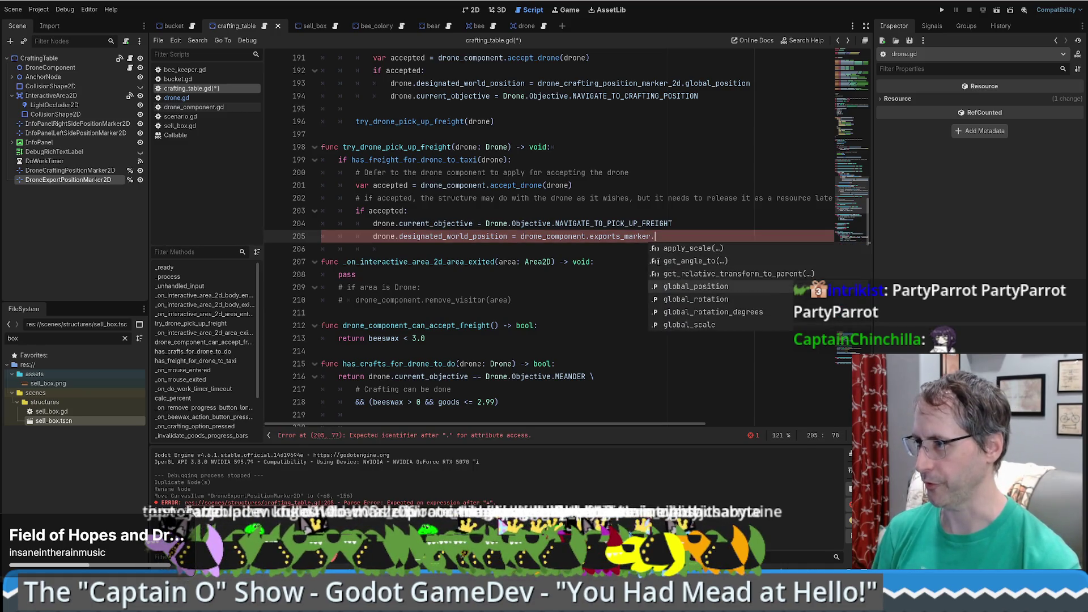
{"action": "key", "text": "Return"}
{"action": "type", "text": "()"}
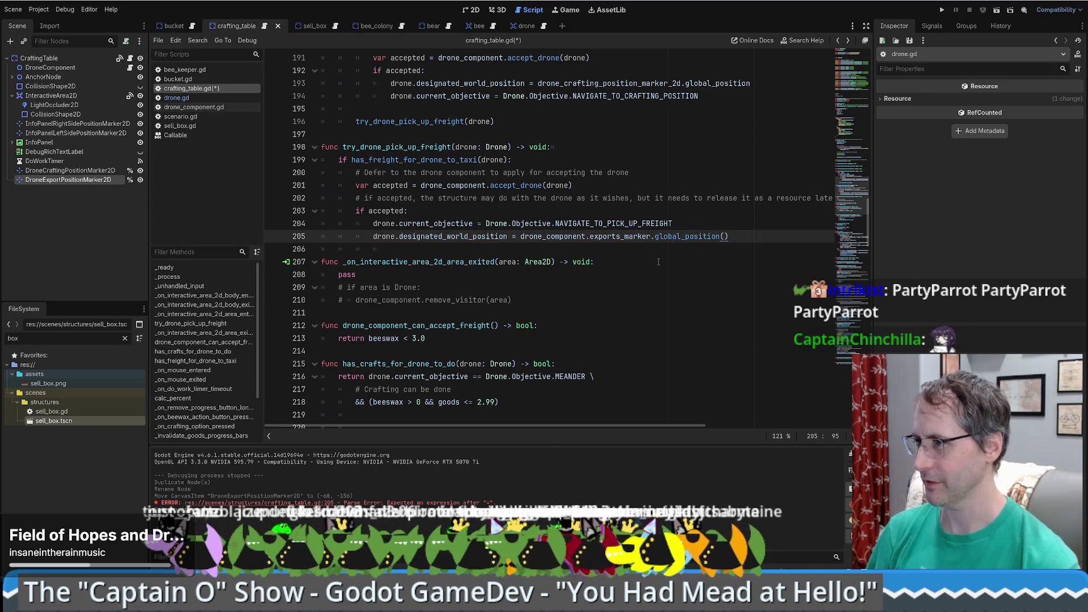
{"action": "left_click", "coordinate": [675, 237], "text": "ctrl"}
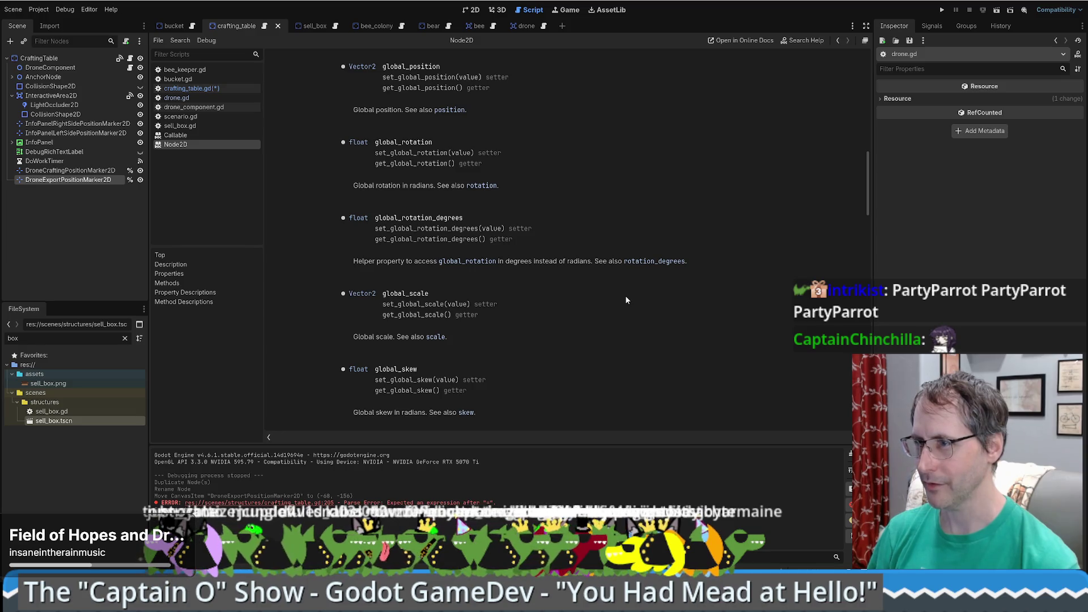
{"action": "key", "text": "alt+Left"}
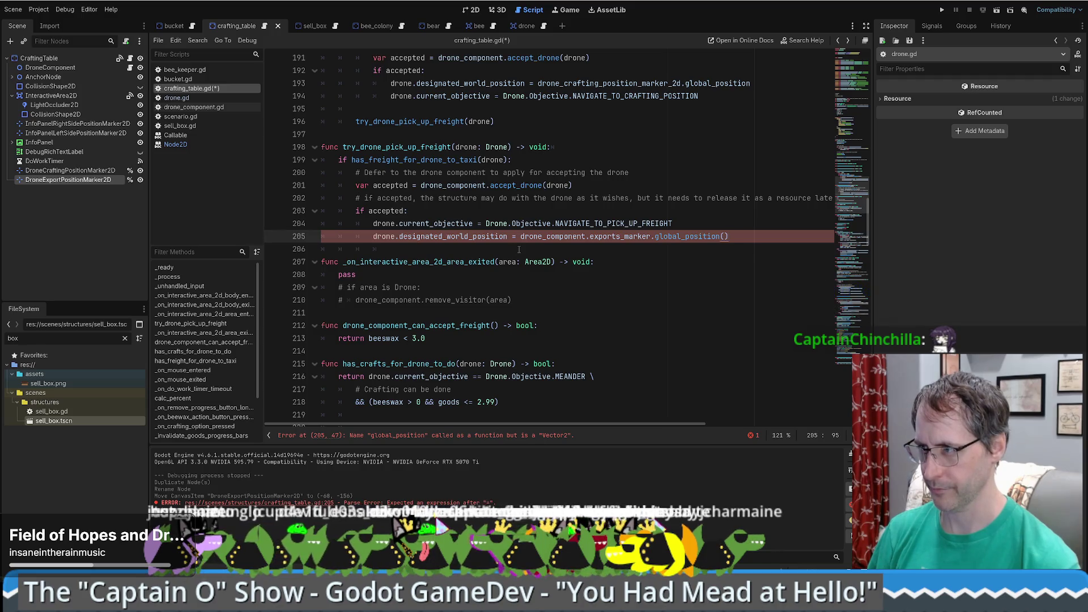
{"action": "key", "text": "BackSpace"}
{"action": "key", "text": "BackSpace"}
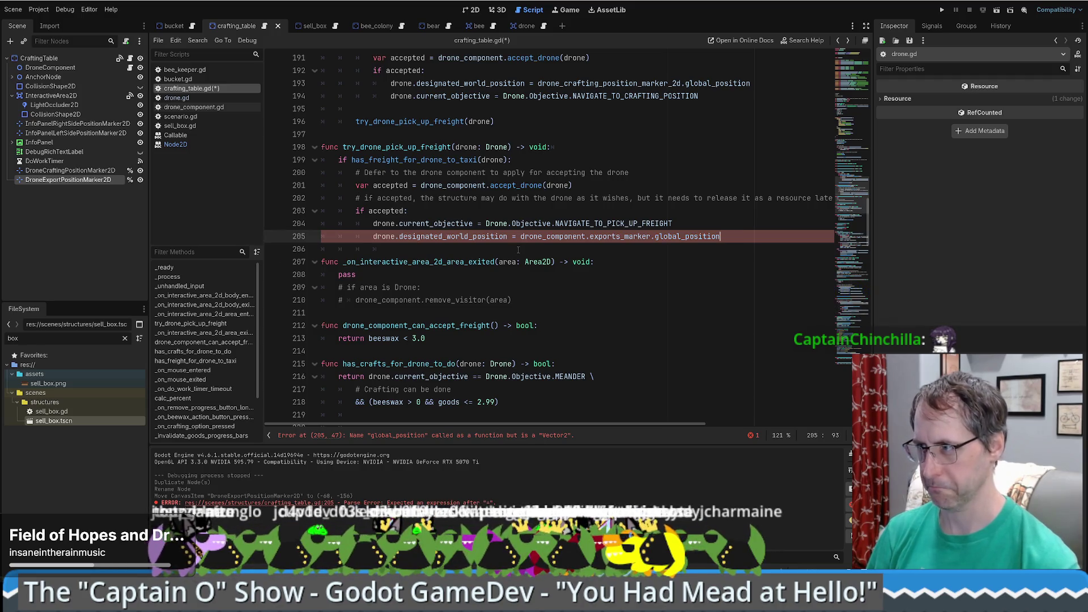
{"action": "key", "text": "ctrl+s"}
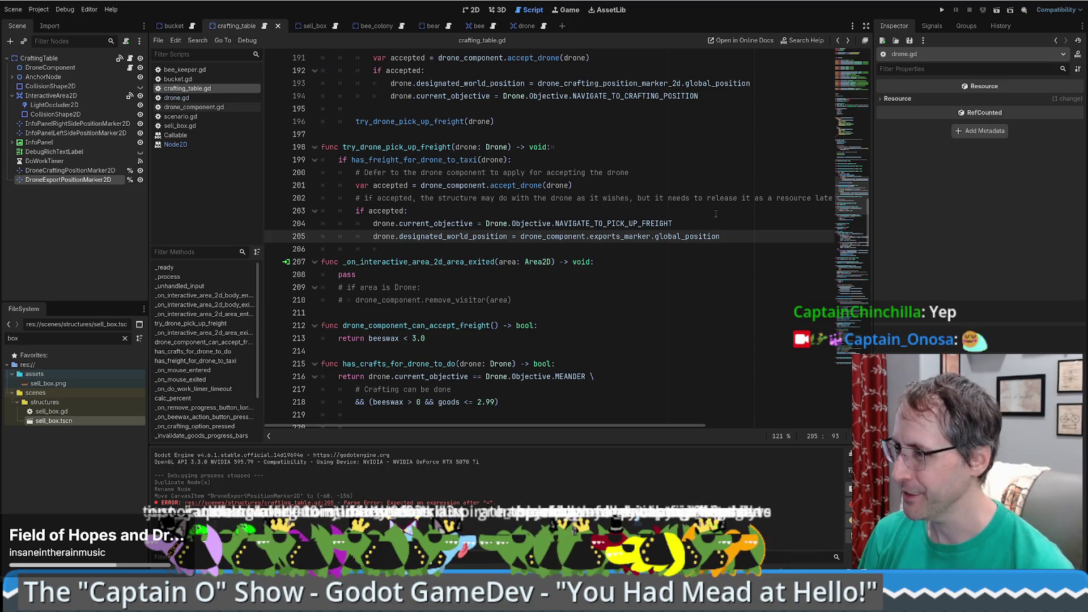
Review the line 204–205 assignments, select DroneComponent, and save the crafting table scene
{"action": "key", "text": "Up"}
{"action": "key", "text": "Up"}
{"action": "left_click_drag", "start_coordinate": [403, 237], "coordinate": [720, 236]}
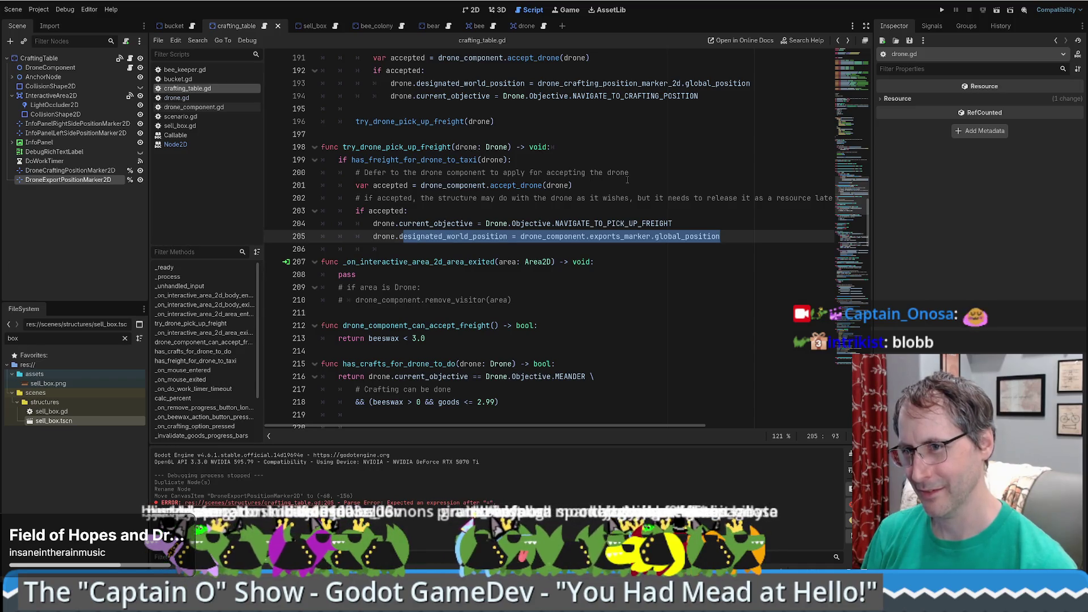
{"action": "left_click", "coordinate": [57, 68]}
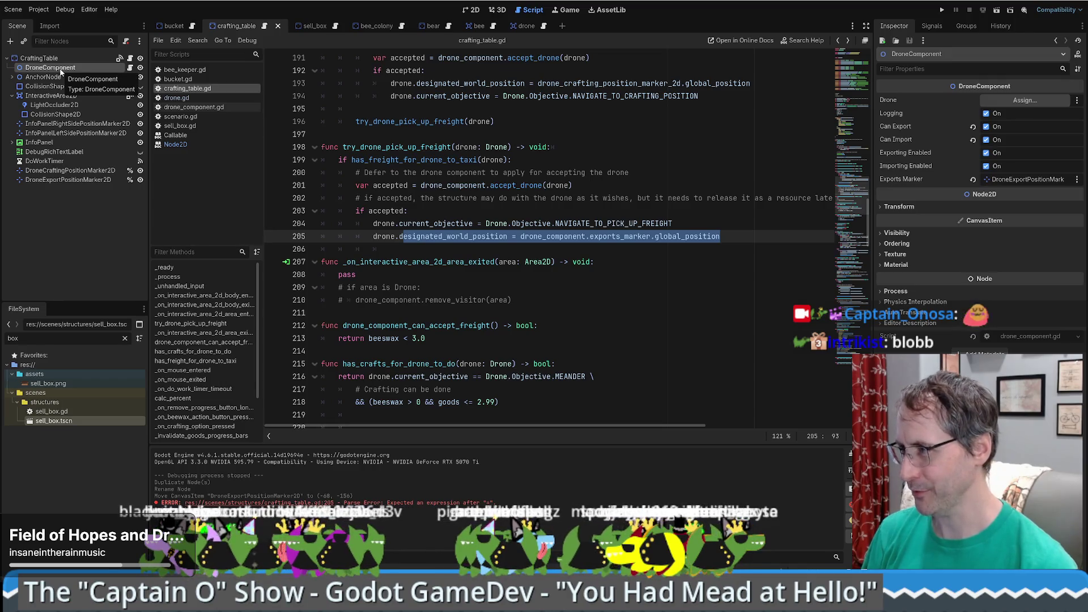
{"action": "left_click", "coordinate": [720, 244]}
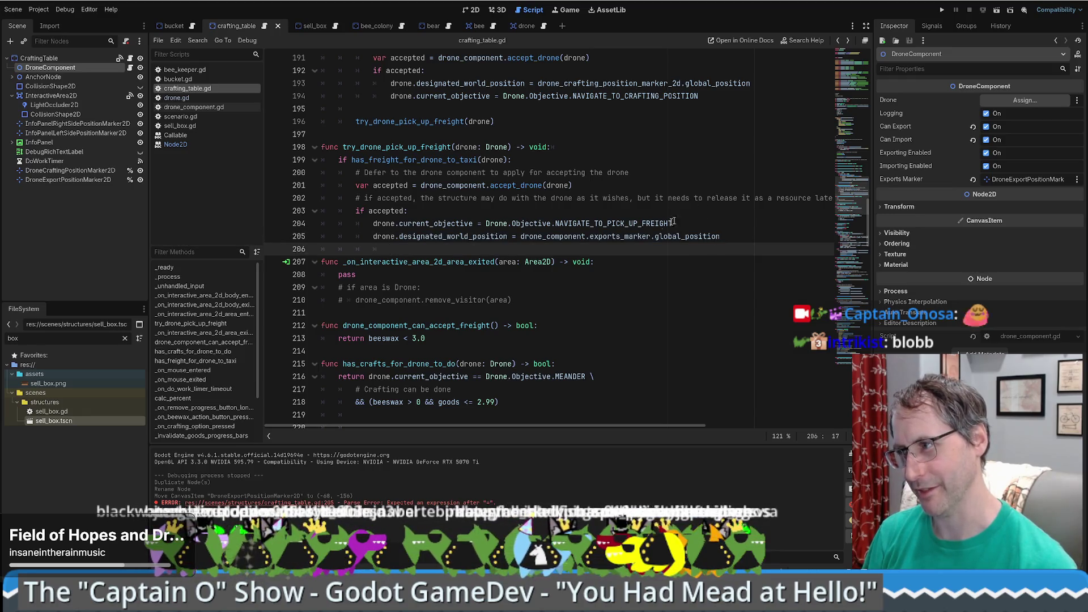
{"action": "left_click_drag", "start_coordinate": [460, 237], "coordinate": [724, 236]}
{"action": "left_click", "coordinate": [725, 237]}
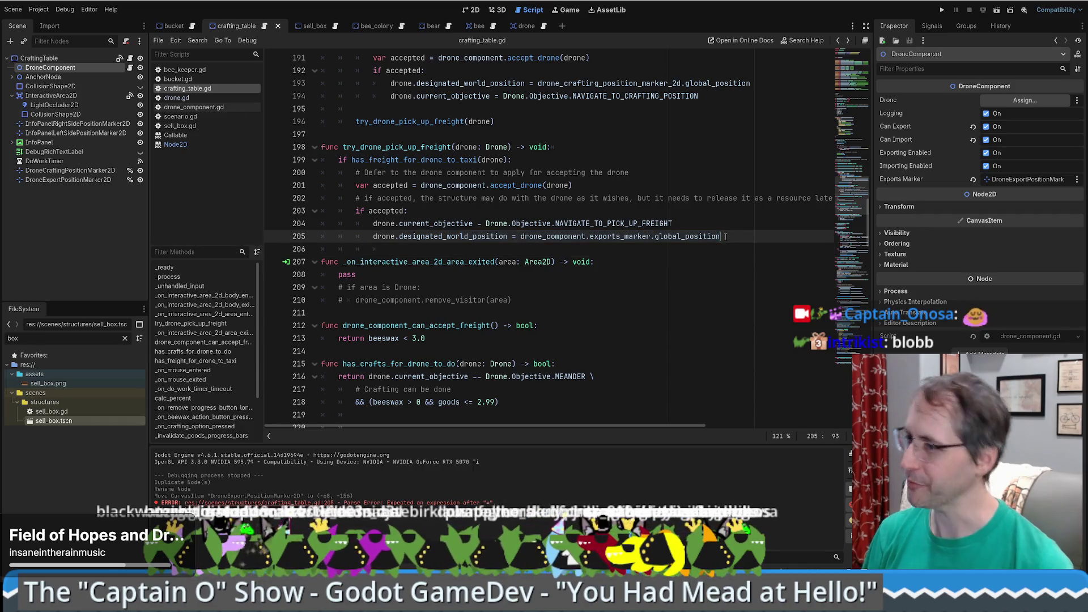
{"action": "key", "text": "ctrl+s"}
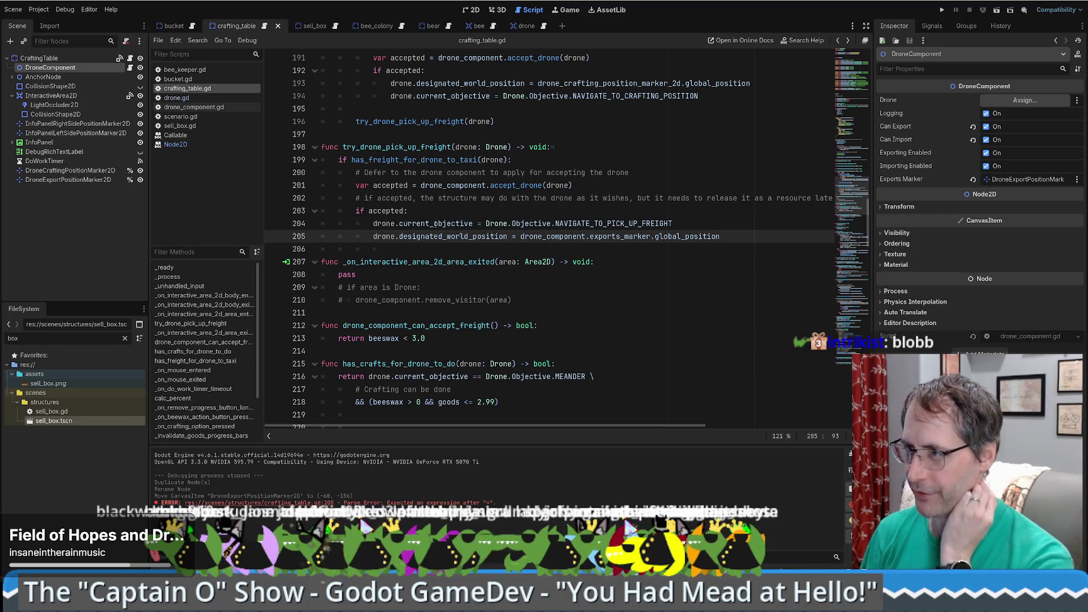
{"action": "left_click_drag", "start_coordinate": [438, 223], "coordinate": [590, 223]}
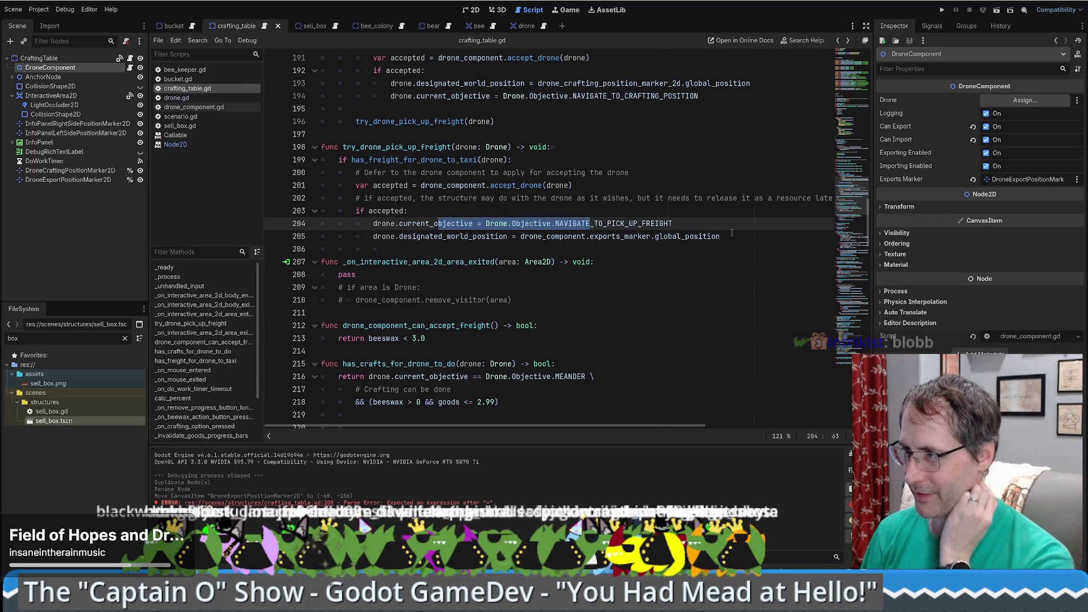
{"action": "left_click_drag", "start_coordinate": [720, 236], "coordinate": [425, 237]}
{"action": "left_click", "coordinate": [446, 237]}
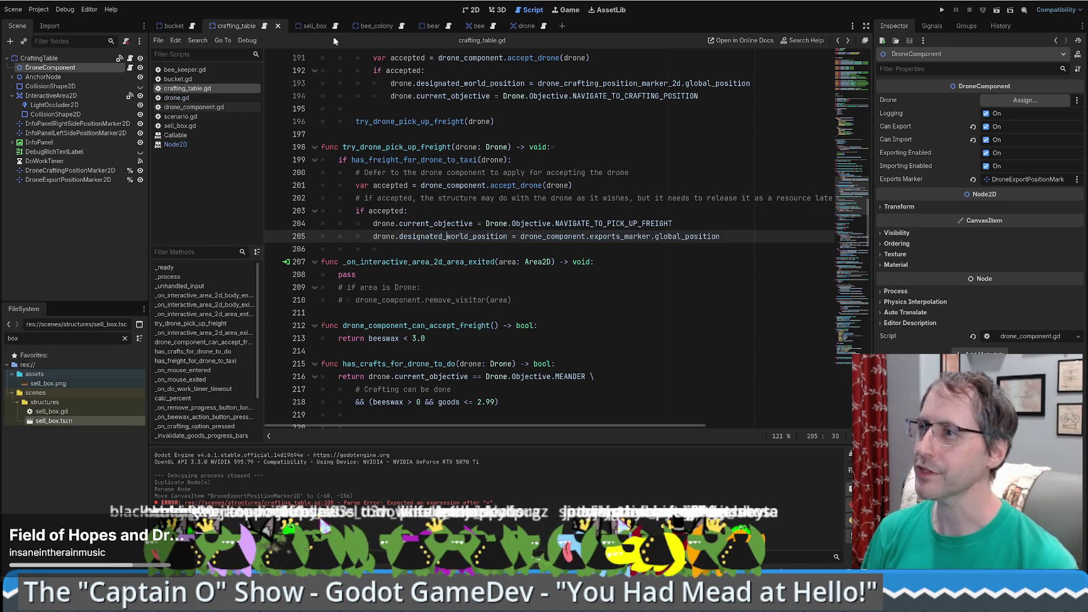
In drone.gd, add a next_state : Objective parameter to navigate_to_designated_world_position
{"action": "left_click", "coordinate": [543, 27]}
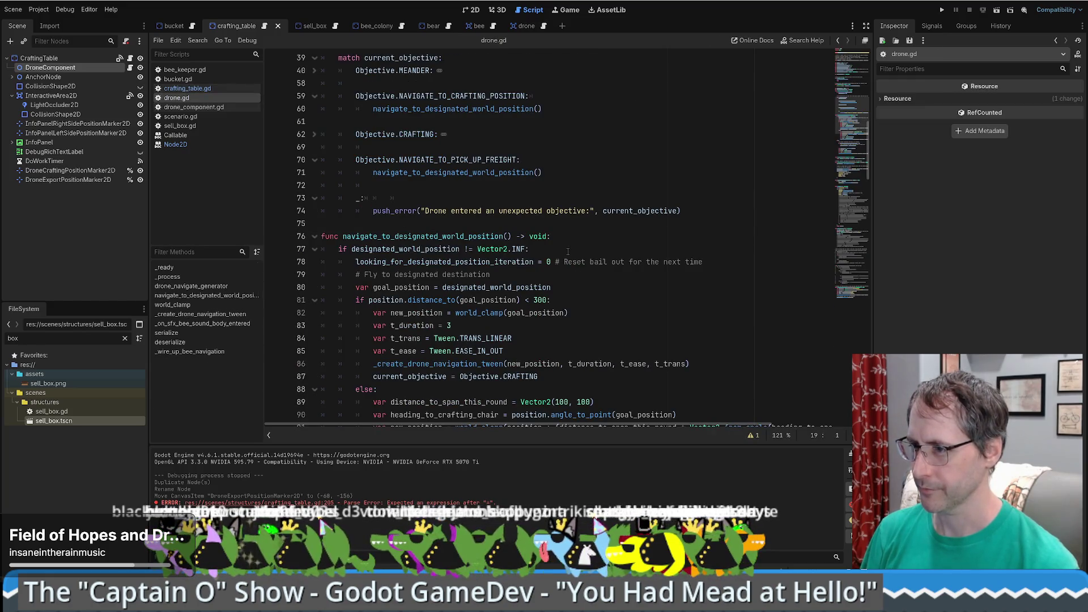
{"action": "scroll", "coordinate": [567, 251], "scroll_direction": "down", "scroll_amount": 2}
{"action": "left_click_drag", "start_coordinate": [374, 300], "coordinate": [539, 300]}
{"action": "left_click", "coordinate": [539, 300]}
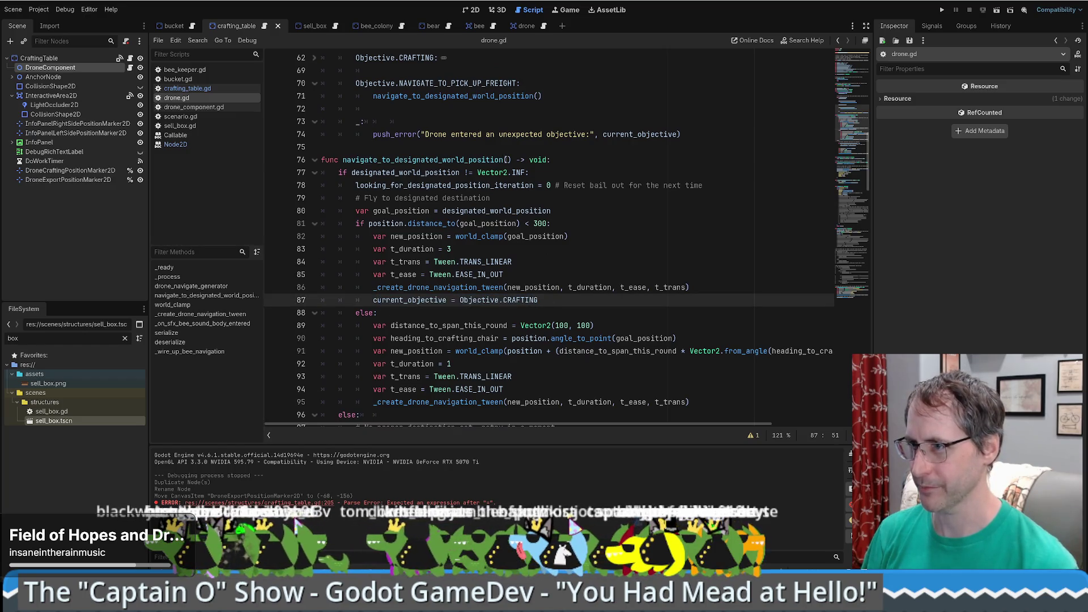
{"action": "left_click", "coordinate": [505, 160]}
{"action": "key", "text": "Right"}
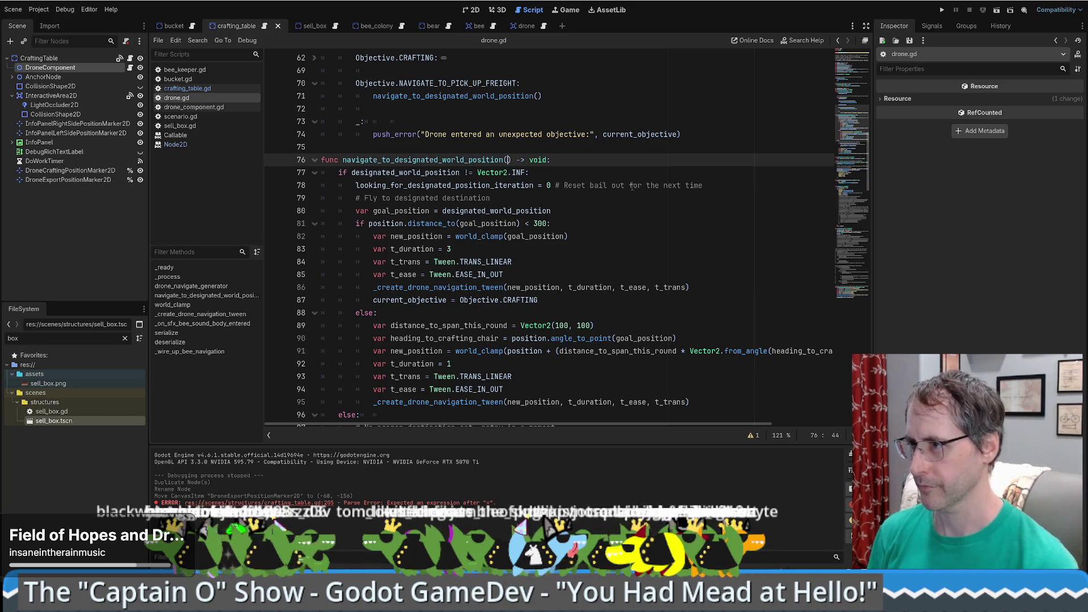
{"action": "type", "text": "next_state ="}
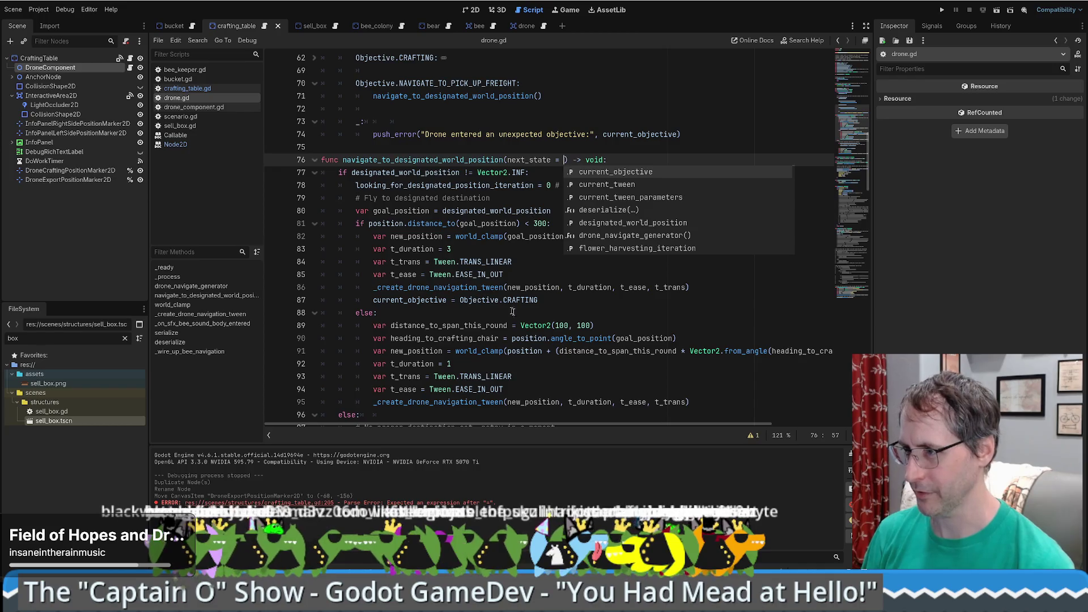
{"action": "left_click", "coordinate": [476, 303]}
{"action": "double_click", "coordinate": [476, 303]}
{"action": "key", "text": "ctrl+c"}
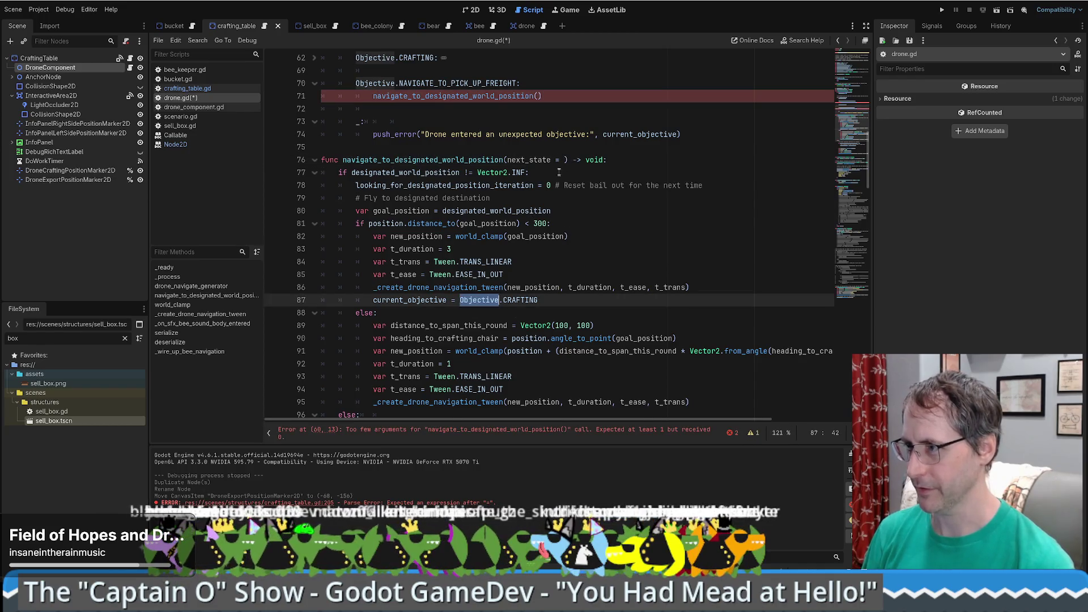
{"action": "left_click", "coordinate": [559, 160]}
{"action": "key", "text": "BackSpace"}
{"action": "type", "text": ":"}
{"action": "key", "text": "ctrl+v"}
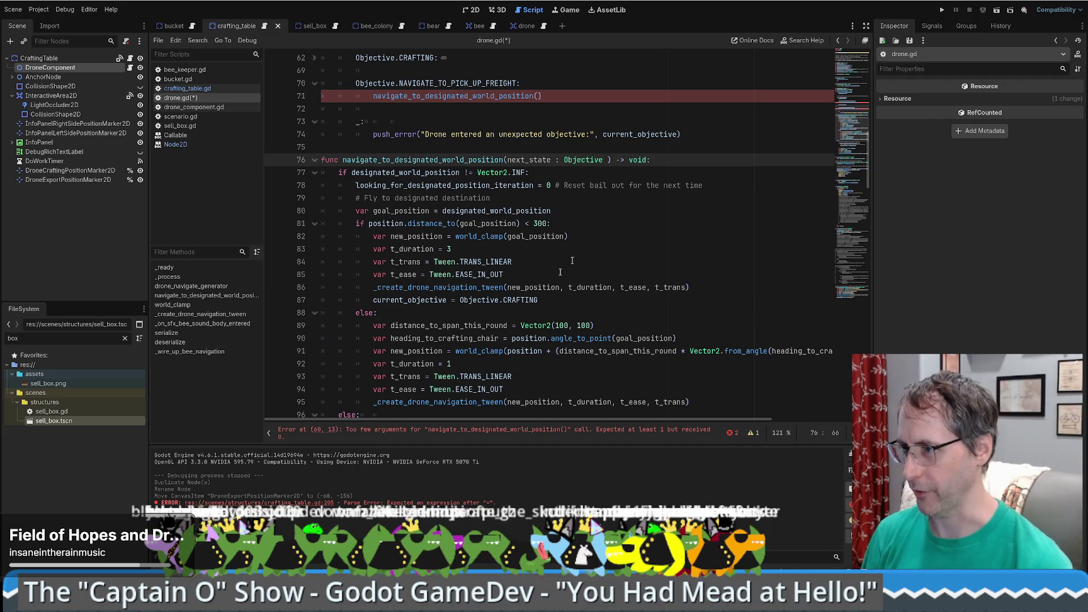
Pass Objective.CRAFTING in the line 60 call and Objective.TAXI in the line 71 call
{"action": "left_click_drag", "start_coordinate": [459, 300], "coordinate": [570, 304]}
{"action": "key", "text": "ctrl+x"}
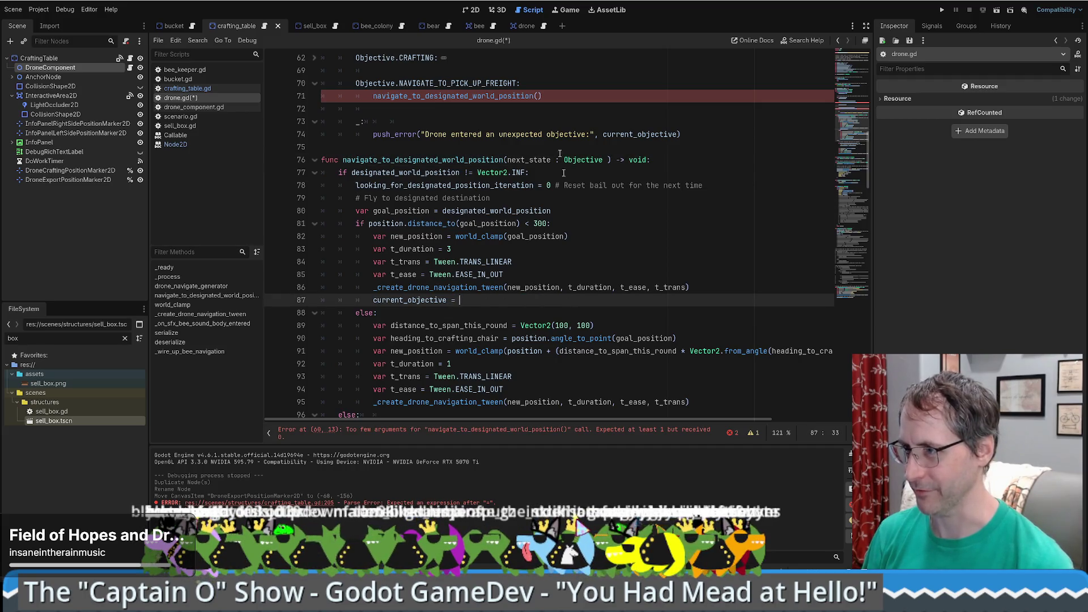
{"action": "scroll", "coordinate": [570, 304], "scroll_direction": "up", "scroll_amount": 5}
{"action": "left_click", "coordinate": [539, 224]}
{"action": "key", "text": "ctrl+v"}
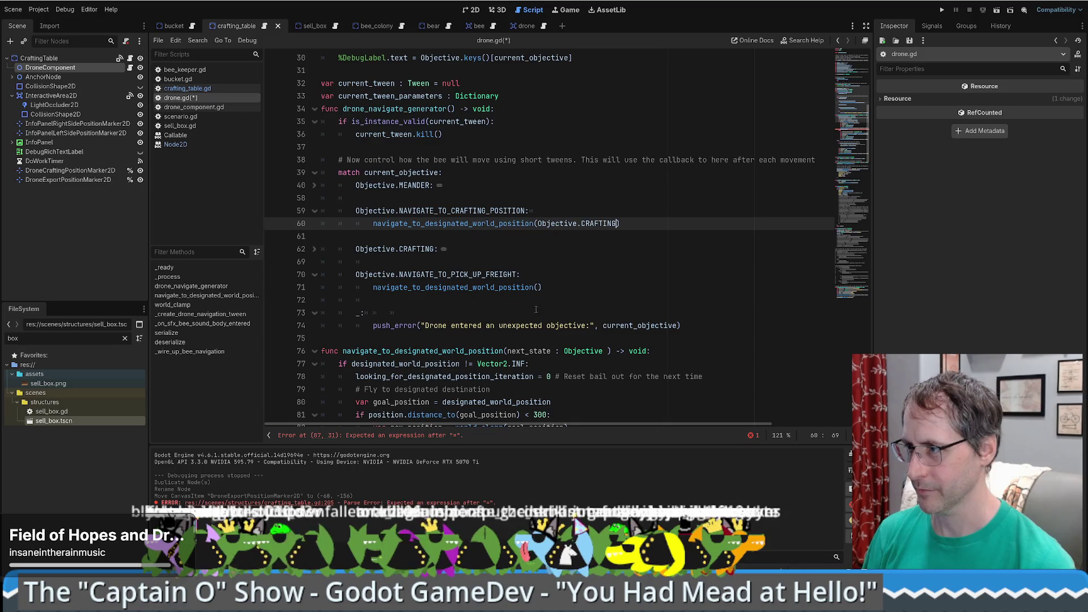
{"action": "left_click", "coordinate": [539, 288]}
{"action": "key", "text": "ctrl+v"}
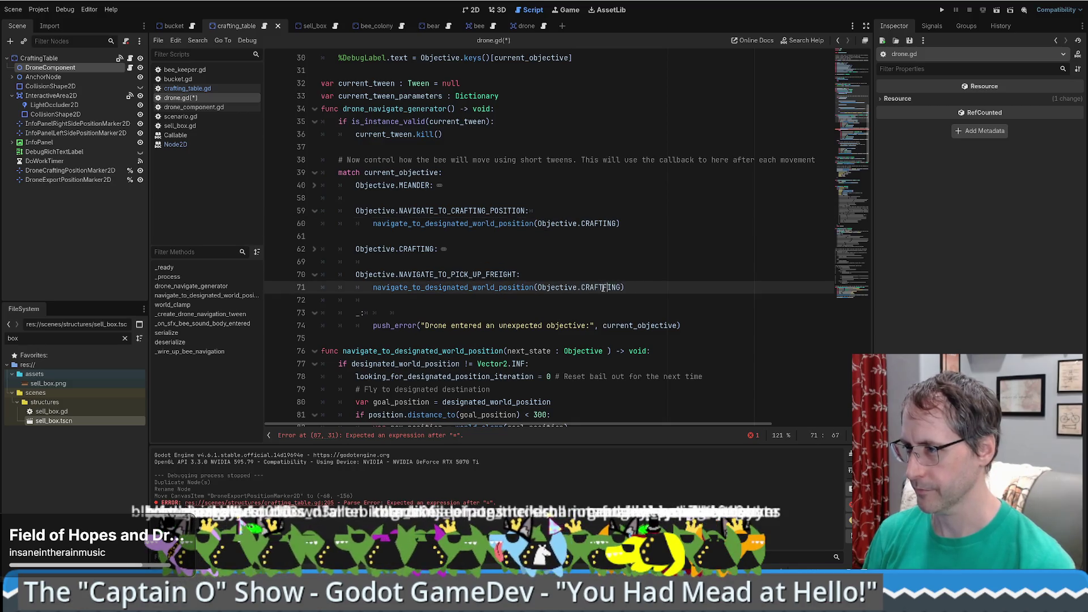
{"action": "double_click", "coordinate": [603, 287]}
{"action": "type", "text": "F"}
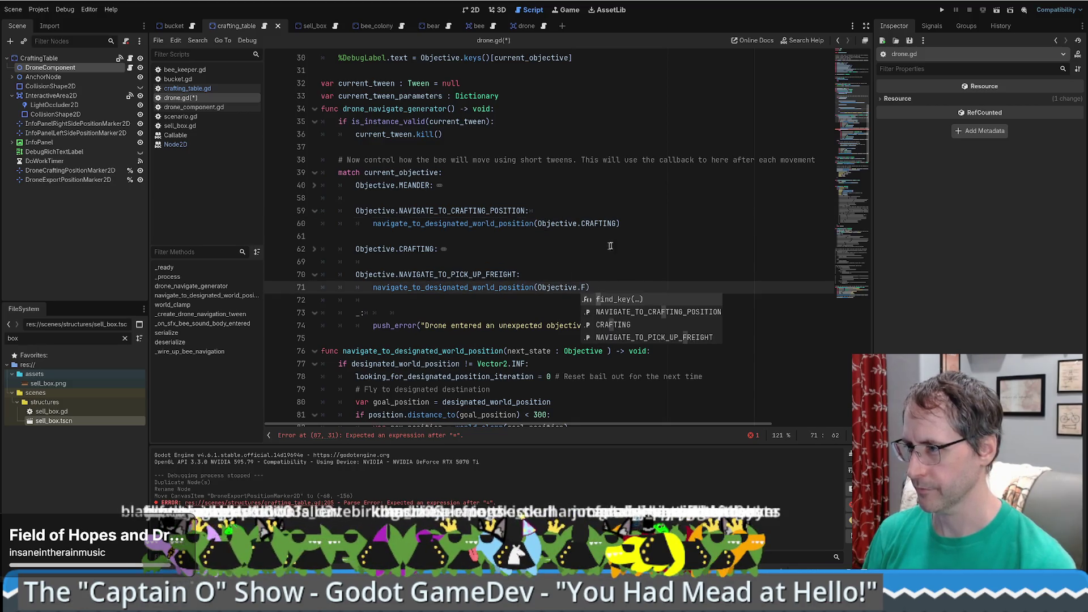
{"action": "scroll", "coordinate": [601, 266], "scroll_direction": "up", "scroll_amount": 5}
{"action": "scroll", "coordinate": [597, 259], "scroll_direction": "down", "scroll_amount": 2}
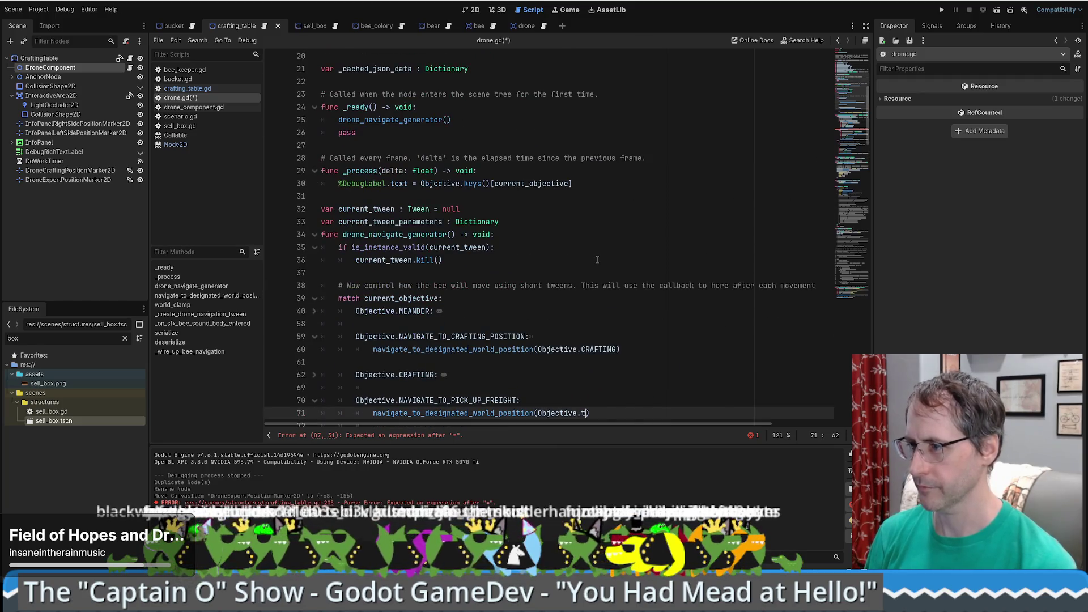
{"action": "key", "text": "BackSpace"}
{"action": "type", "text": "TAXI"}
Make line 87 assign current_objective = next_state
{"action": "scroll", "coordinate": [594, 263], "scroll_direction": "down", "scroll_amount": 4}
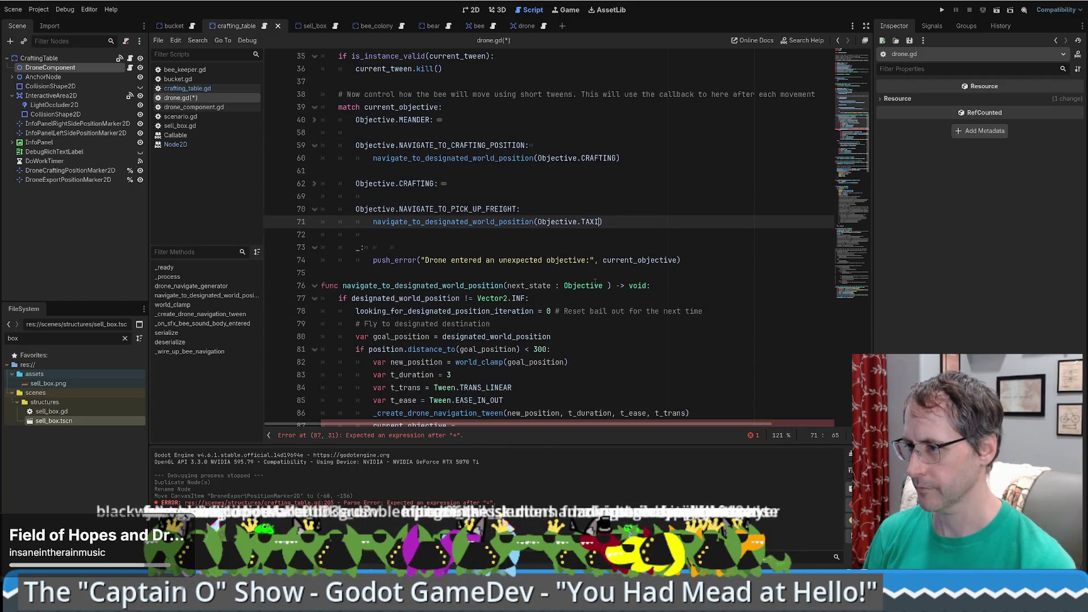
{"action": "scroll", "coordinate": [594, 263], "scroll_direction": "down", "scroll_amount": 3}
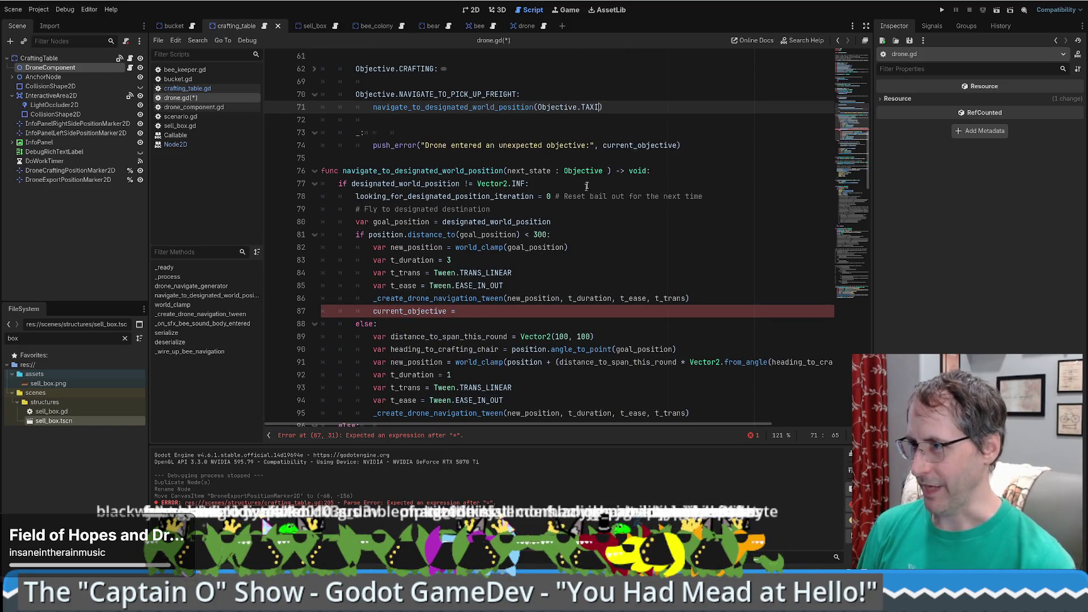
{"action": "double_click", "coordinate": [522, 171]}
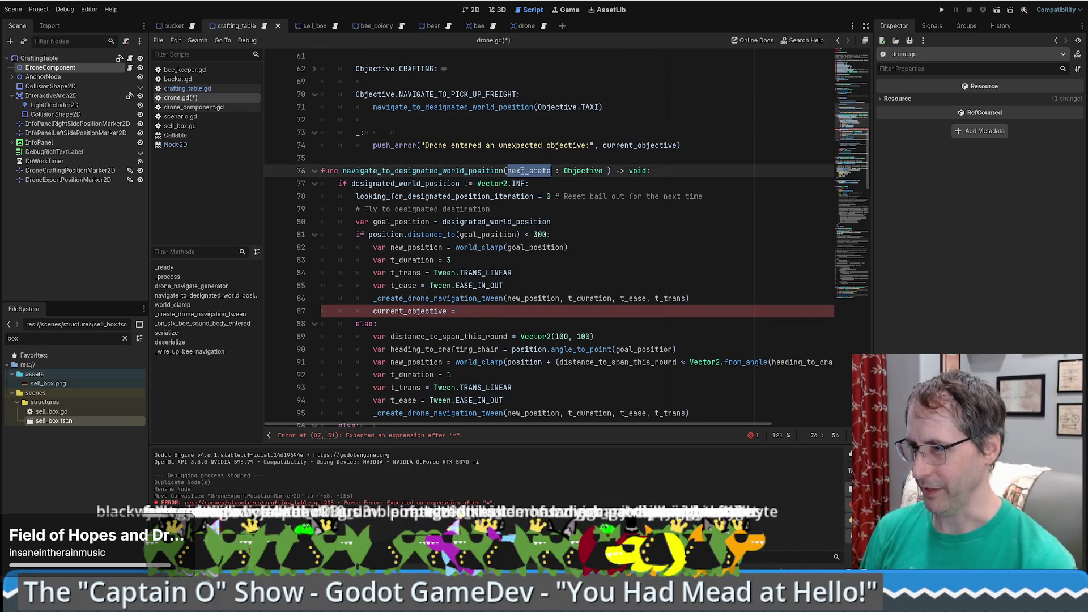
{"action": "left_click", "coordinate": [485, 310]}
{"action": "key", "text": "ctrl+v"}
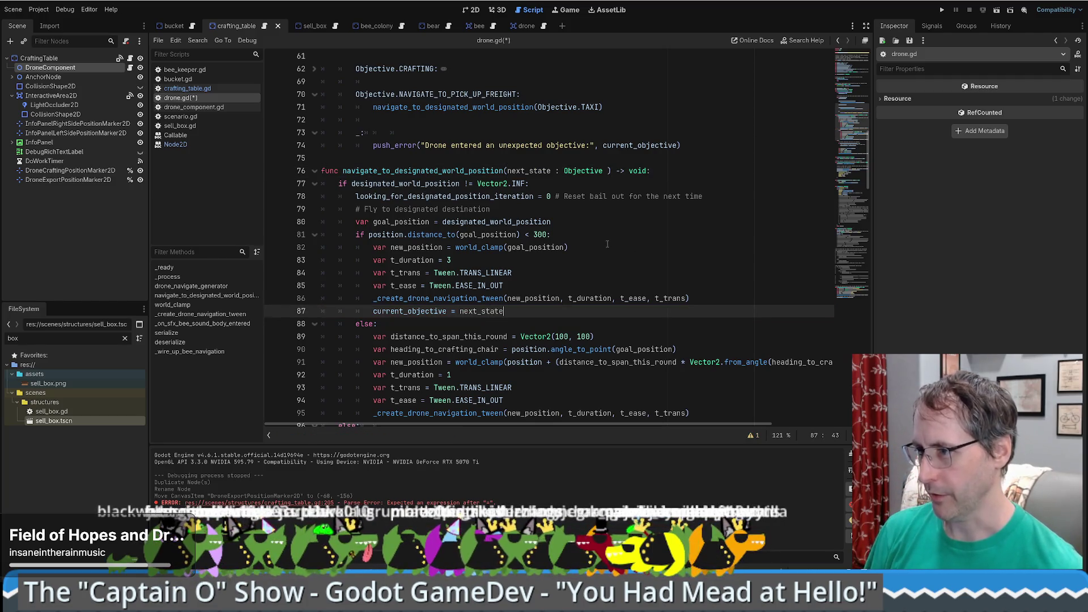
{"action": "scroll", "coordinate": [608, 244], "scroll_direction": "down", "scroll_amount": 6}
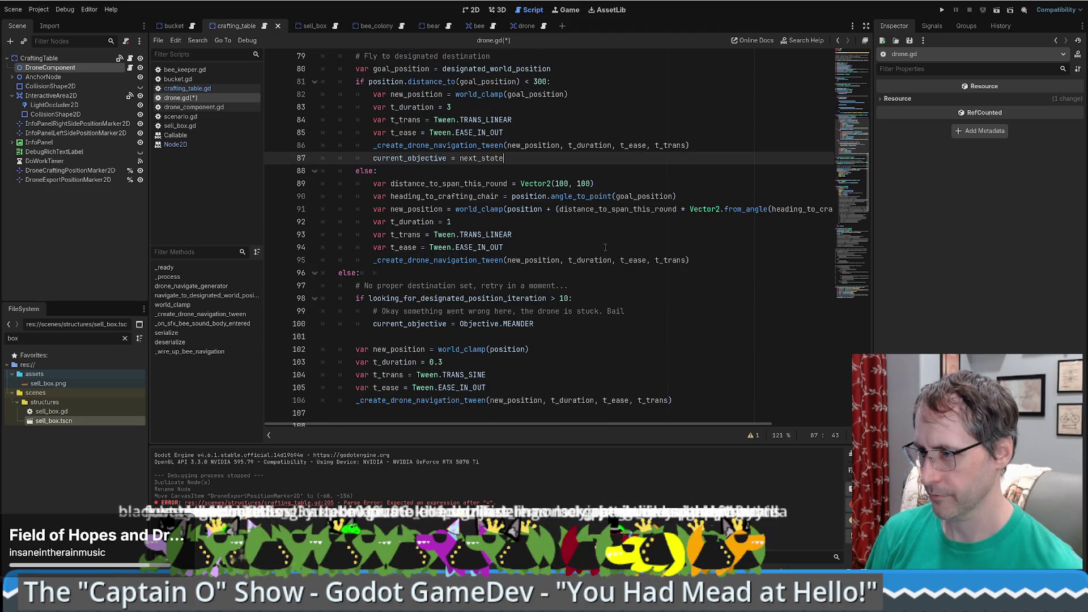
{"action": "scroll", "coordinate": [600, 247], "scroll_direction": "down", "scroll_amount": 1}
{"action": "scroll", "coordinate": [567, 261], "scroll_direction": "up", "scroll_amount": 8}
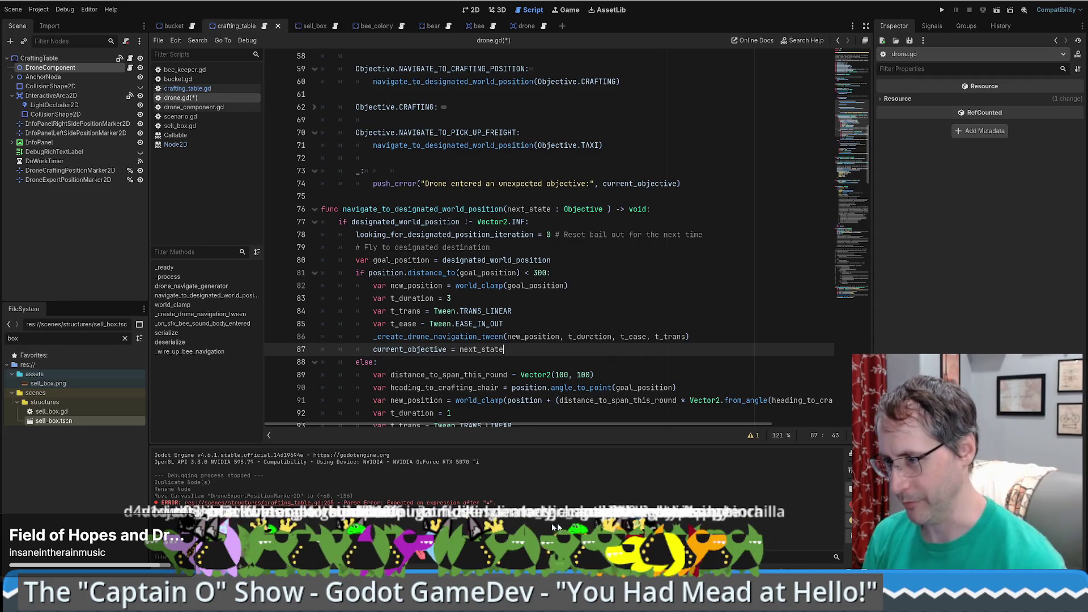
Check the reported crafting_table.gd error, then run the game and start a new game
{"action": "left_click", "coordinate": [243, 502]}
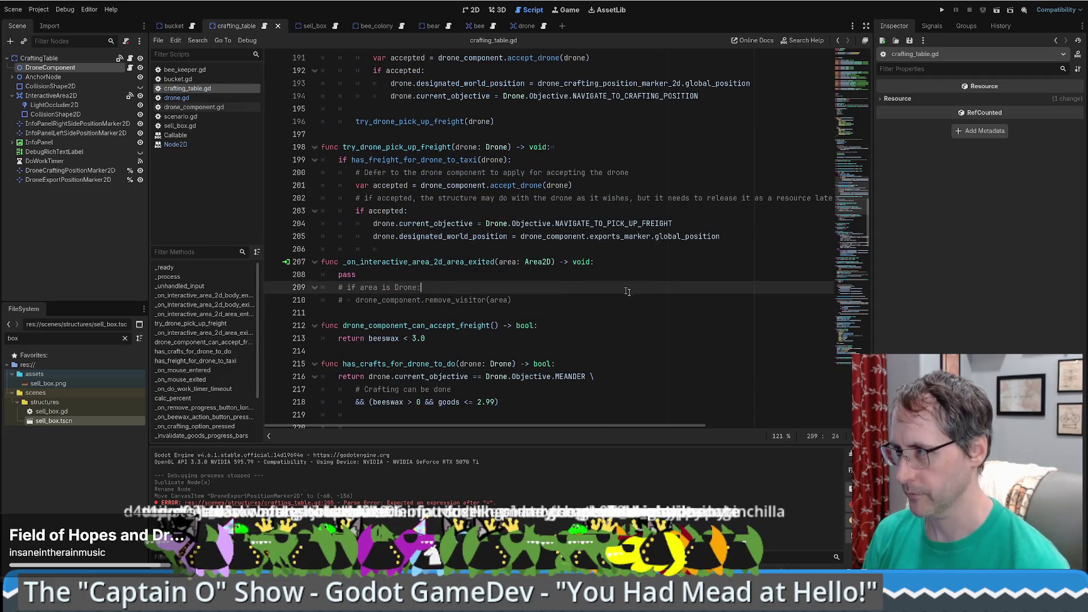
{"action": "left_click", "coordinate": [942, 10]}
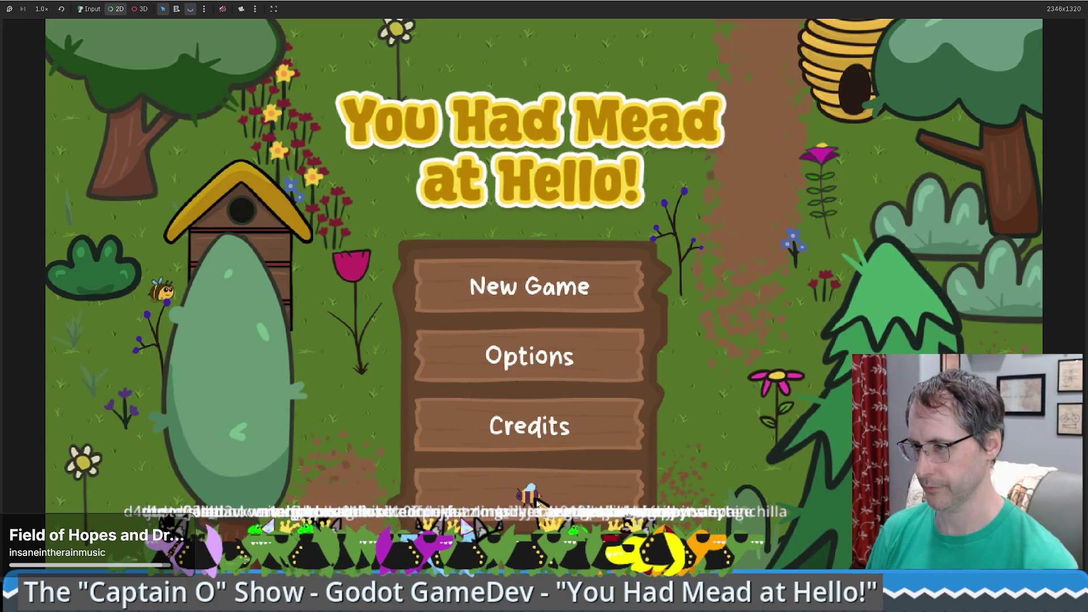
{"action": "left_click", "coordinate": [89, 9]}
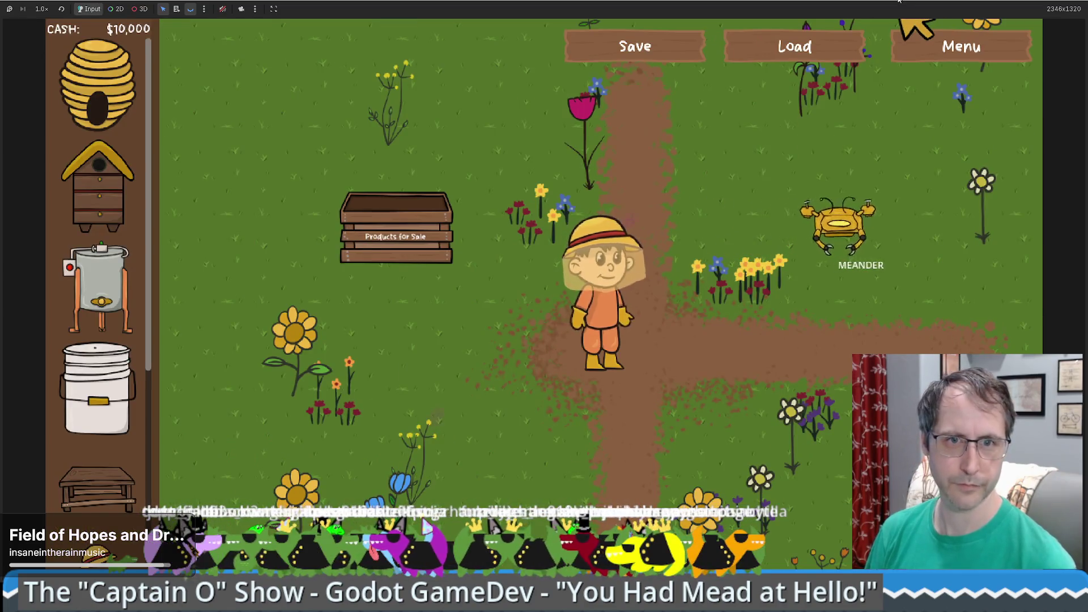
Walk the farmer right and place a Honey Extractor beside them
{"action": "key", "text": "Right"}
{"action": "mouse_move", "coordinate": [136, 306]}
{"action": "left_mouse_down"}
{"action": "mouse_move", "coordinate": [705, 384]}
{"action": "mouse_move", "coordinate": [692, 388]}
{"action": "left_mouse_up"}
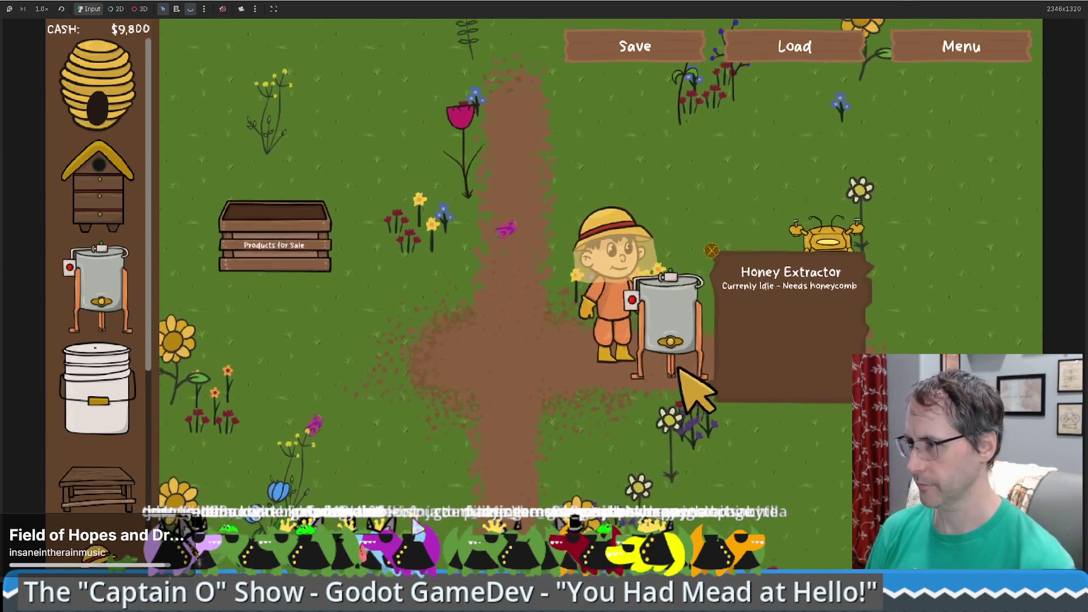
{"action": "left_click", "coordinate": [758, 444]}
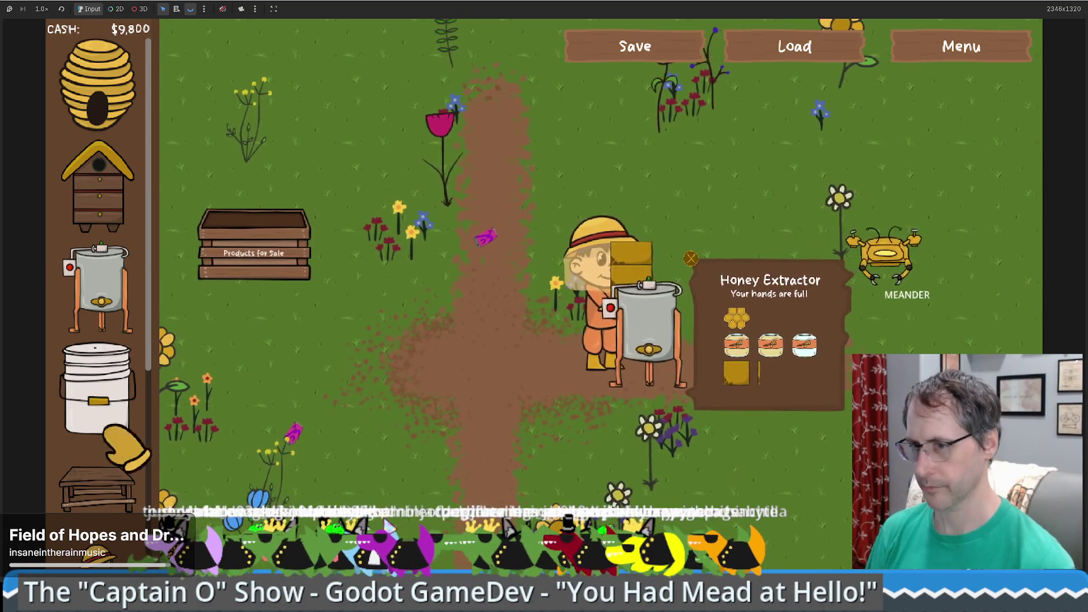
Place two Crafting Tables on the field, briefly checking the first one's info panel
{"action": "mouse_move", "coordinate": [97, 485]}
{"action": "key", "text": "Right"}
{"action": "mouse_move", "coordinate": [870, 434]}
{"action": "left_mouse_down"}
{"action": "mouse_move", "coordinate": [870, 419]}
{"action": "mouse_move", "coordinate": [652, 455]}
{"action": "mouse_move", "coordinate": [683, 451]}
{"action": "left_mouse_up"}
{"action": "left_click", "coordinate": [688, 499]}
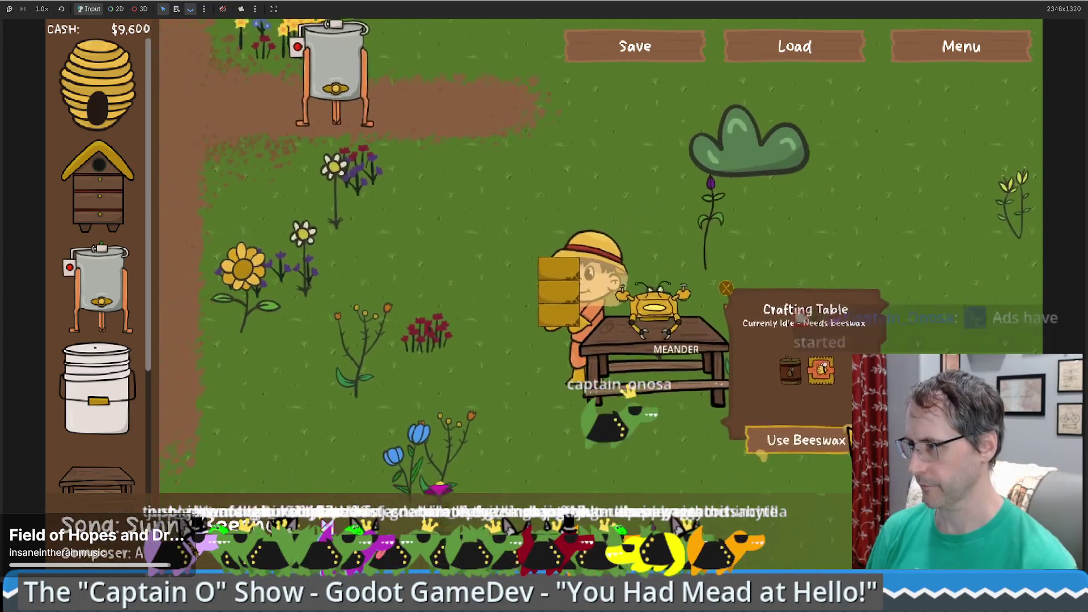
{"action": "left_click", "coordinate": [473, 442]}
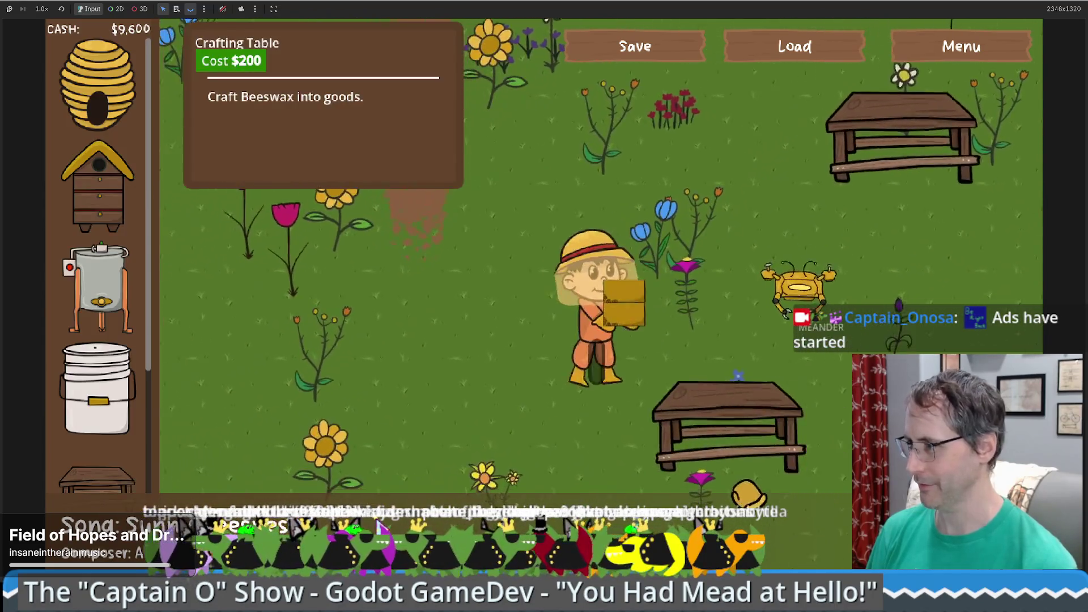
{"action": "left_click", "coordinate": [710, 474]}
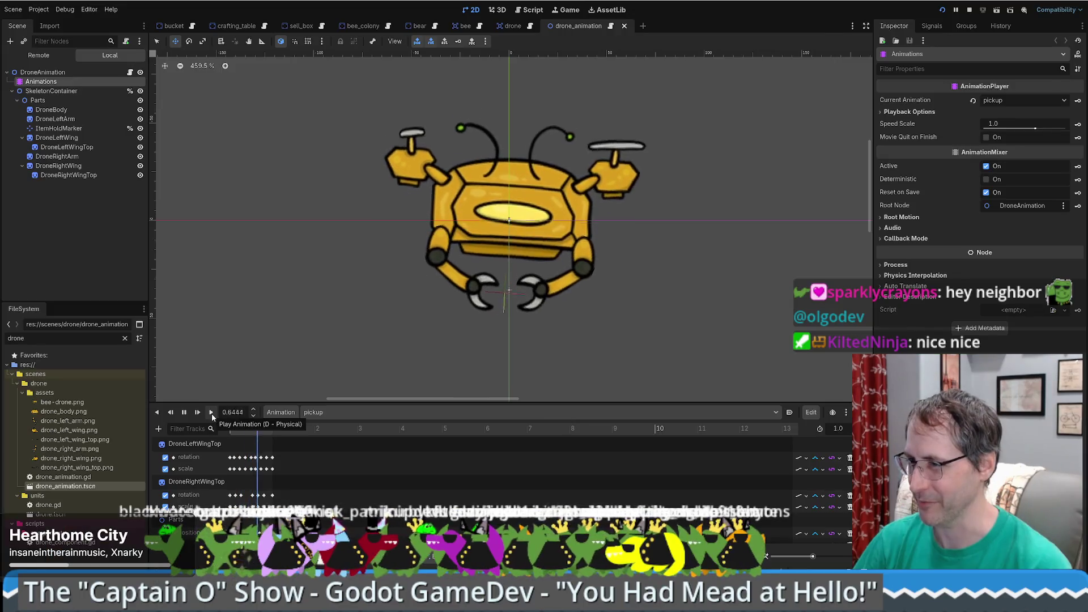
Zoom onto the drone and play its pickup animation three times
{"action": "scroll", "coordinate": [511, 300], "scroll_direction": "up", "scroll_amount": 10}
{"action": "scroll", "coordinate": [511, 300], "scroll_direction": "up", "scroll_amount": 3}
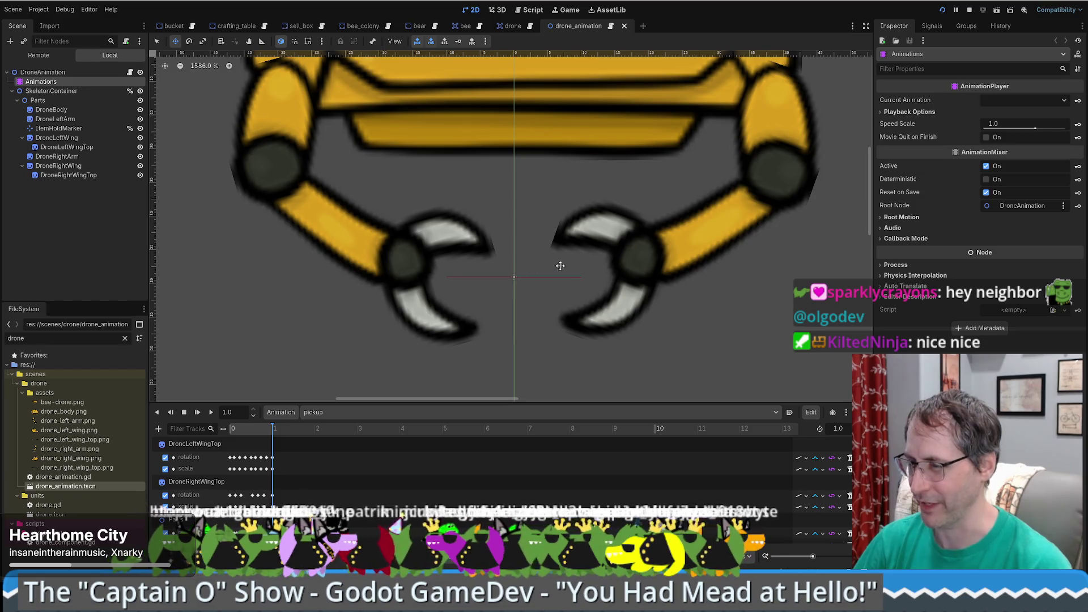
{"action": "left_click", "coordinate": [210, 413]}
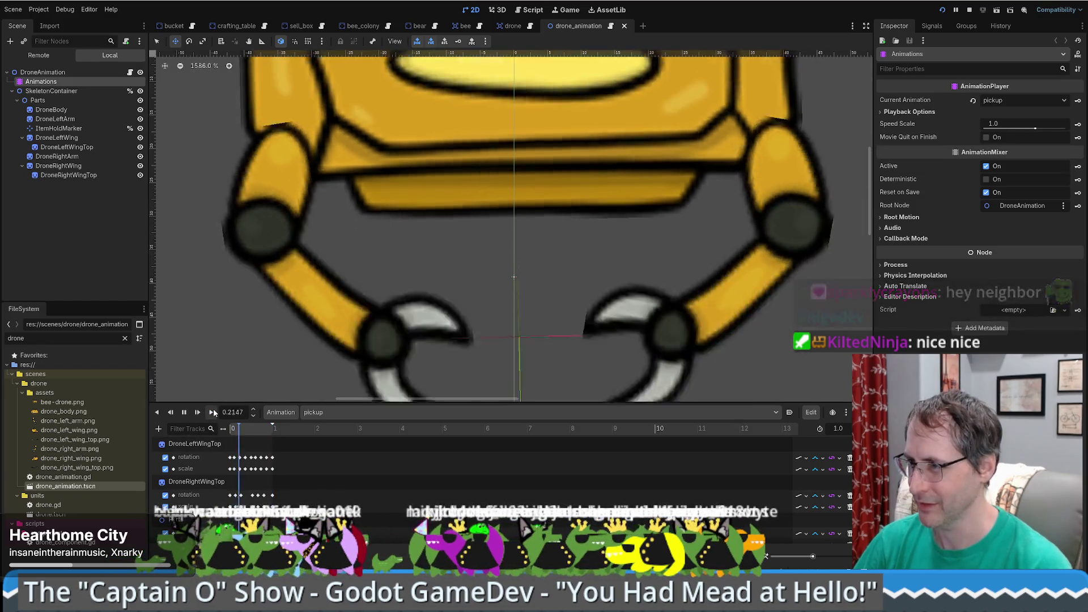
{"action": "left_click", "coordinate": [210, 413]}
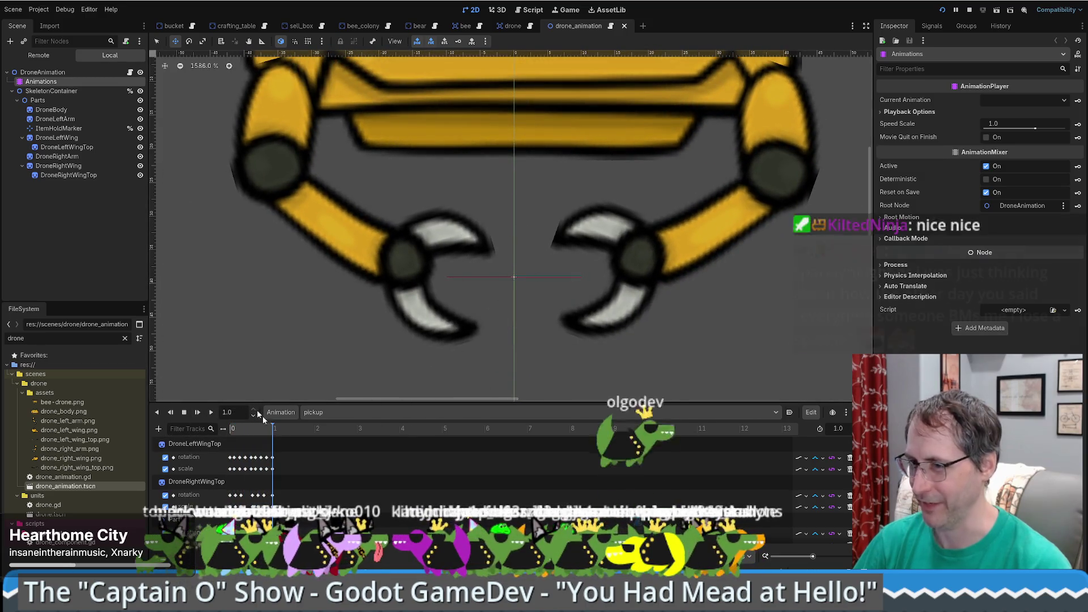
{"action": "left_click", "coordinate": [211, 412]}
Nudge the drone view slightly left and run the game again
{"action": "scroll", "coordinate": [432, 307], "scroll_direction": "down", "scroll_amount": 5}
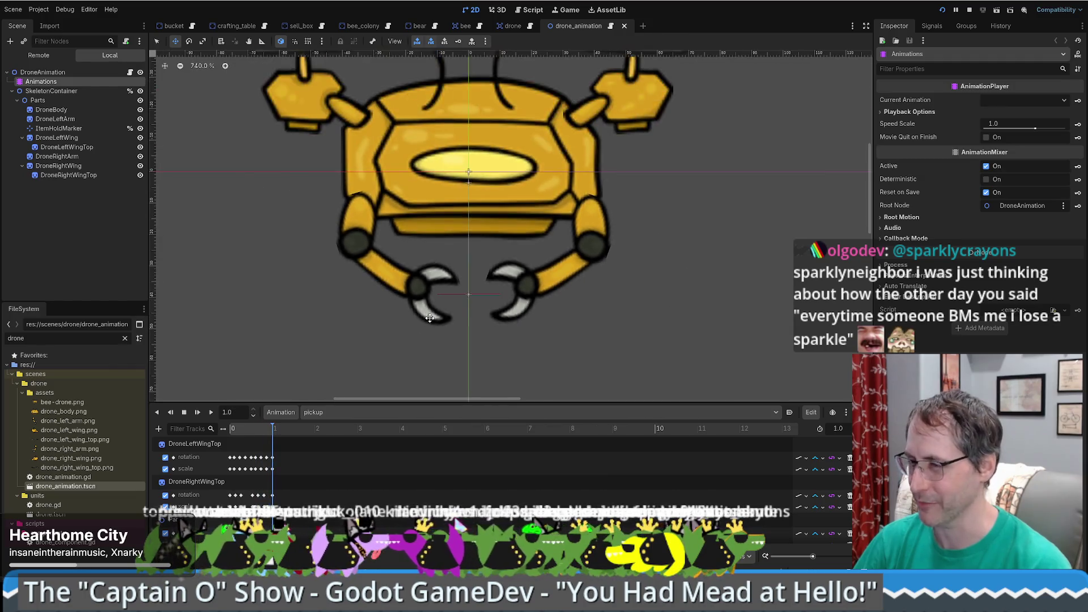
{"action": "left_click_drag", "start_coordinate": [549, 302], "coordinate": [536, 305]}
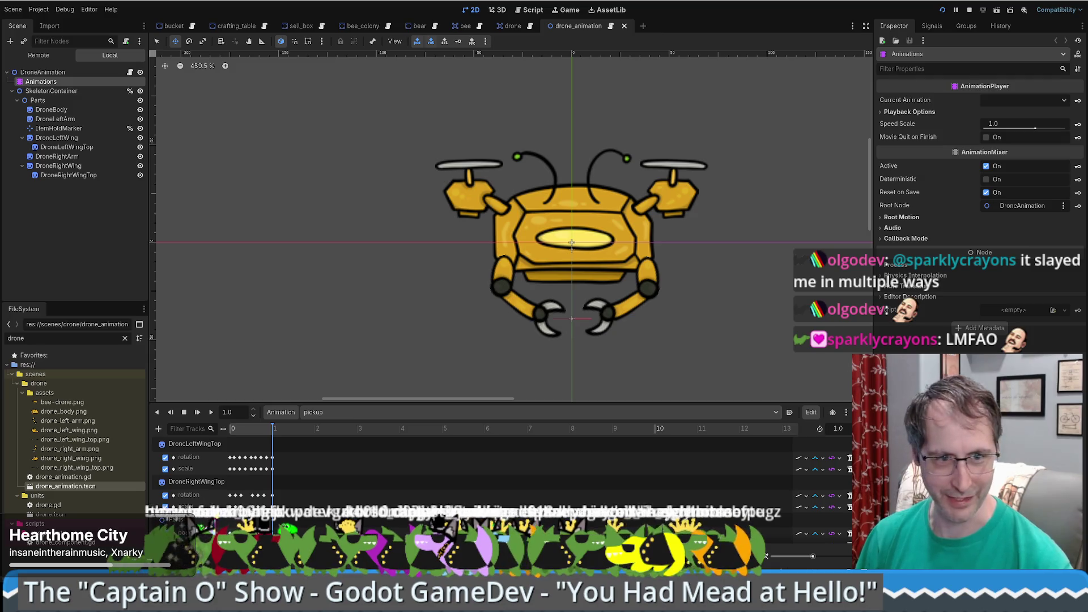
{"action": "left_click", "coordinate": [943, 9]}
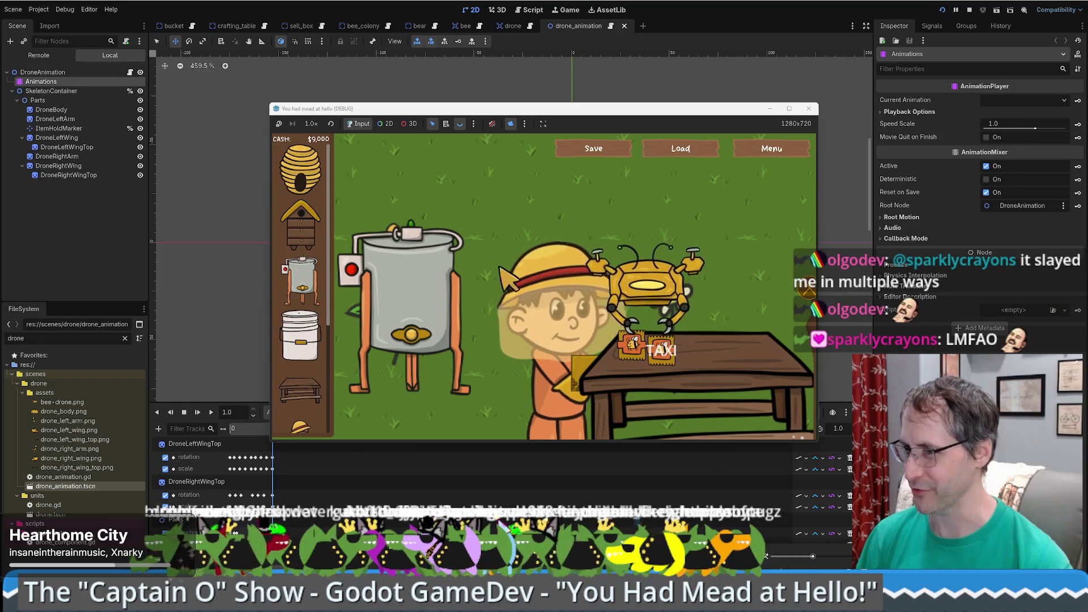
{"action": "left_click_drag", "start_coordinate": [667, 109], "coordinate": [609, 48]}
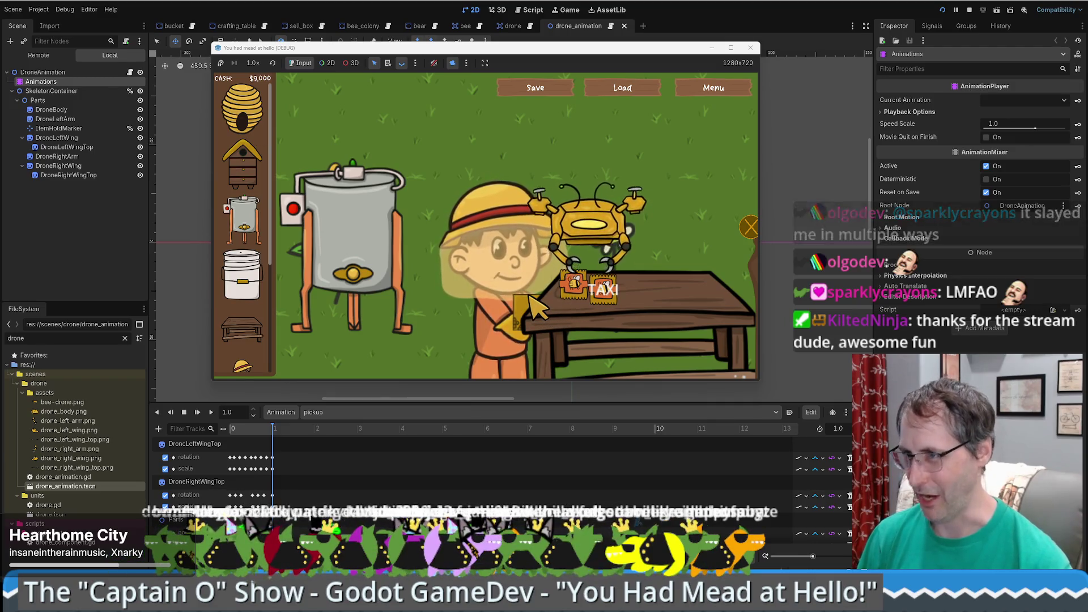
{"action": "mouse_move", "coordinate": [652, 49]}
{"action": "left_mouse_down"}
{"action": "mouse_move", "coordinate": [557, 50]}
{"action": "mouse_move", "coordinate": [596, 51]}
{"action": "left_mouse_up"}
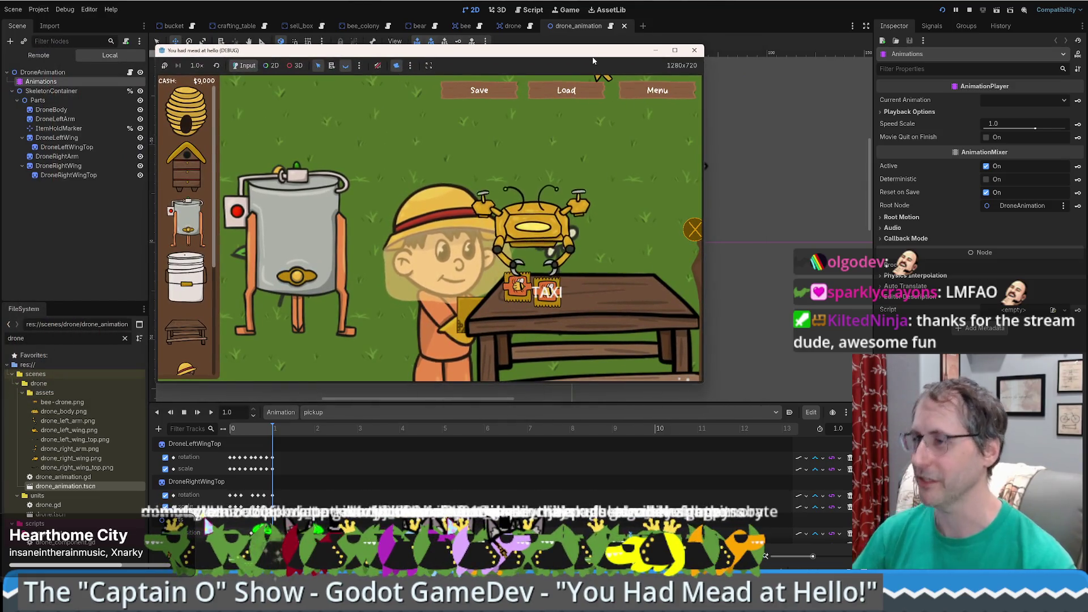
{"action": "left_click", "coordinate": [671, 4]}
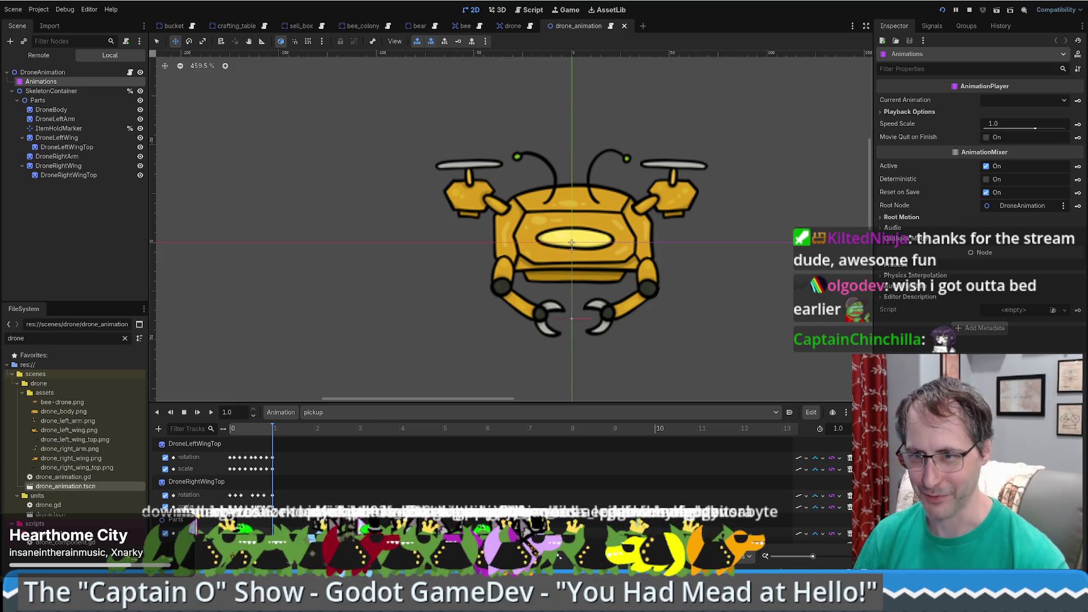
{"action": "left_click_drag", "start_coordinate": [608, 335], "coordinate": [527, 307]}
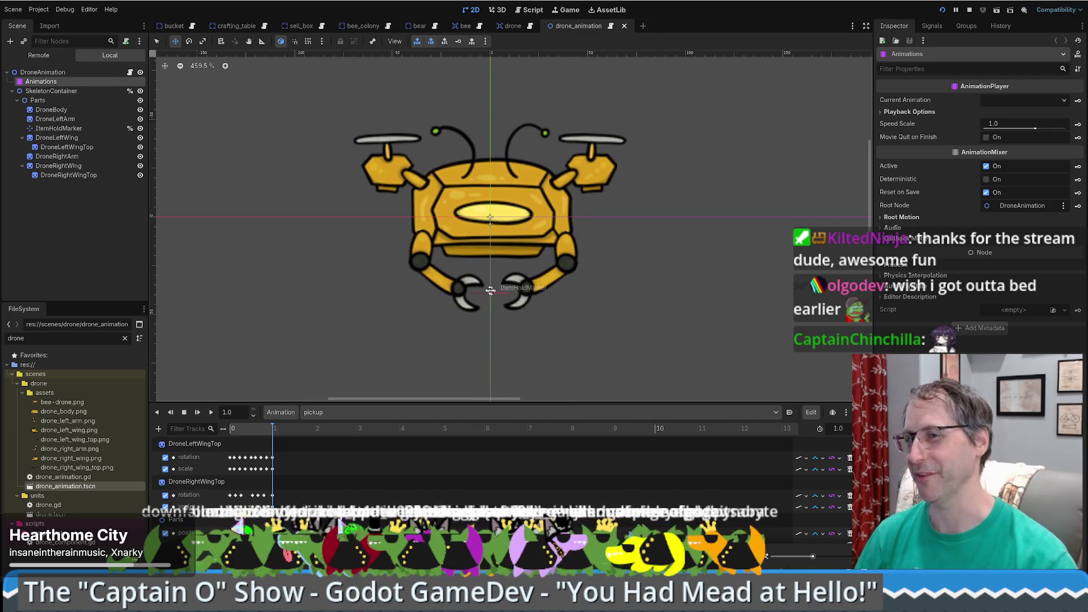